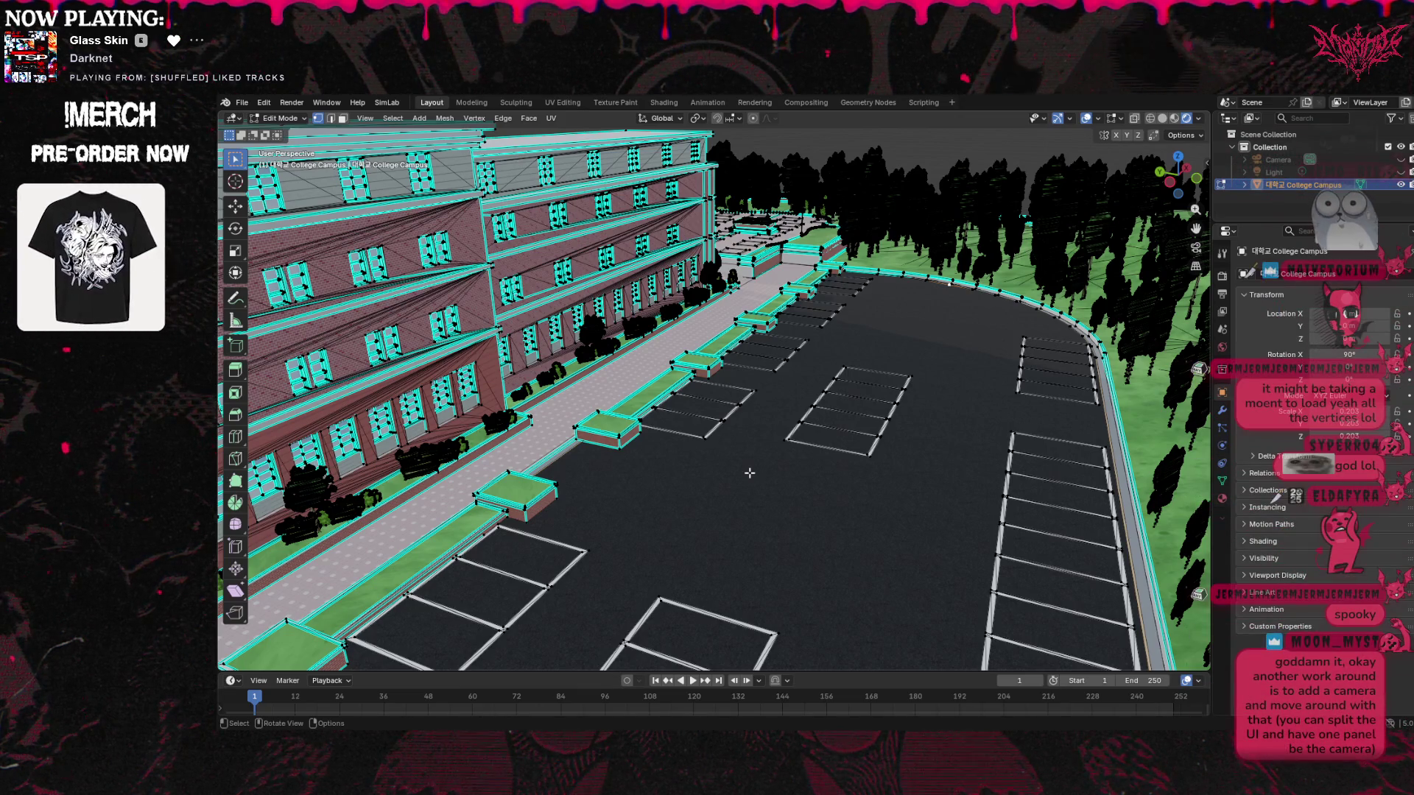
Leave Edit Mode so the campus displays as textured objects in Object Mode
key(Tab)
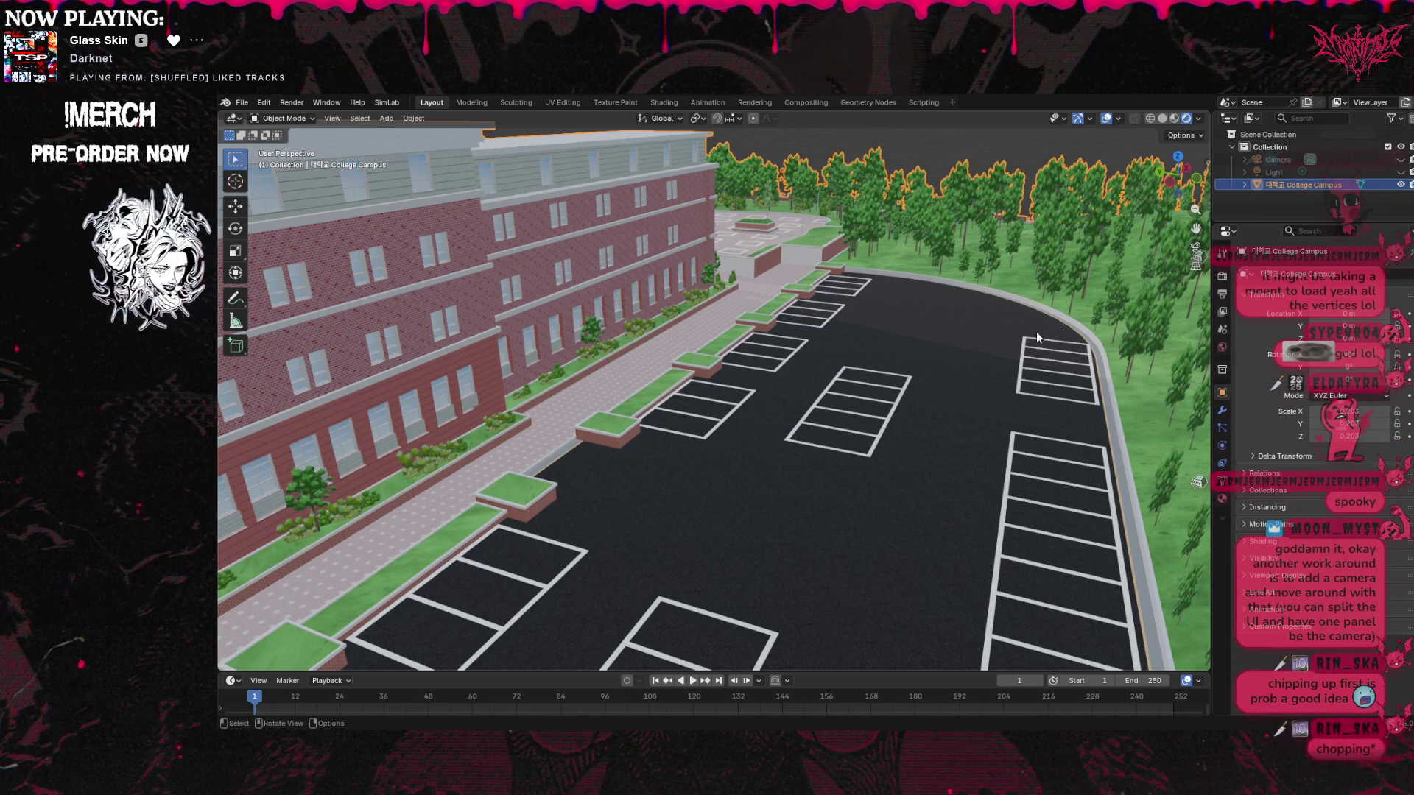
click(387, 117)
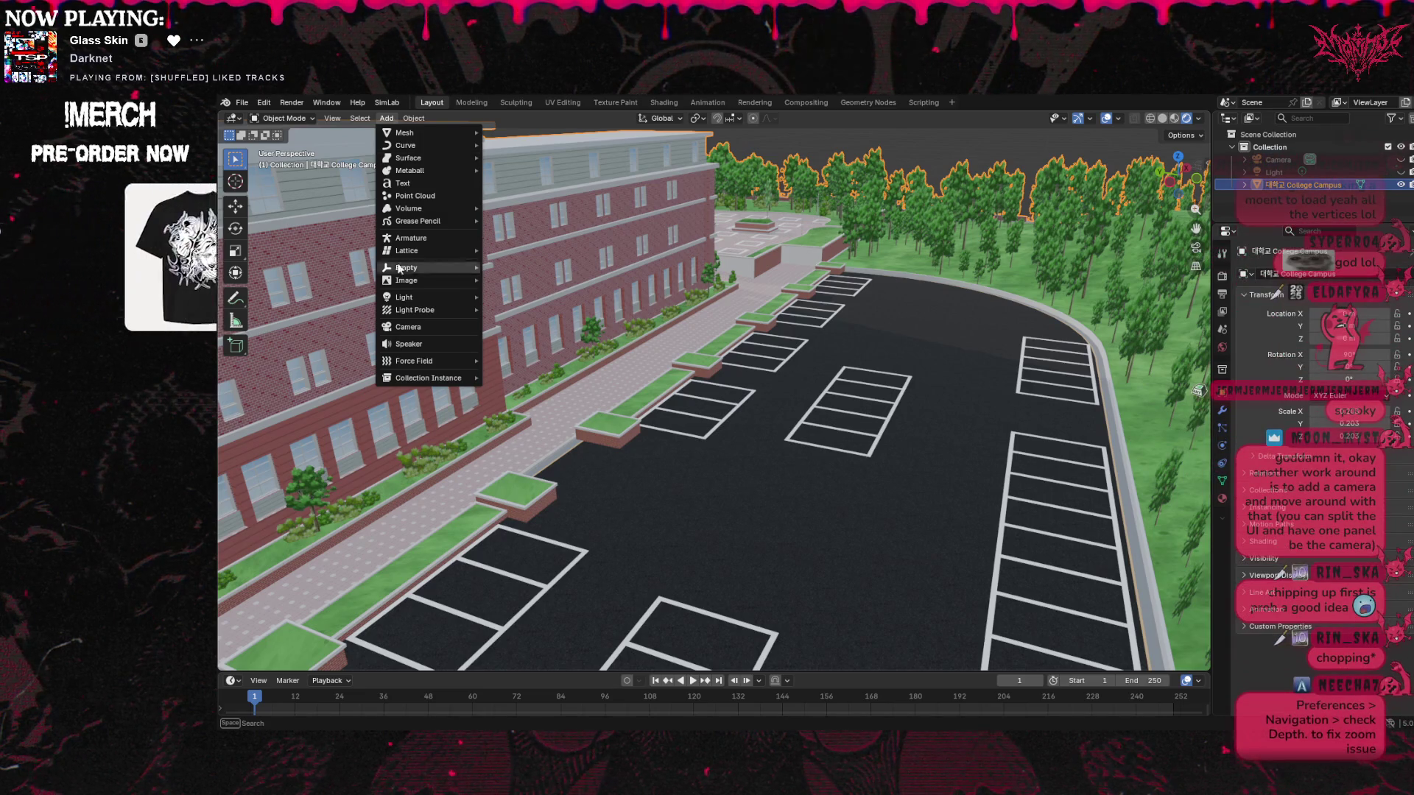
Add a new camera, Camera.001, and expand it in the Outliner
click(453, 324)
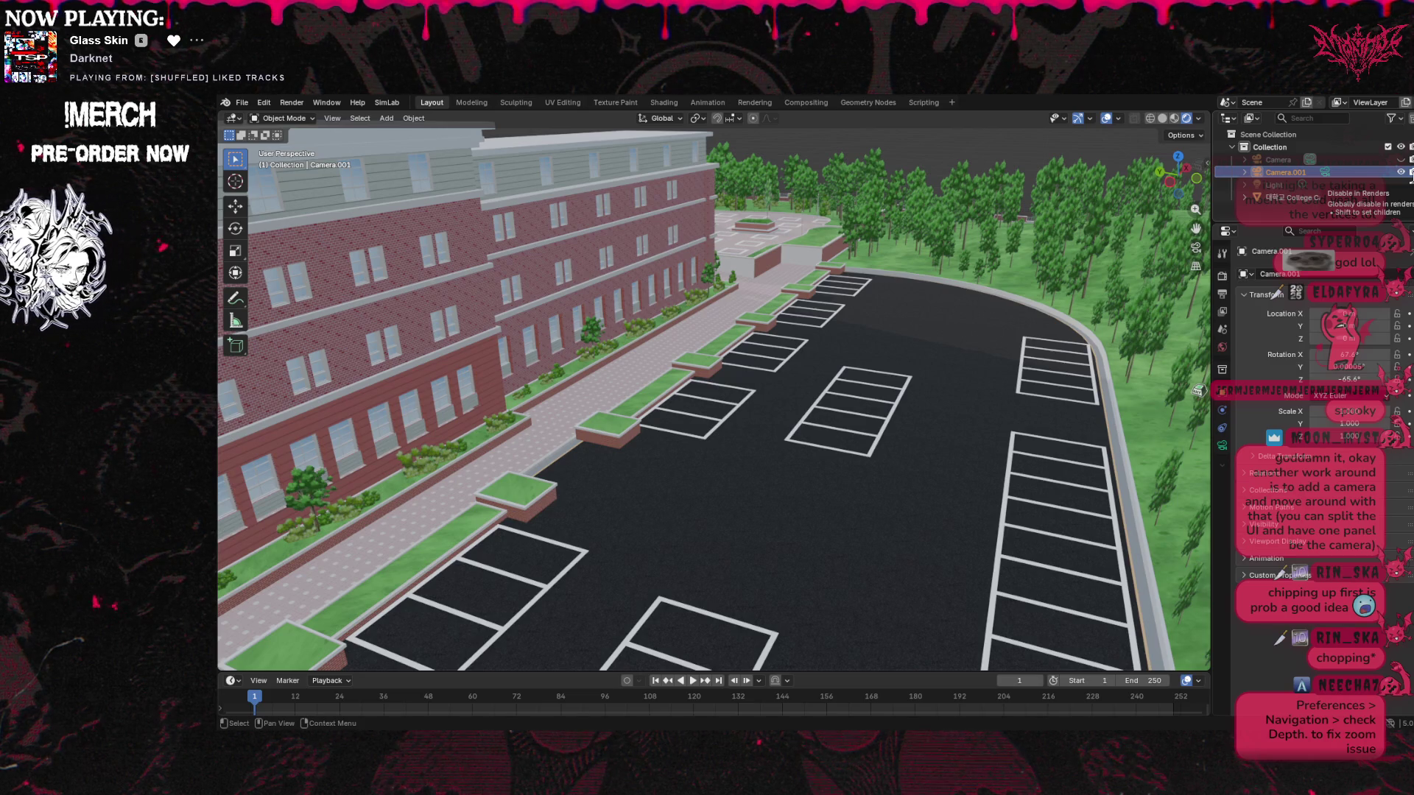
click(1243, 173)
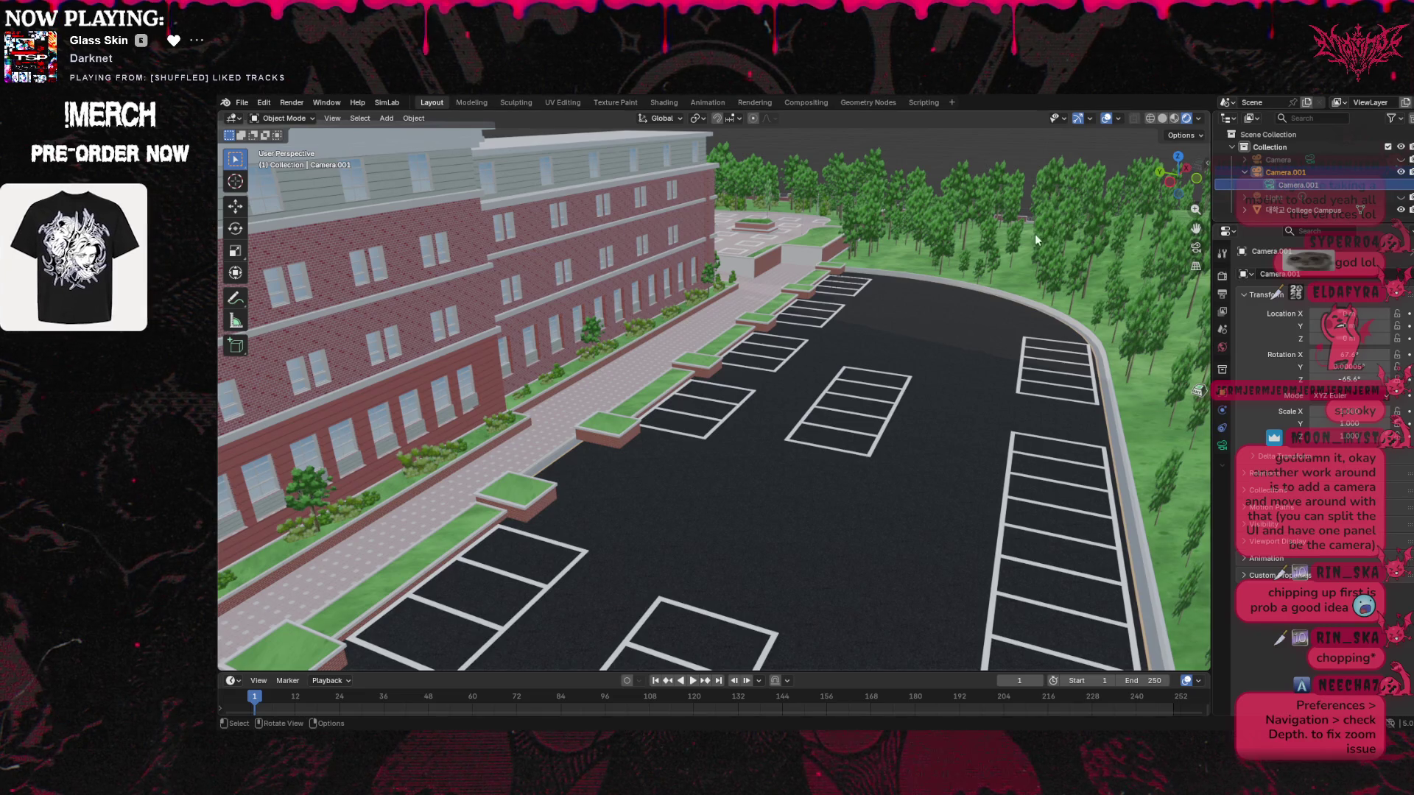
mouse_move(1031, 257)
middle_down()
mouse_move(1018, 241)
mouse_move(1032, 229)
middle_up()
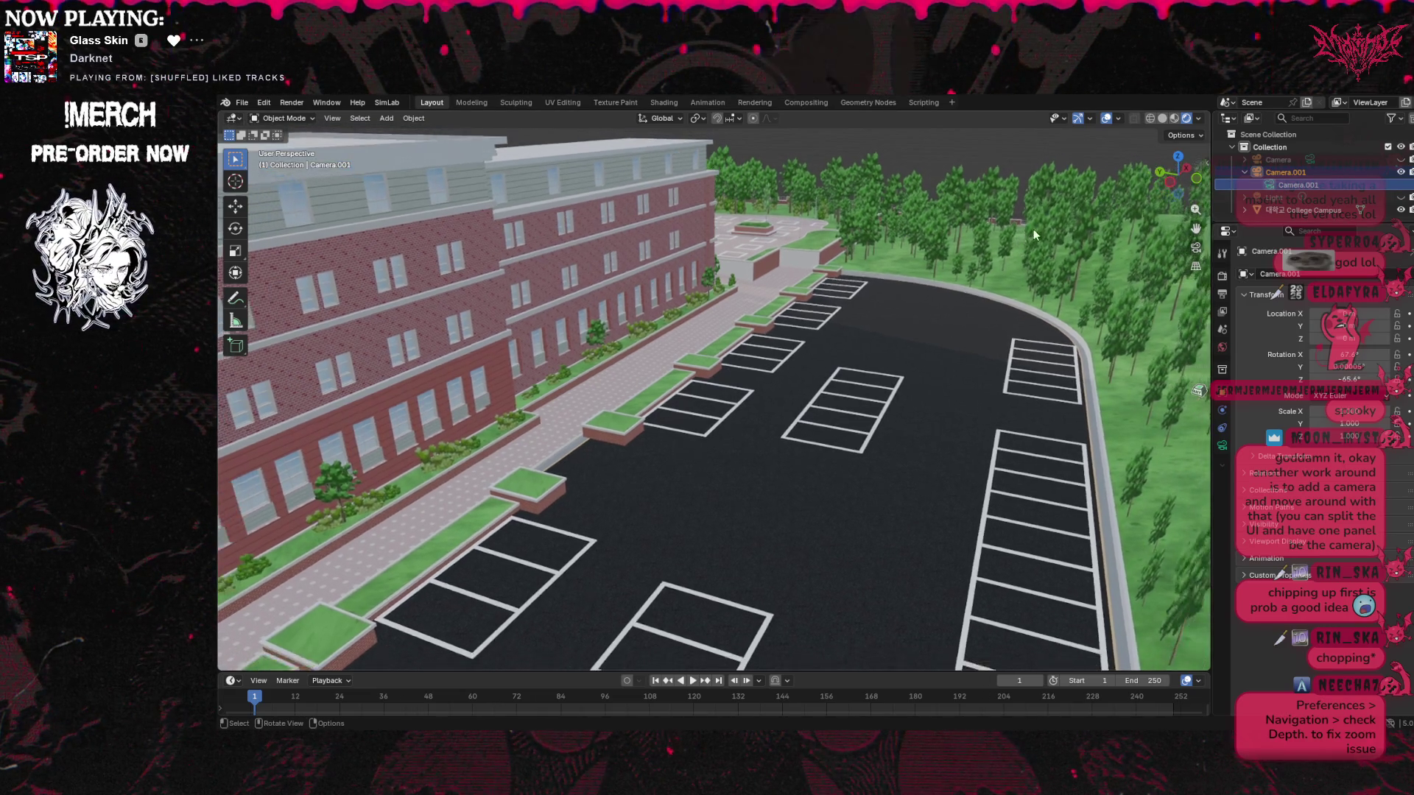
scroll(1033, 235, down, 15)
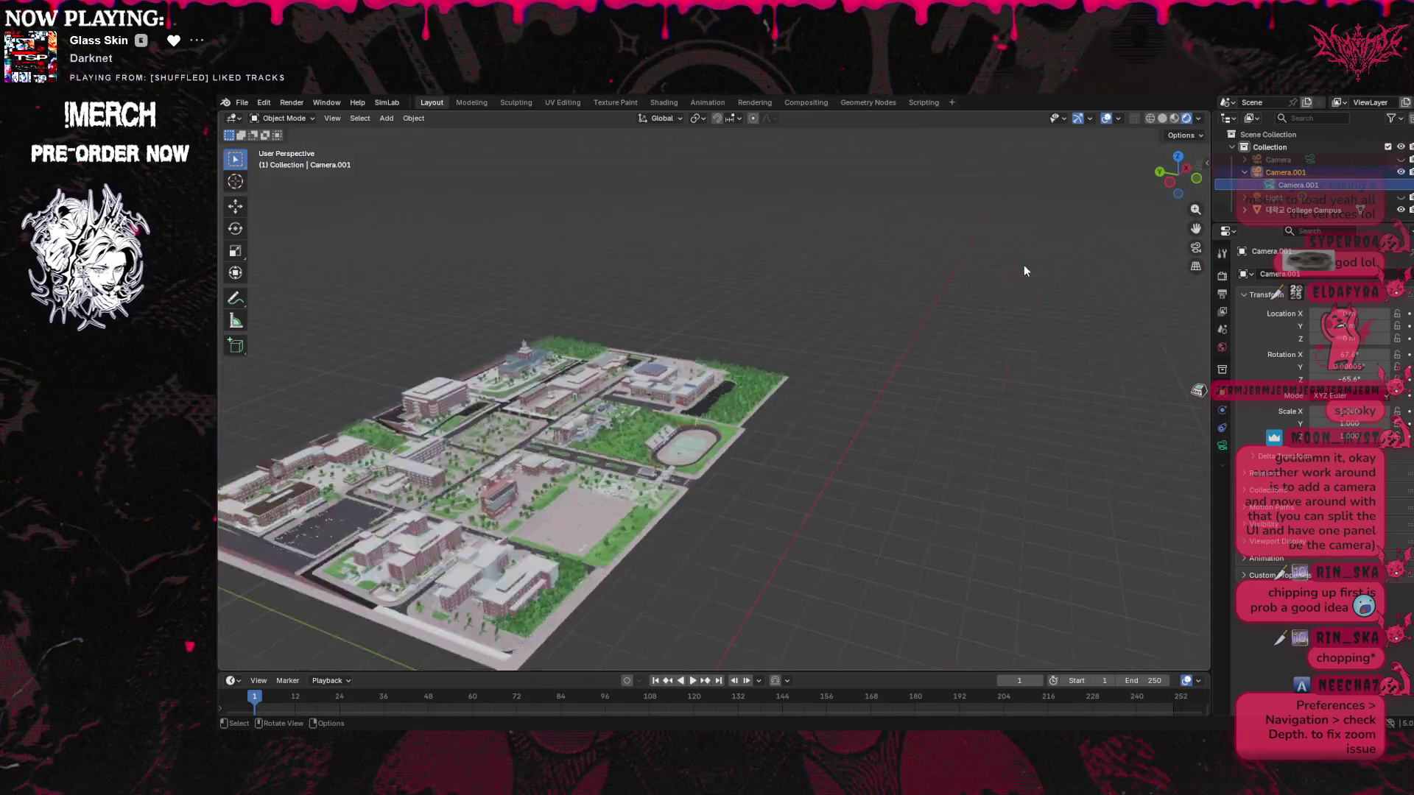
With the Move tool, slide Camera.001 along the X axis
scroll(1024, 270, down, 3)
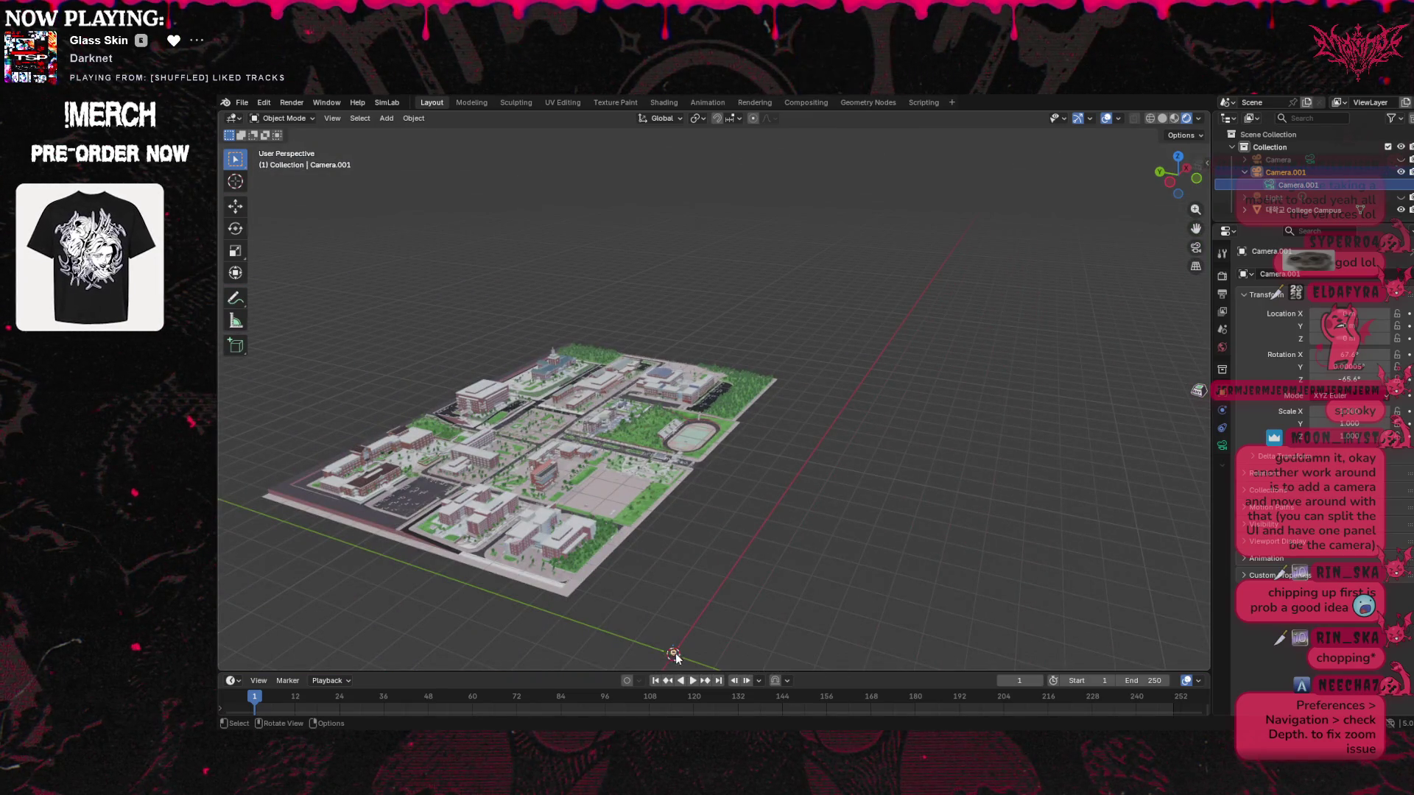
click(241, 213)
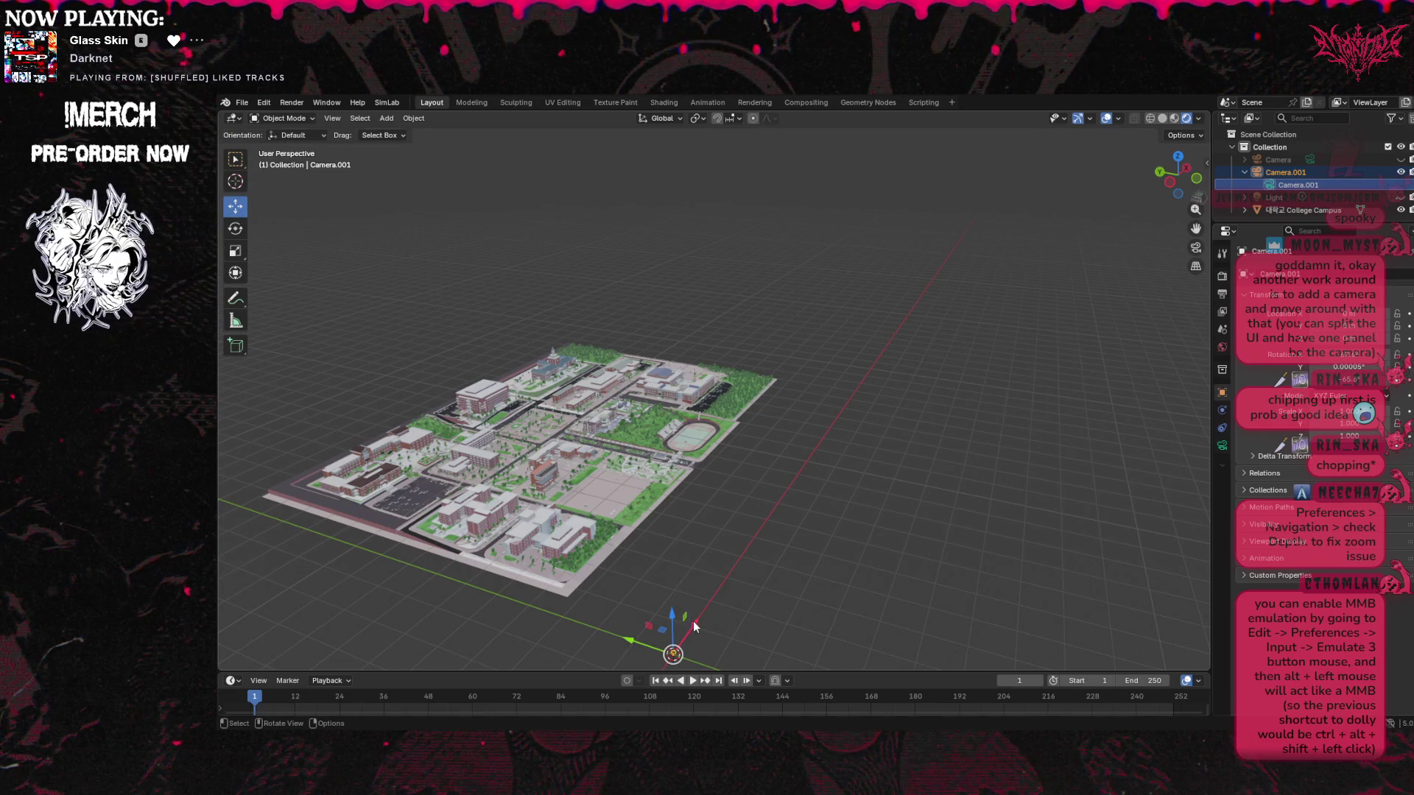
mouse_move(697, 626)
mouse_down()
mouse_move(831, 390)
mouse_move(821, 433)
mouse_move(658, 390)
mouse_move(705, 347)
mouse_up()
Select the College Campus and move it about 70 m along Y, undoing a stray Z move
drag(1196, 228, 1220, 195)
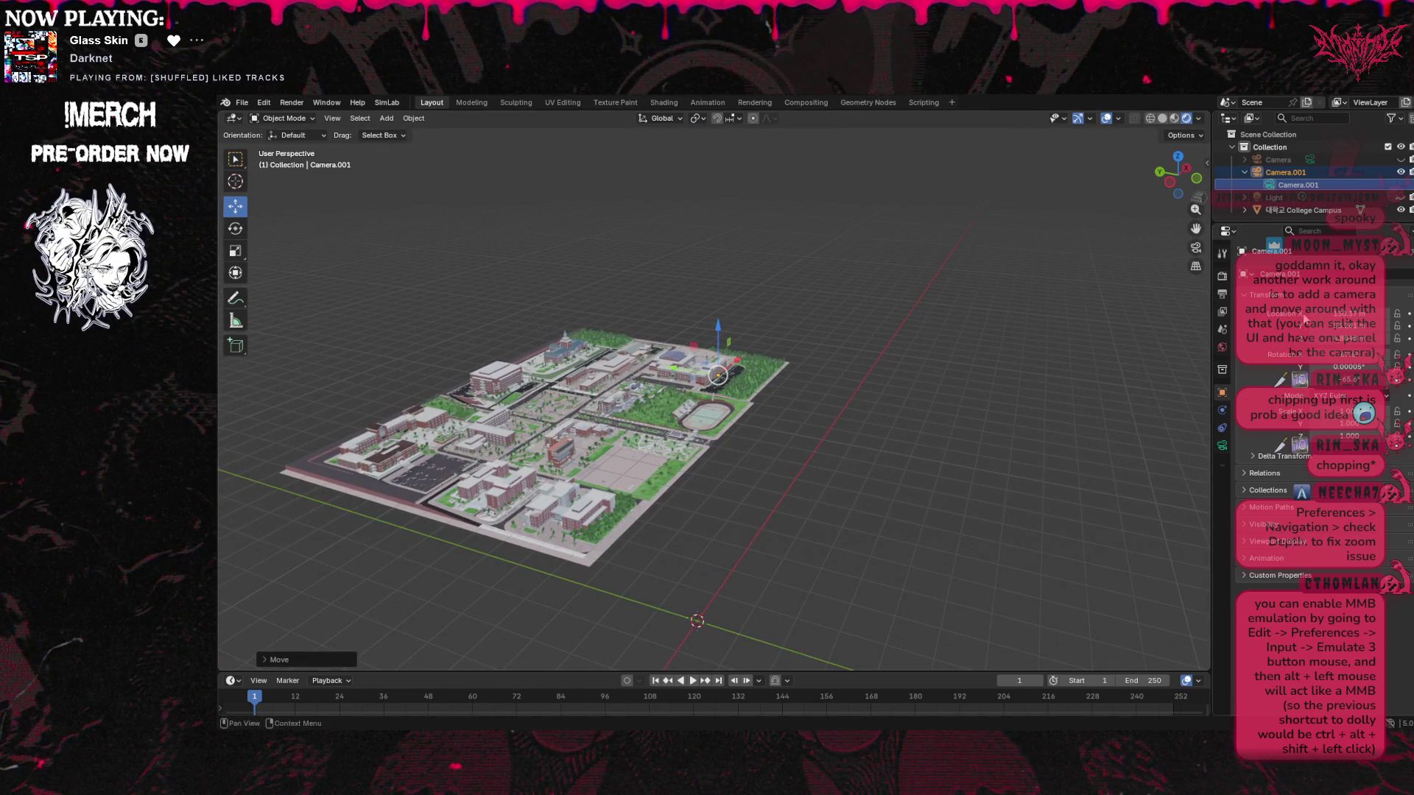
click(1299, 210)
mouse_move(651, 608)
mouse_down()
mouse_move(1003, 146)
mouse_move(944, 102)
mouse_up()
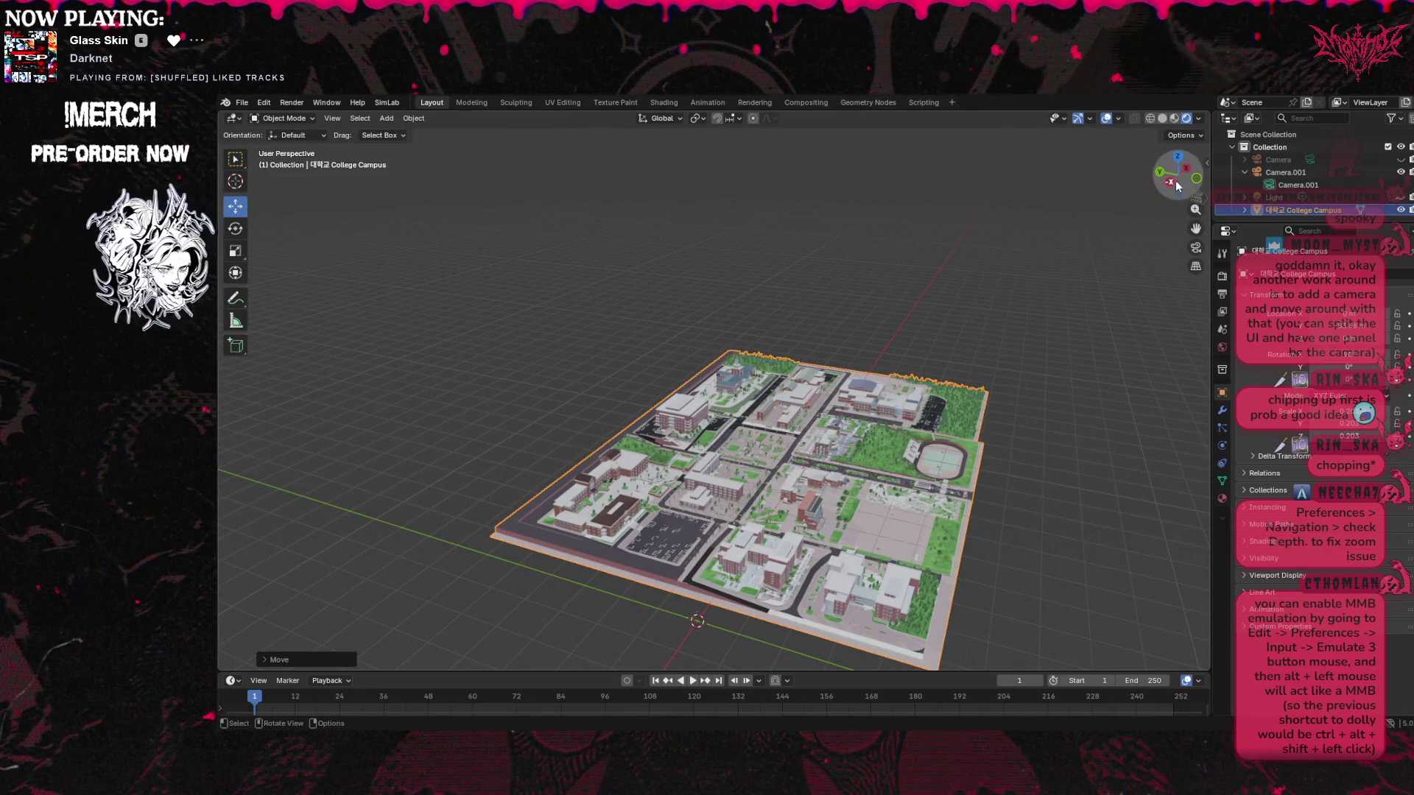
mouse_move(774, 636)
shift+middle_down()
mouse_move(825, 618)
mouse_move(885, 481)
shift+middle_up()
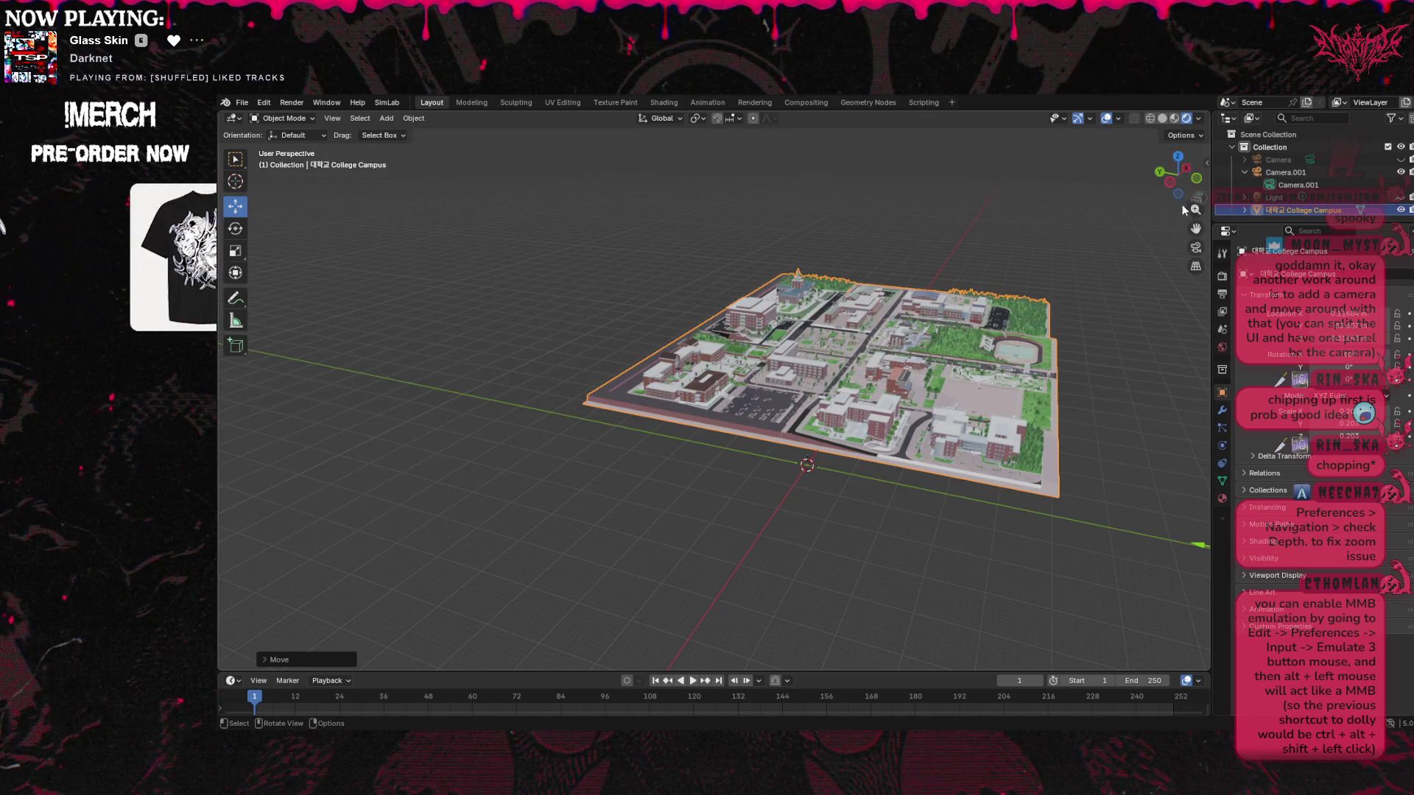
drag(1196, 229, 990, 185)
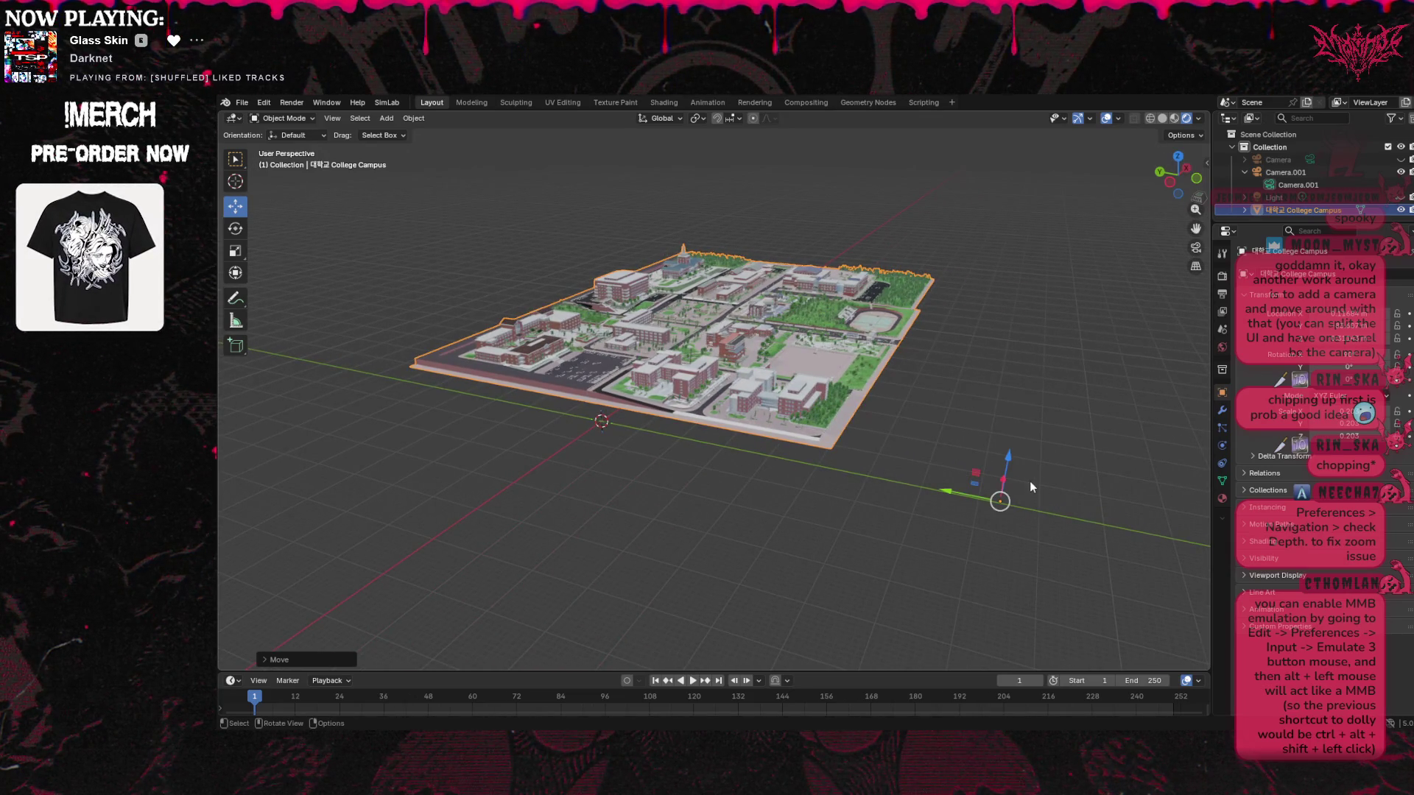
drag(1001, 481, 993, 507)
key(ctrl+z)
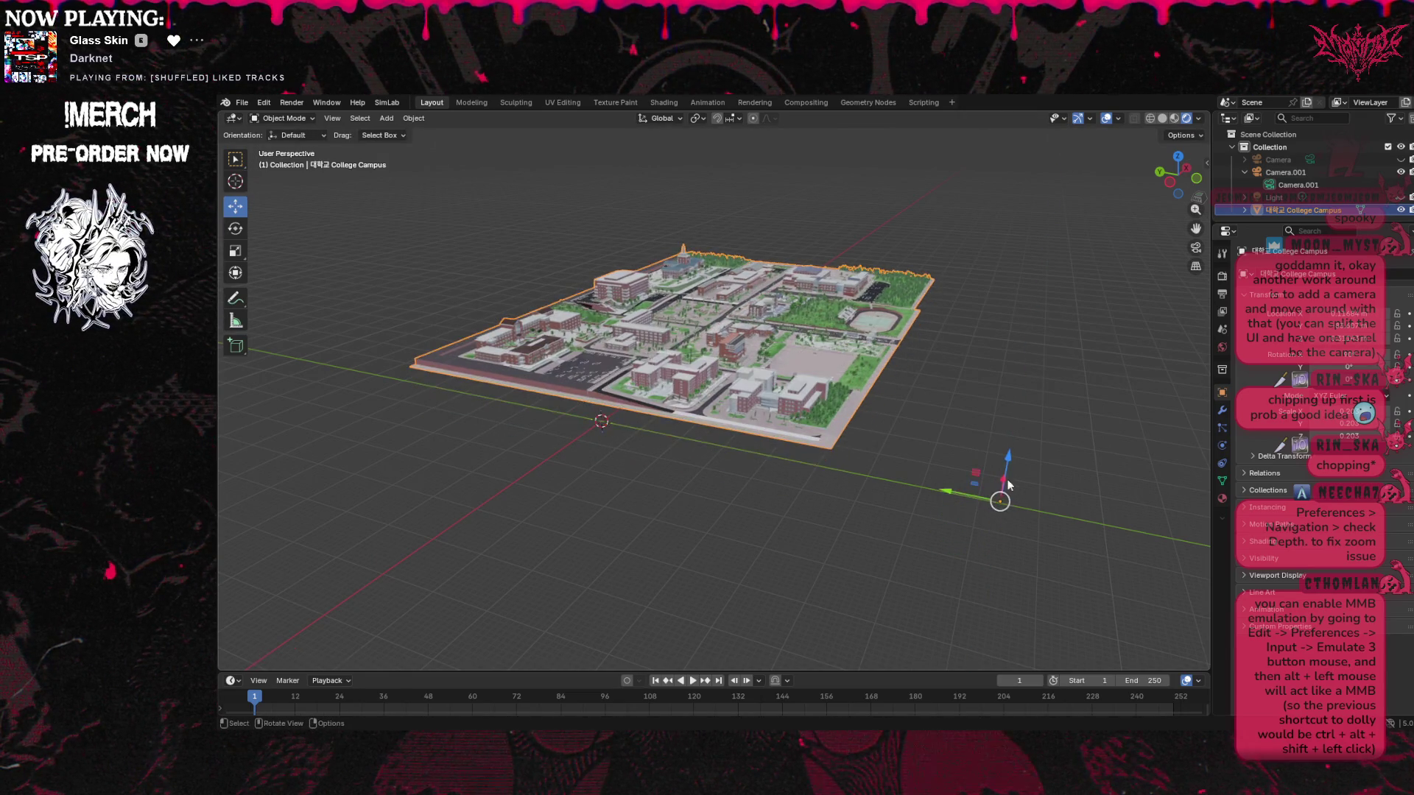
mouse_move(972, 475)
mouse_down()
mouse_move(973, 503)
mouse_move(974, 489)
mouse_up()
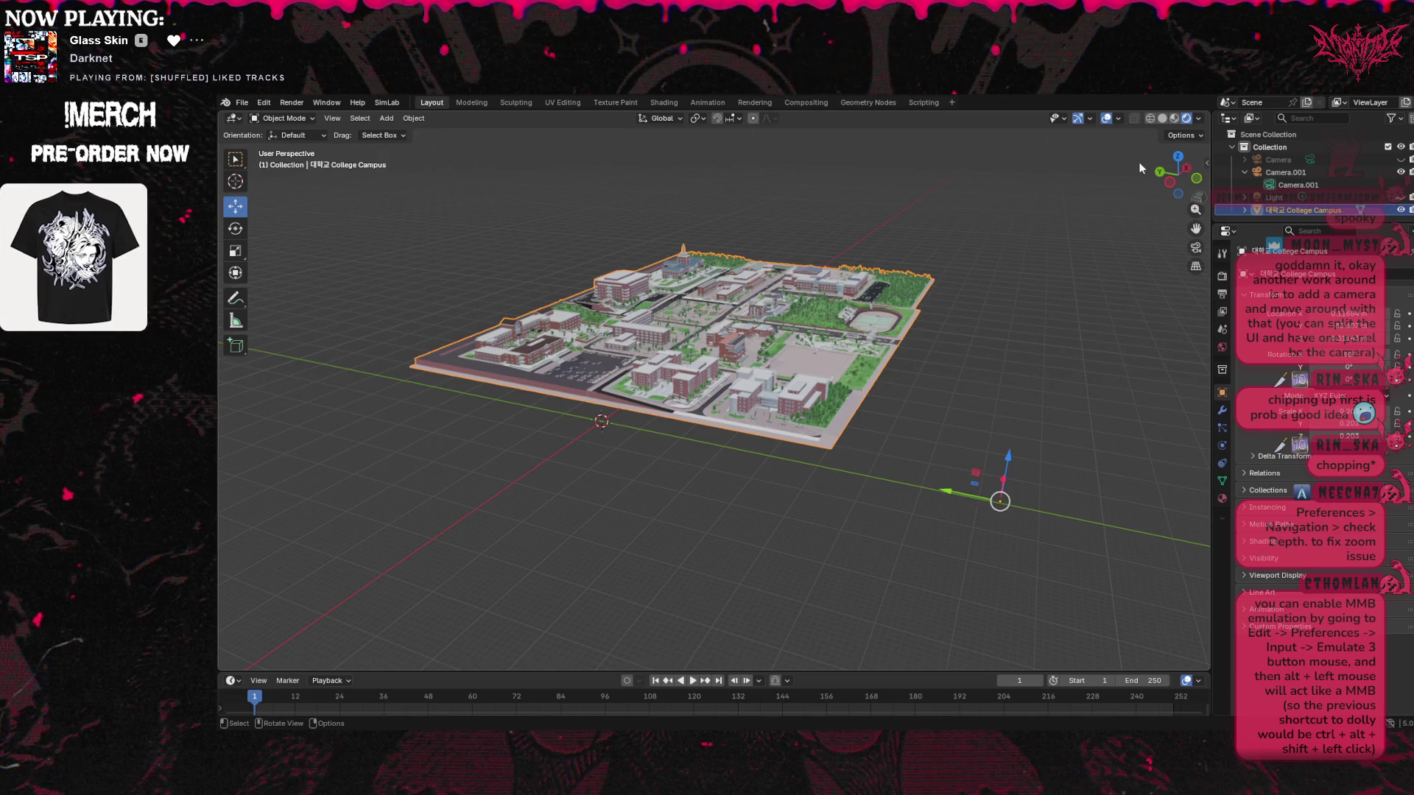
Shift the campus about 66 m along X and snap toward a top-down view
drag(1177, 174, 824, 373)
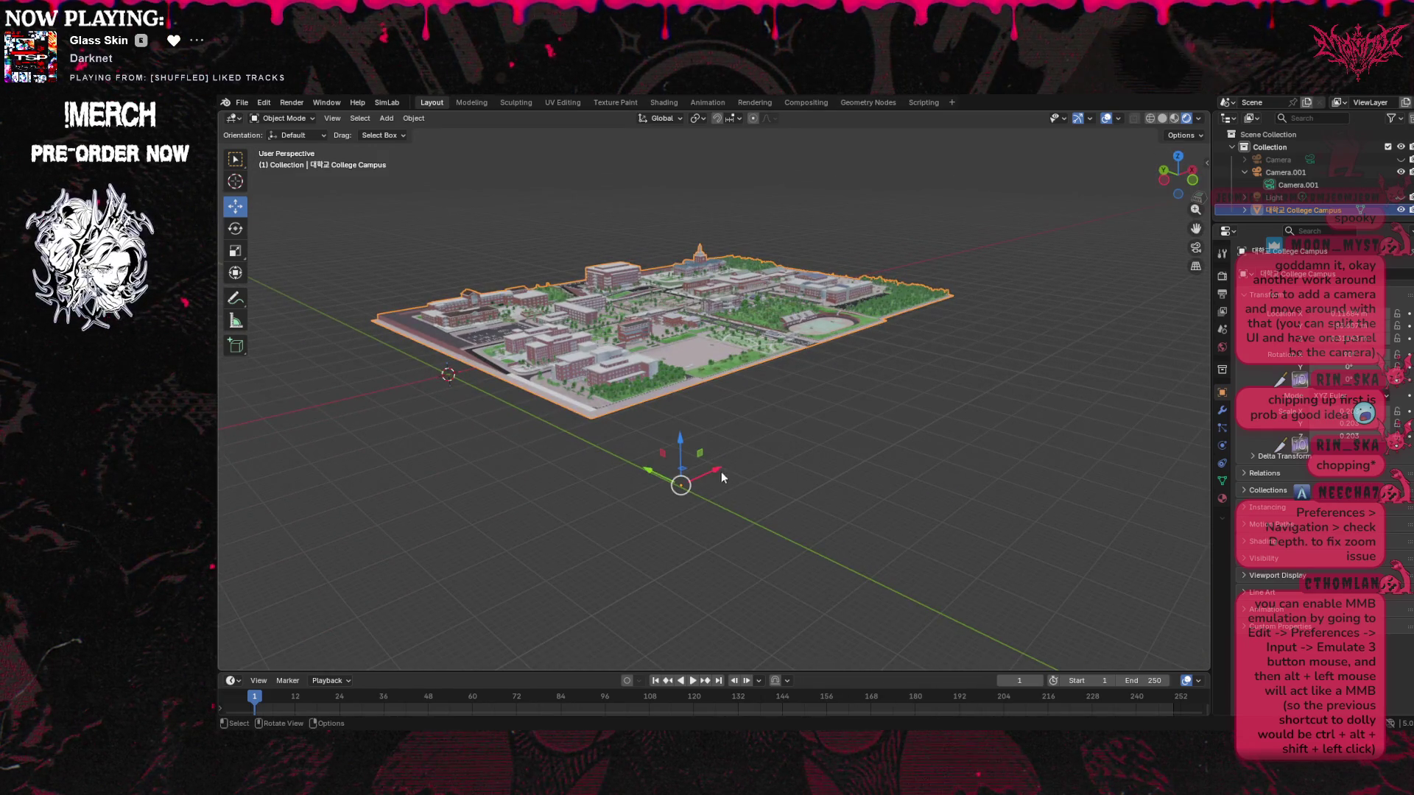
drag(718, 469, 556, 546)
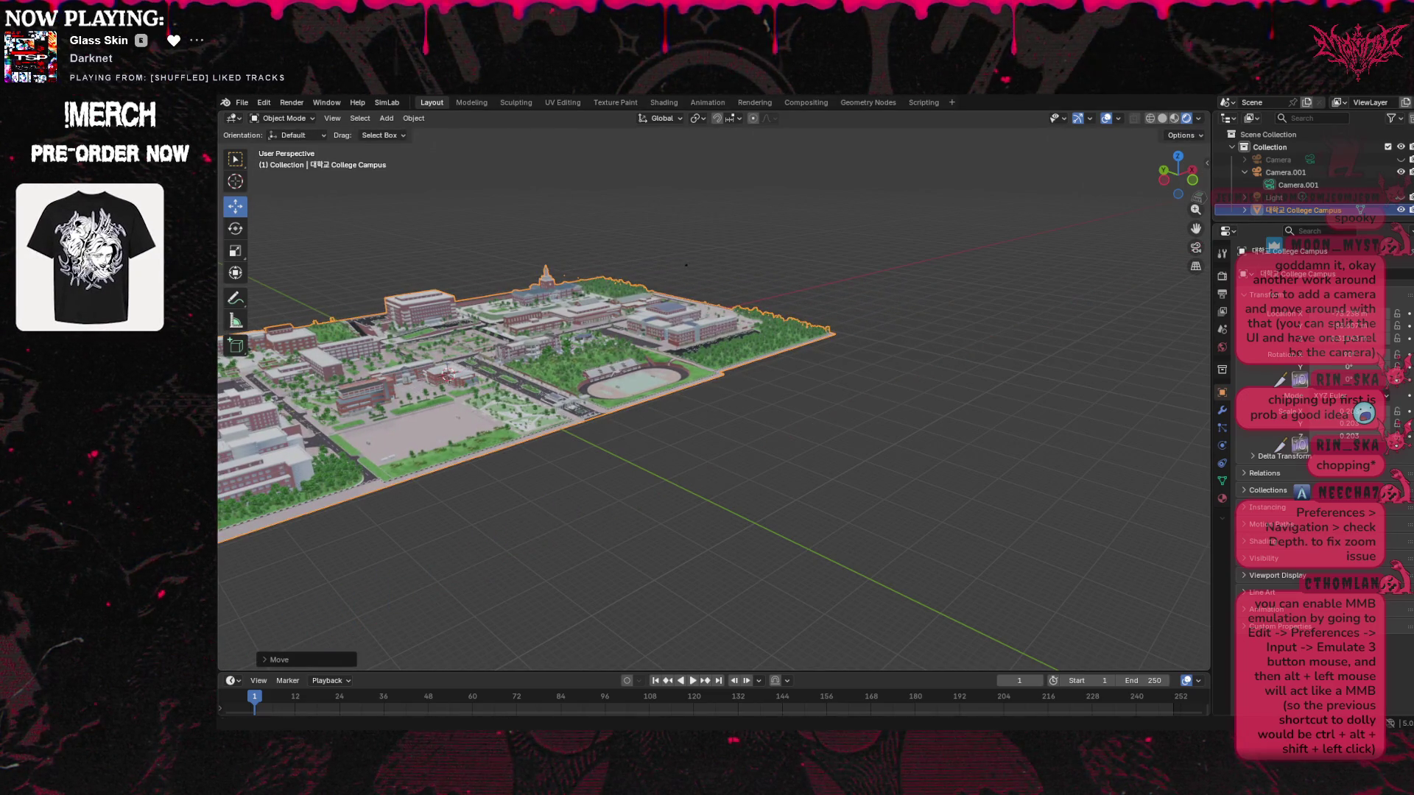
mouse_move(1179, 175)
mouse_down()
mouse_move(1171, 193)
mouse_move(1180, 180)
mouse_move(1324, 213)
mouse_move(1410, 203)
mouse_move(1075, 259)
mouse_up()
click(1179, 156)
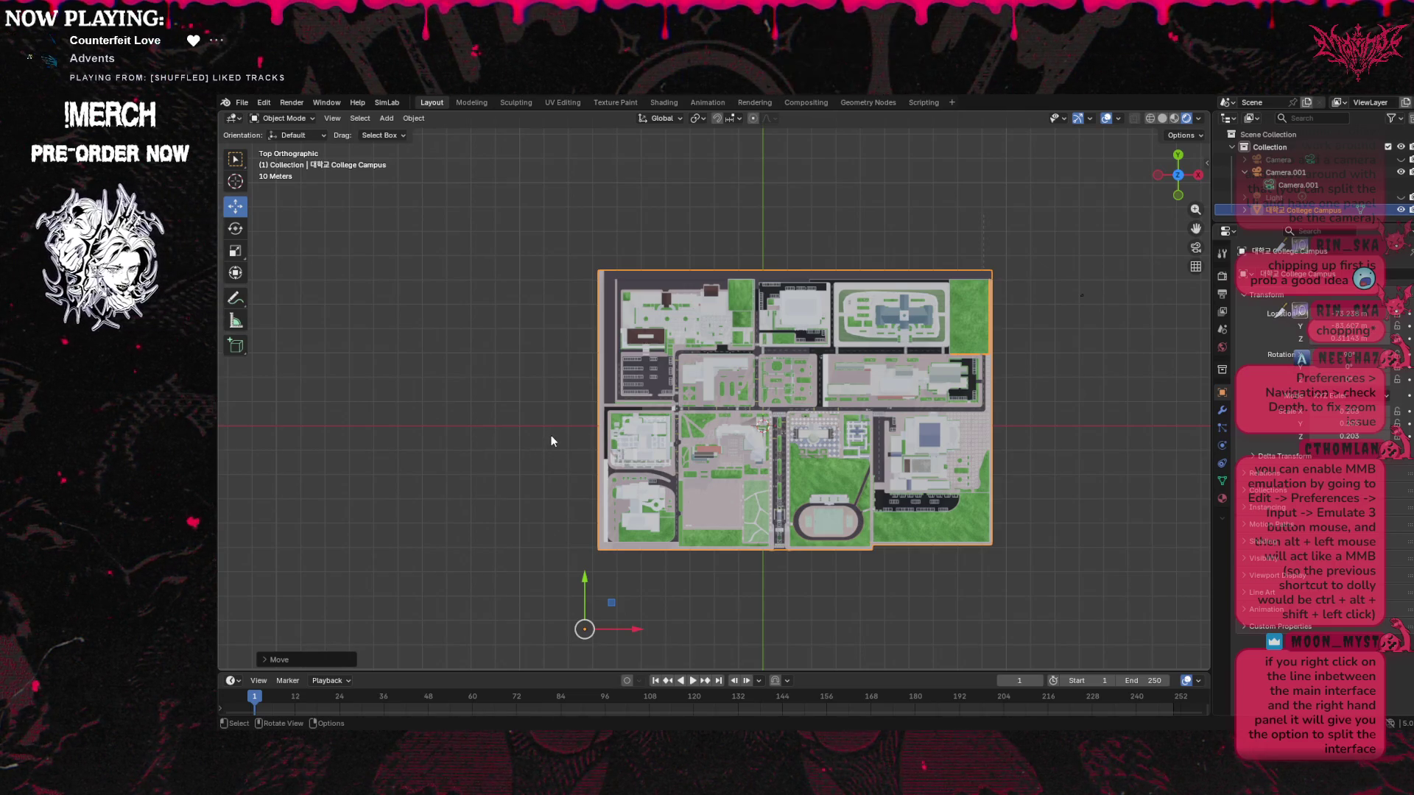
Open Edit > Preferences, then drag the viewport border right to widen the 3D view
click(259, 104)
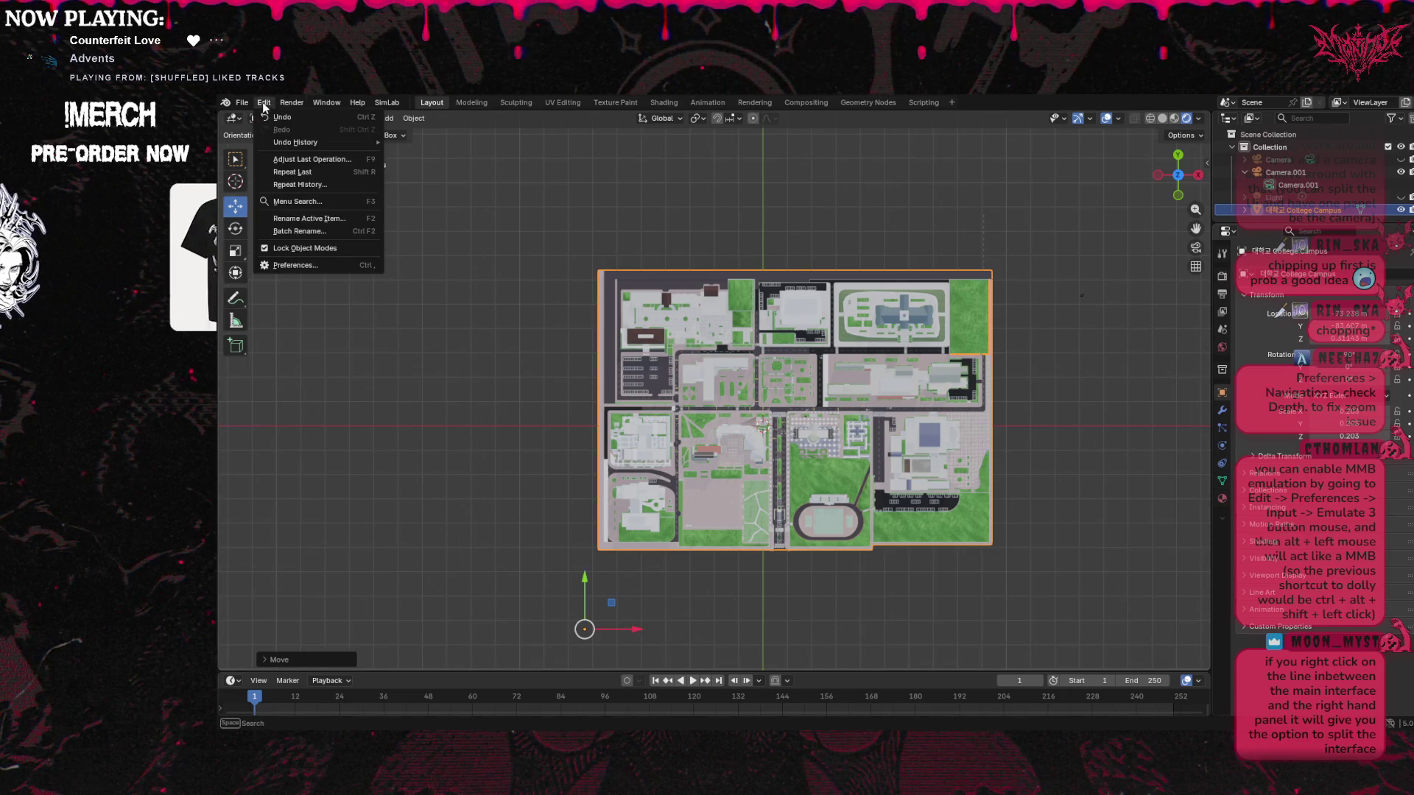
click(319, 267)
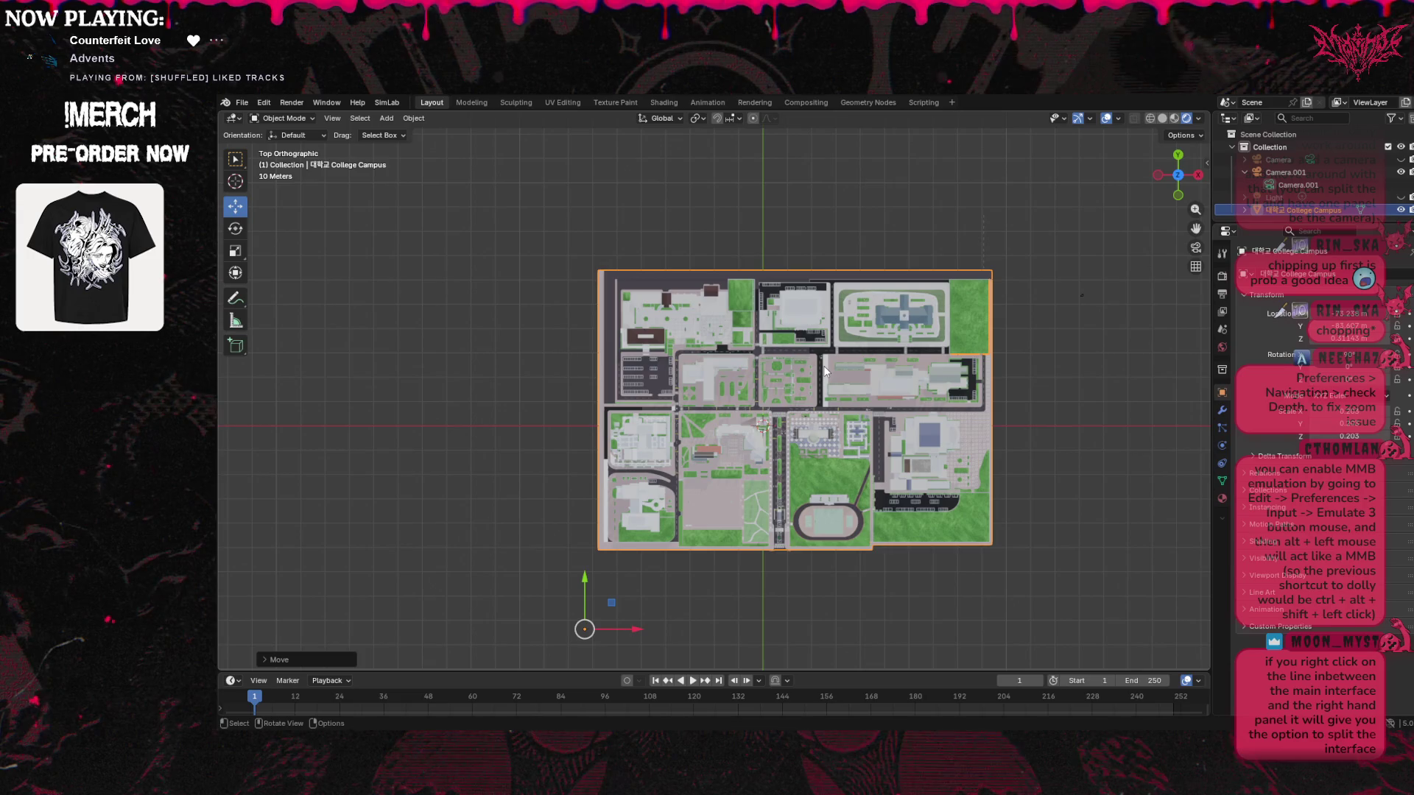
mouse_move(1212, 184)
mouse_down()
mouse_move(1178, 181)
mouse_move(1228, 174)
mouse_move(1073, 163)
mouse_move(1228, 169)
mouse_up()
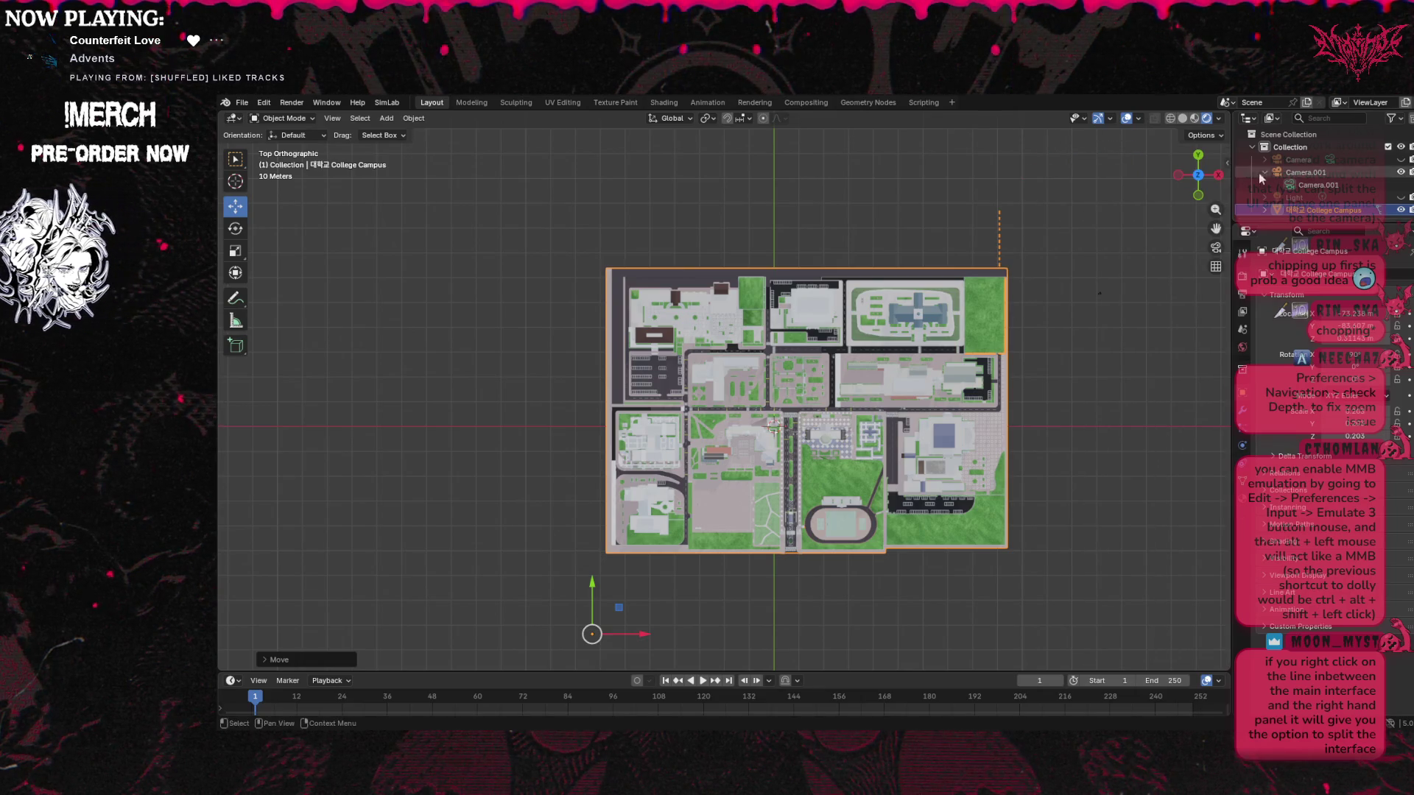
Vertically split the 3D area into two side-by-side viewports
right_click(1236, 123)
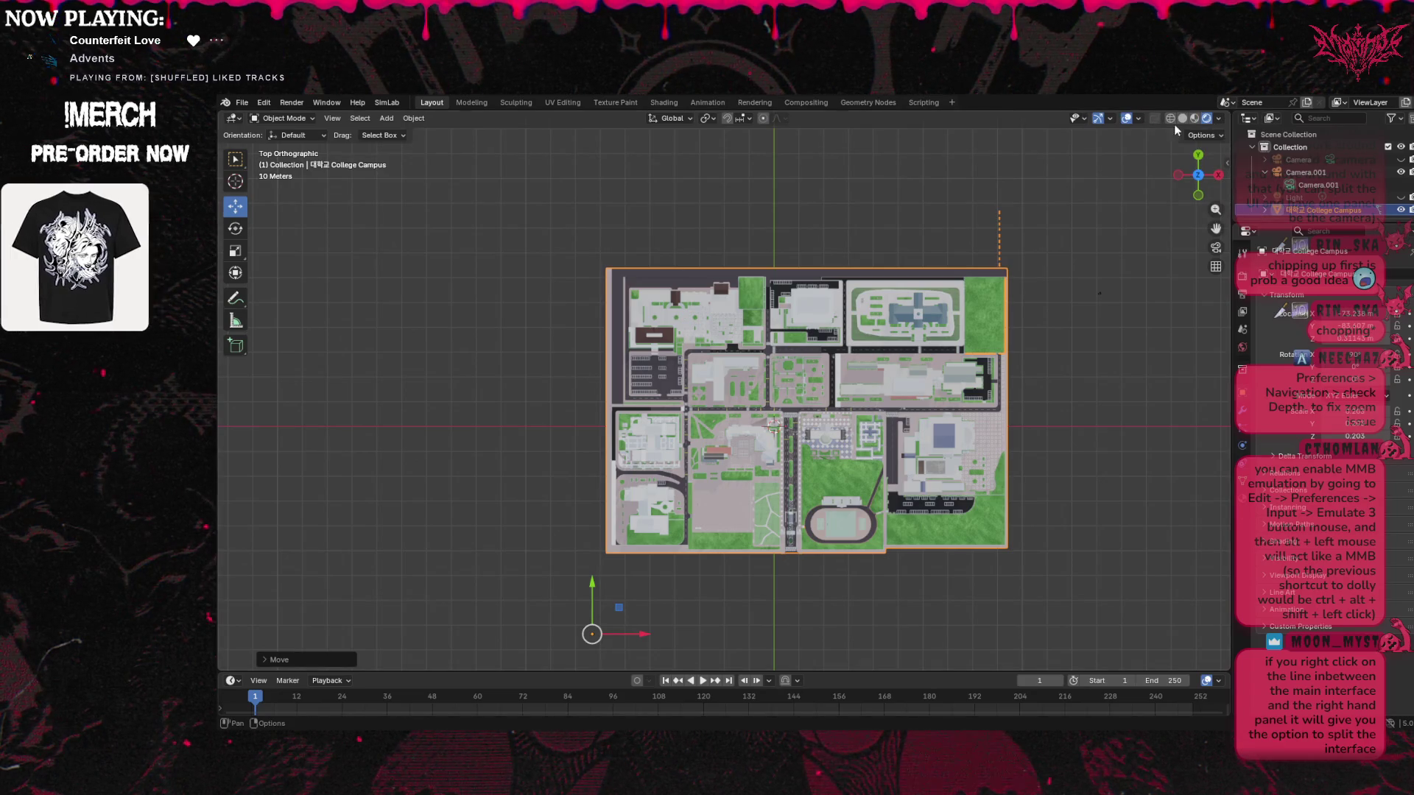
right_click(1235, 128)
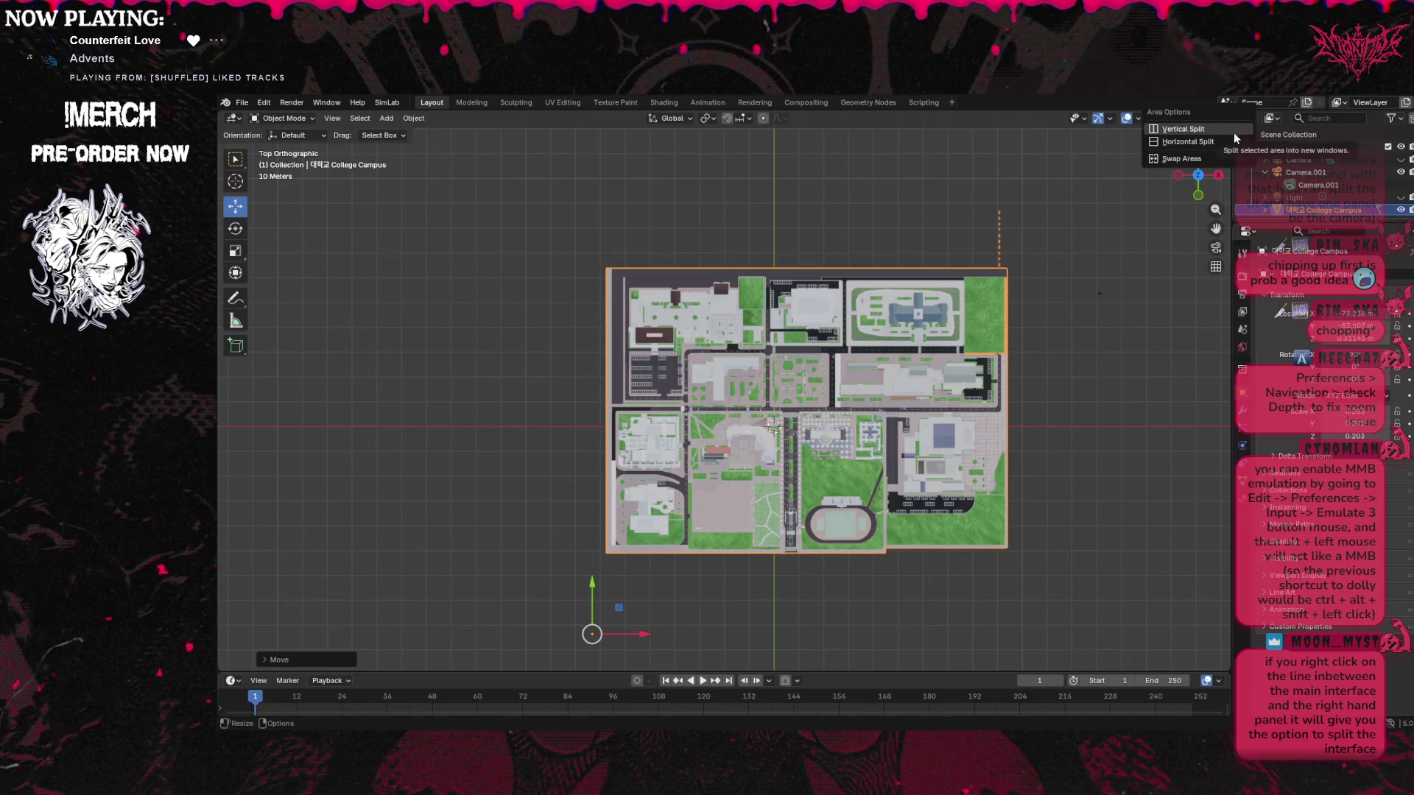
click(1222, 129)
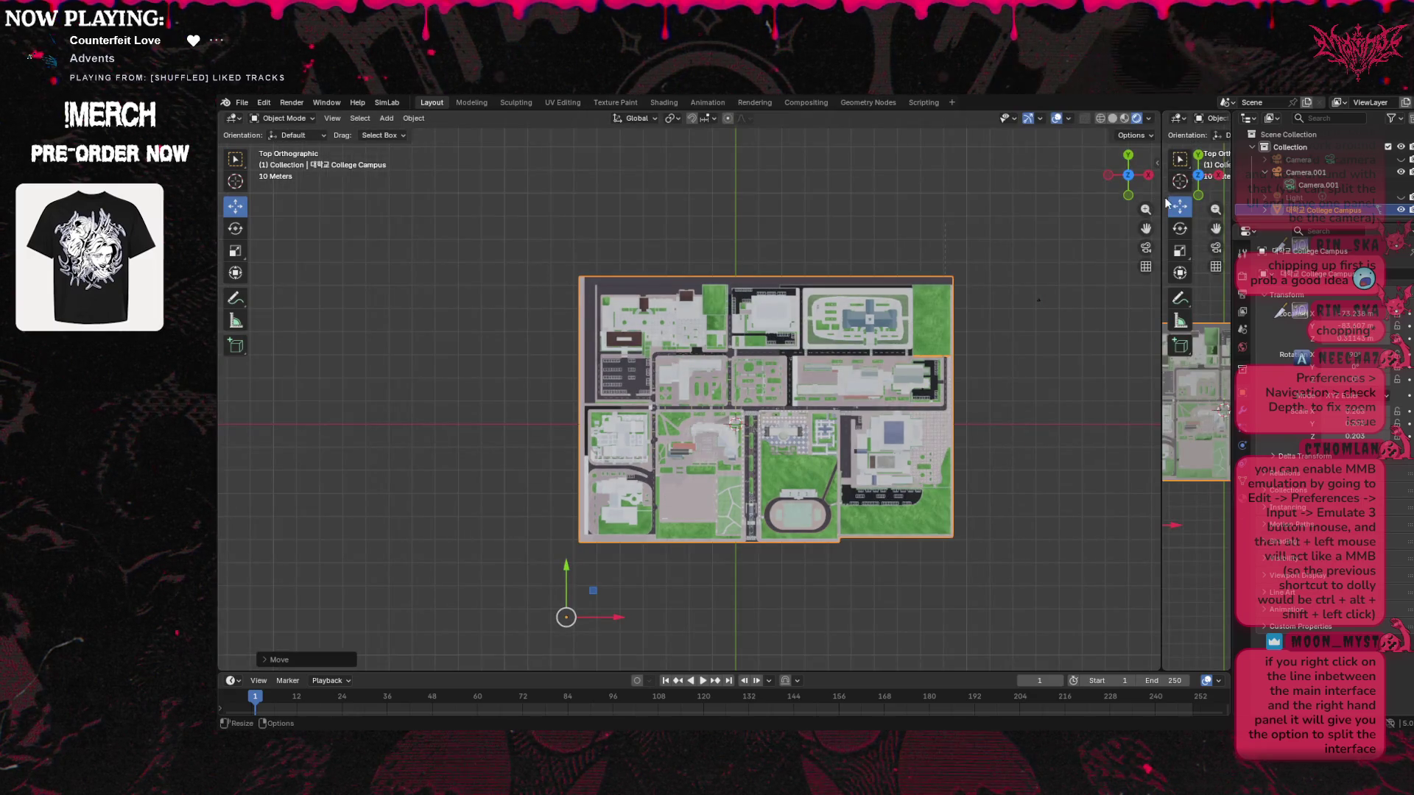
click(852, 254)
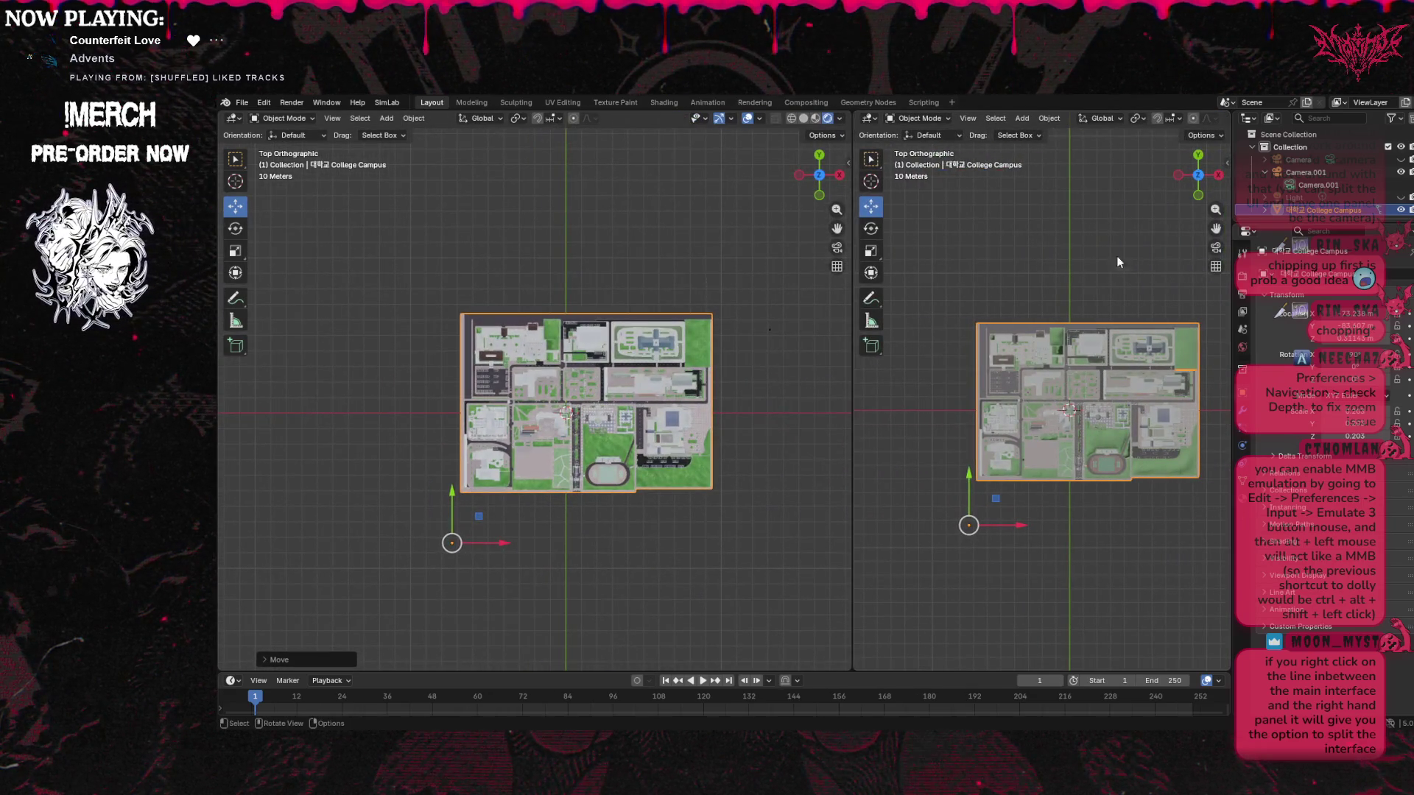
Select then deselect Camera.001 and check the right view's mode and editor-type menus
click(1314, 184)
click(1302, 172)
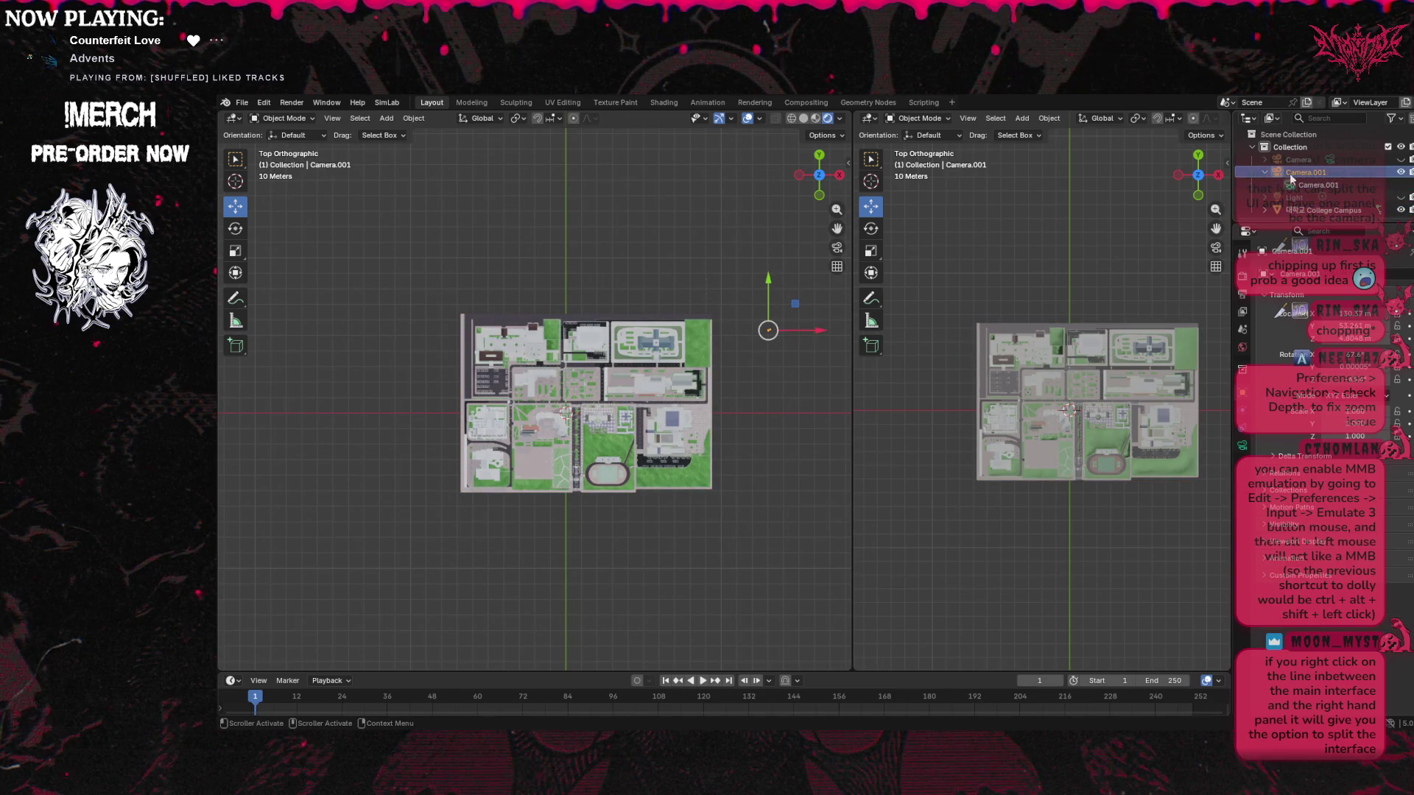
click(888, 131)
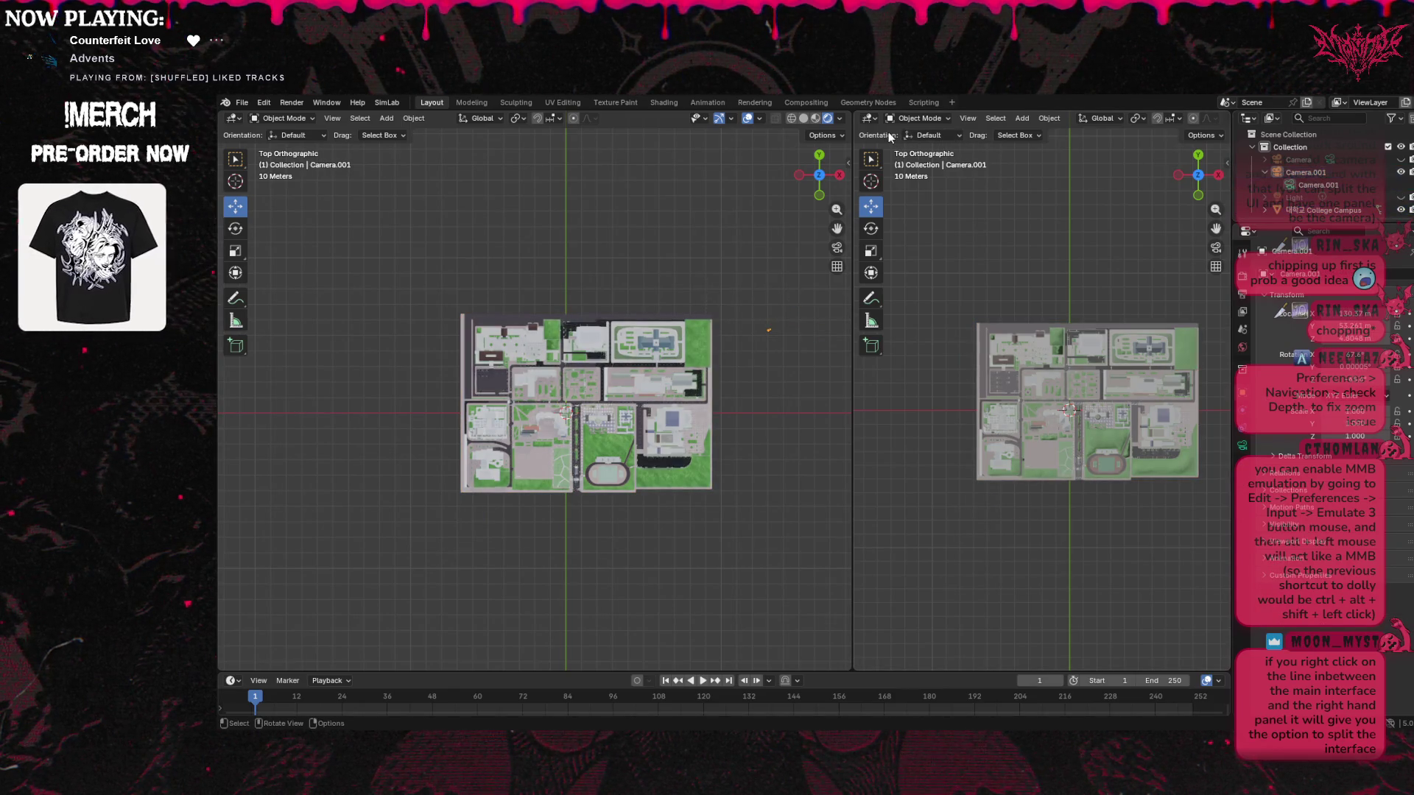
click(940, 118)
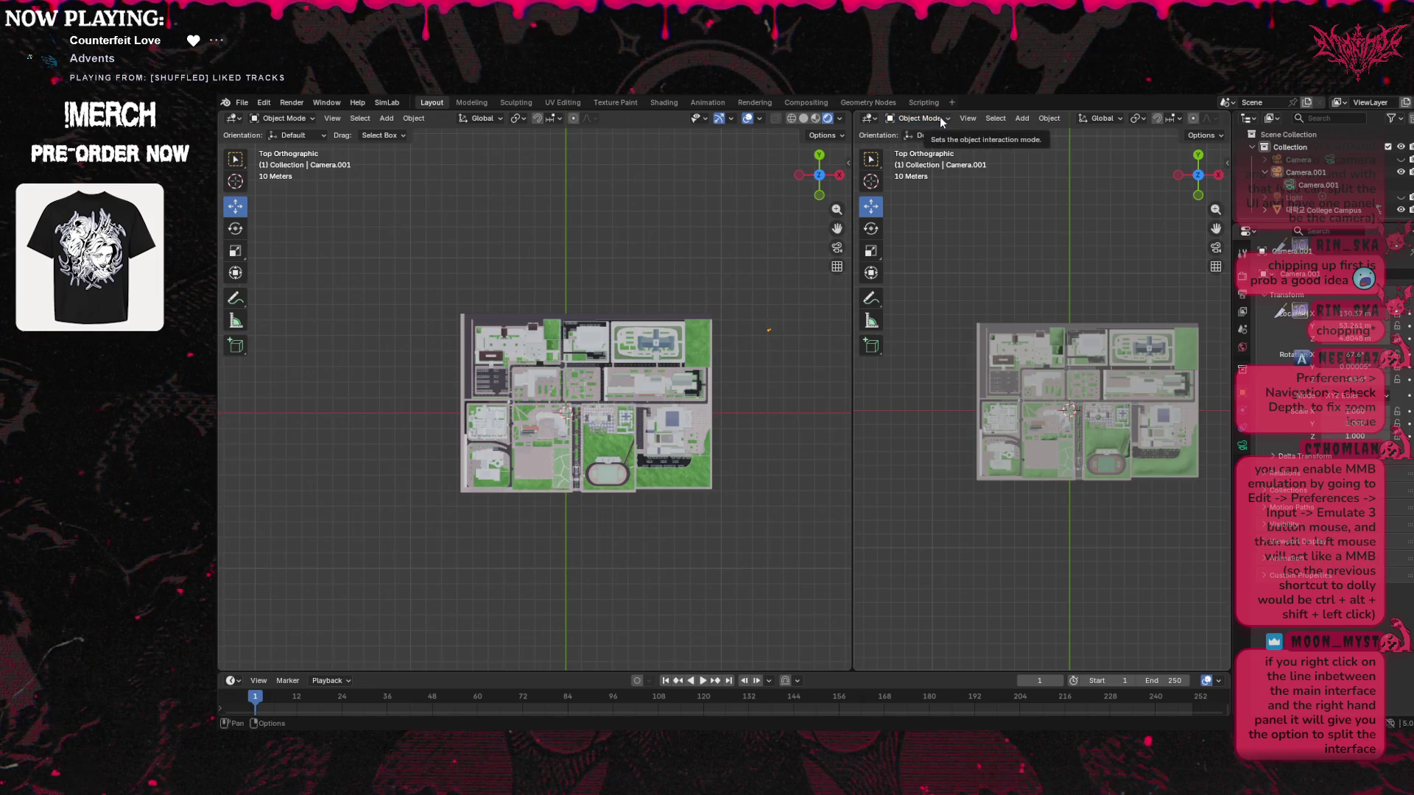
click(869, 118)
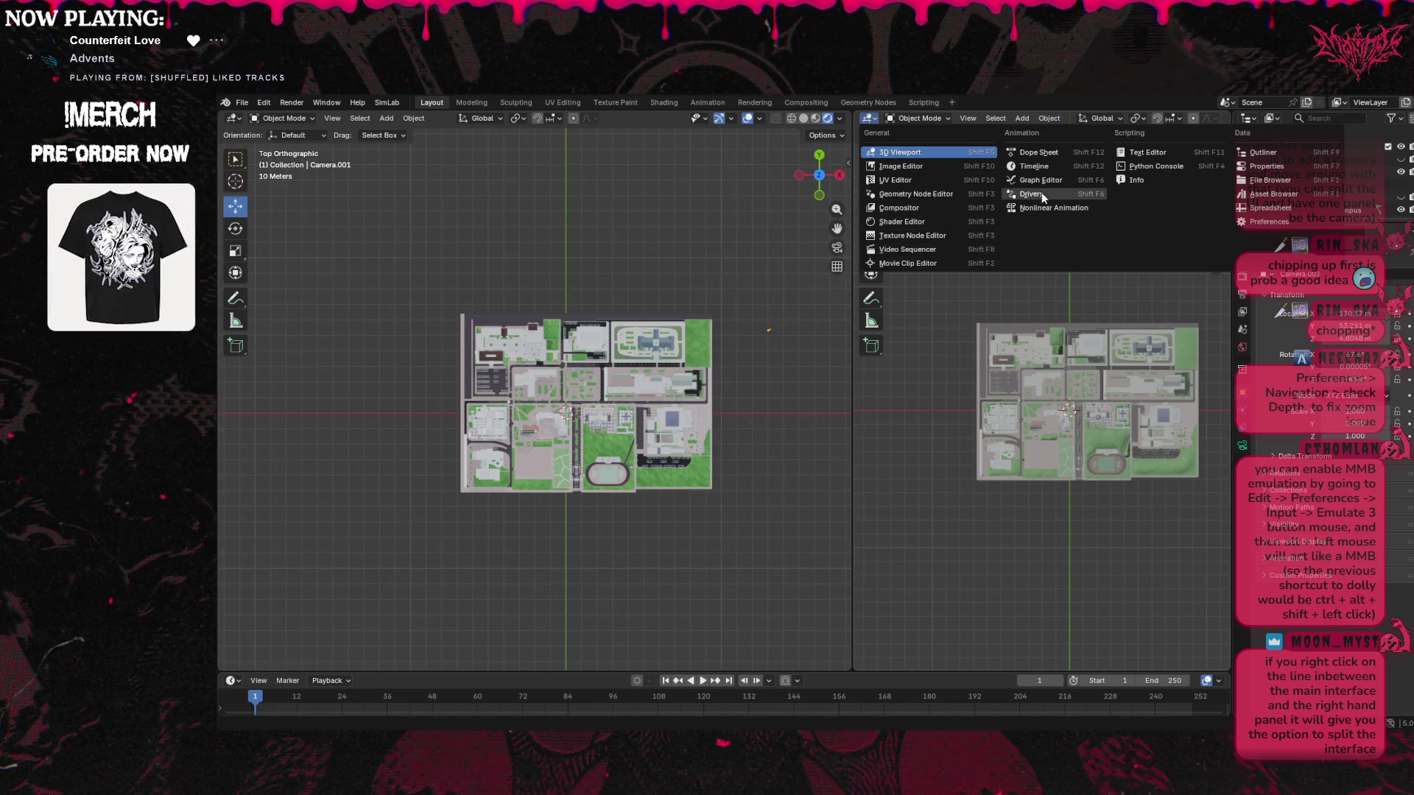
Set the right viewport to the active camera view, then orbit back out
click(1129, 122)
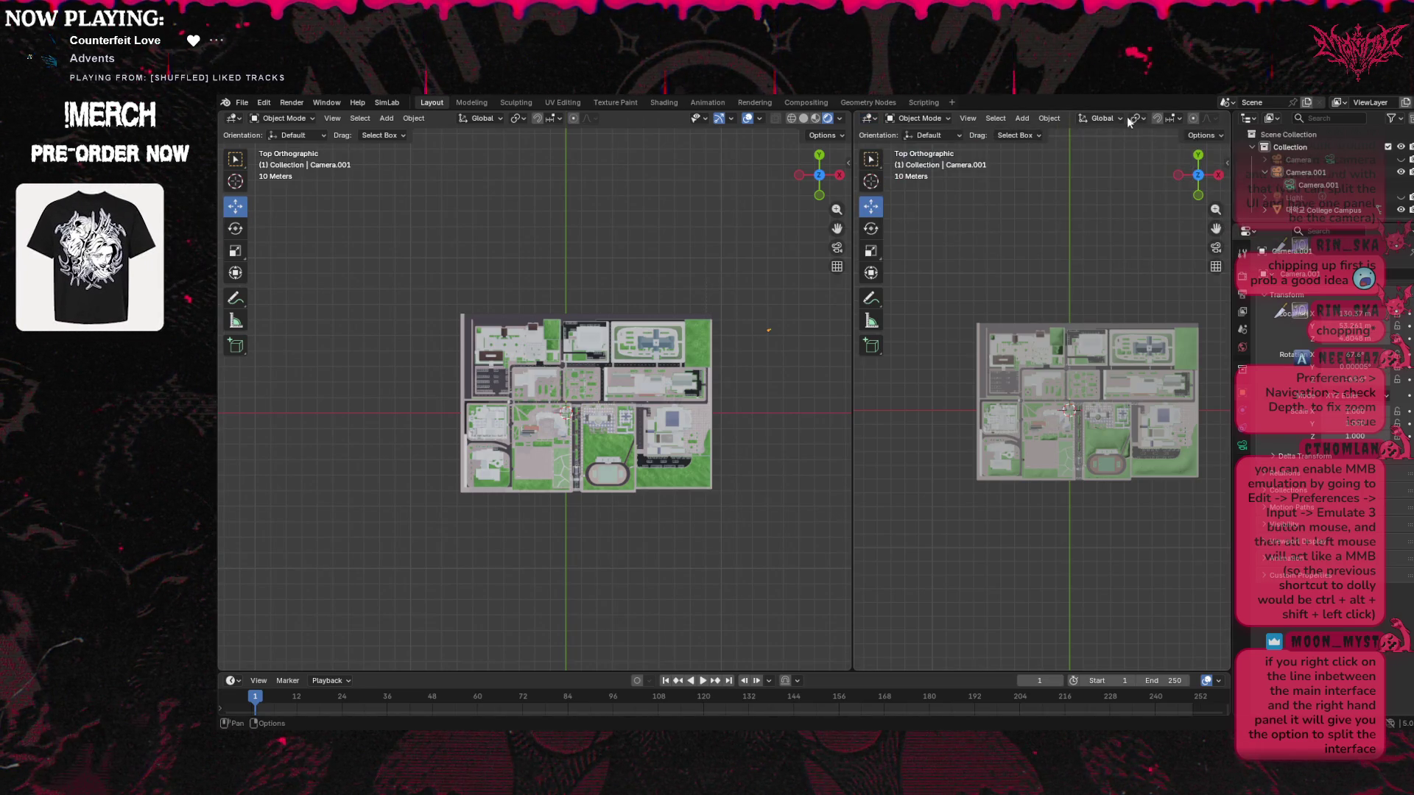
click(968, 119)
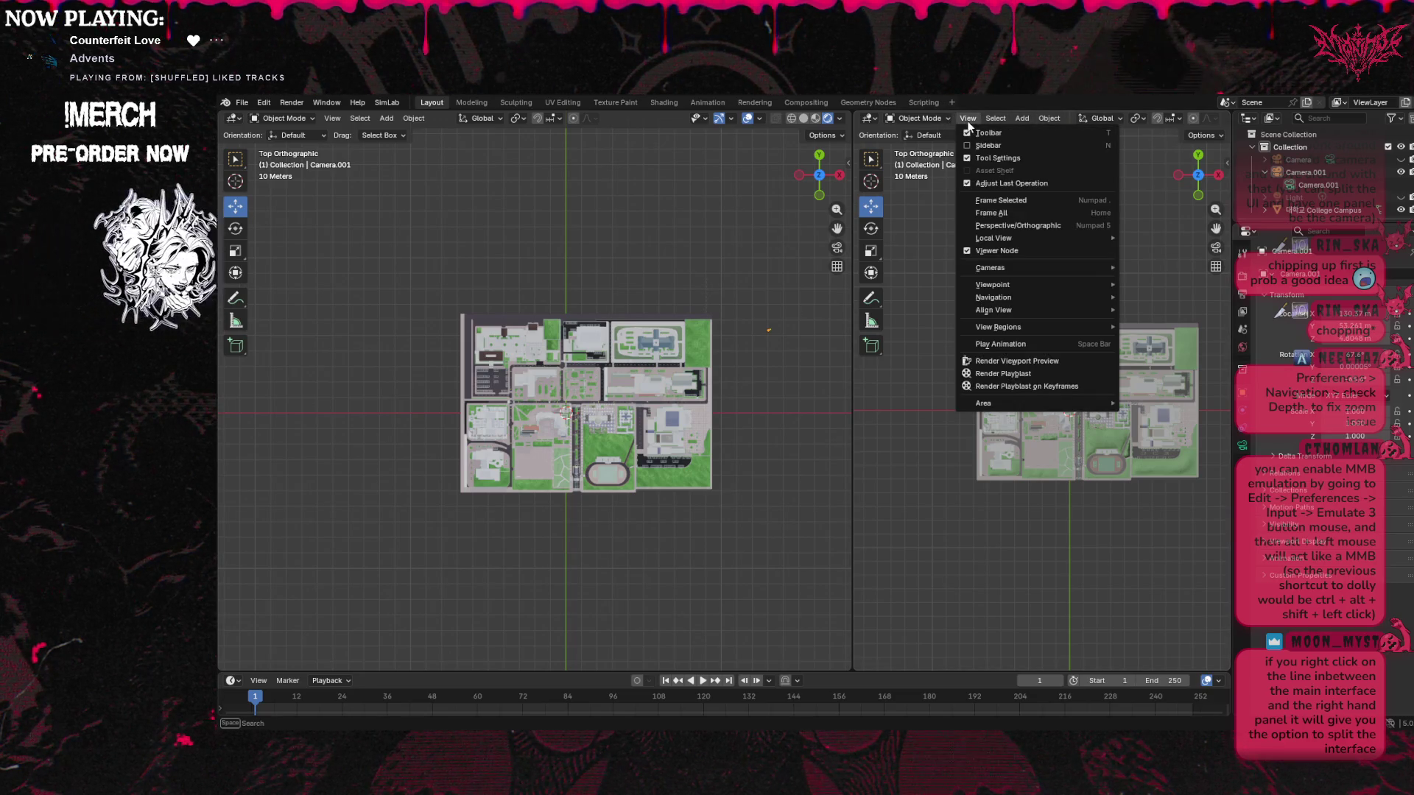
mouse_move(1082, 268)
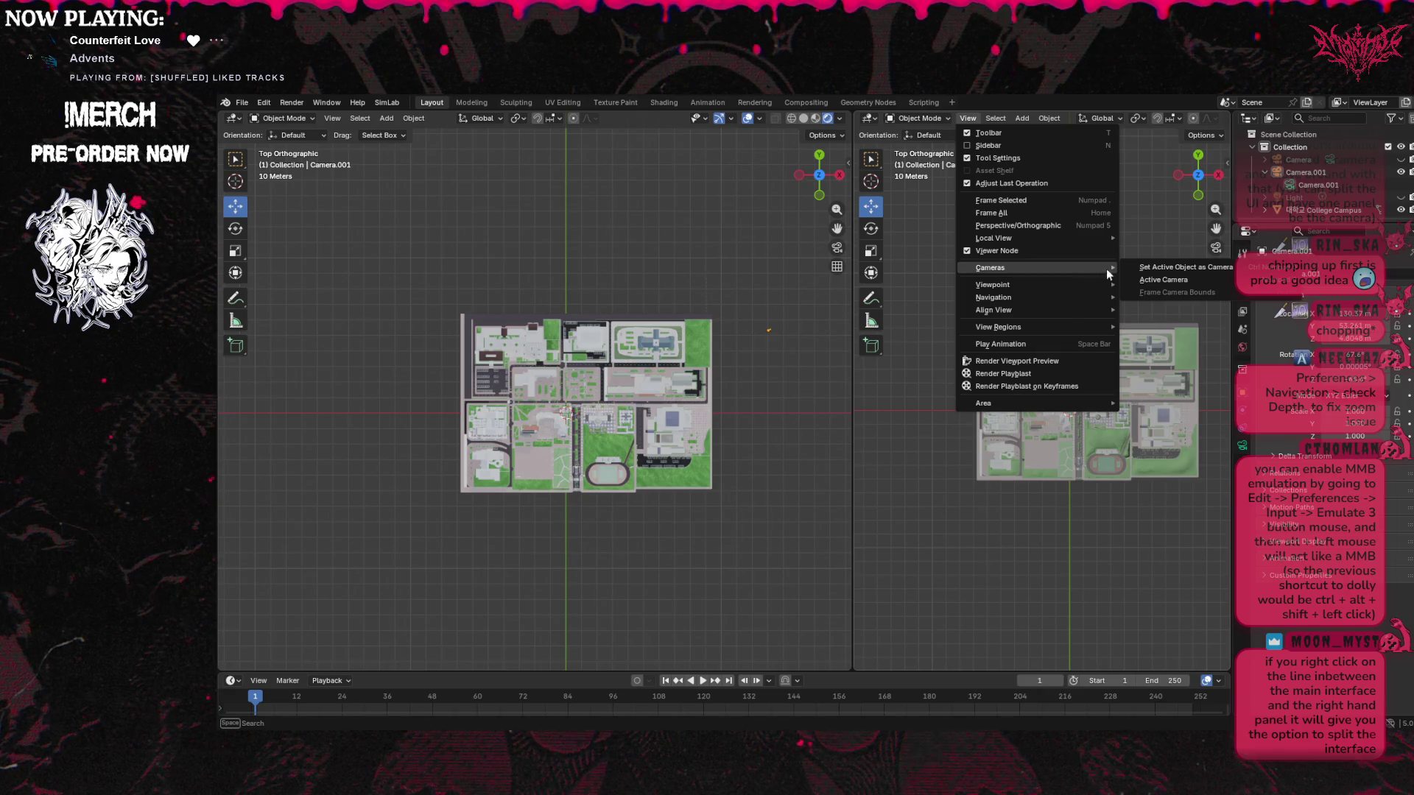
click(1175, 281)
mouse_move(1175, 281)
middle_down()
mouse_move(1134, 302)
mouse_move(1127, 332)
middle_up()
Select Camera.001 and slide it along its X axis
middle_drag(1046, 294, 1115, 203)
click(1119, 197)
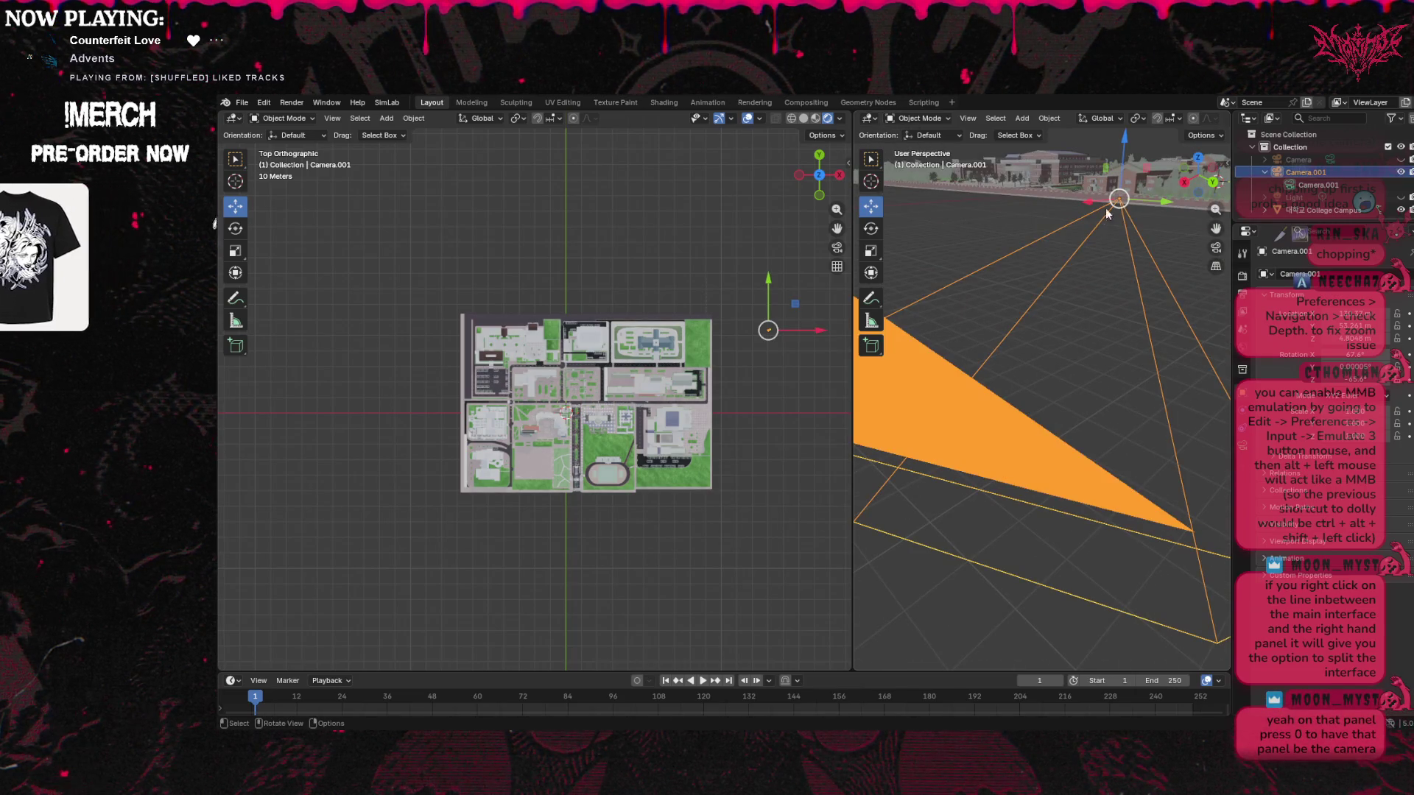
mouse_move(1093, 201)
mouse_down()
mouse_move(1118, 185)
mouse_move(1134, 236)
mouse_up()
scroll(1015, 373, down, 5)
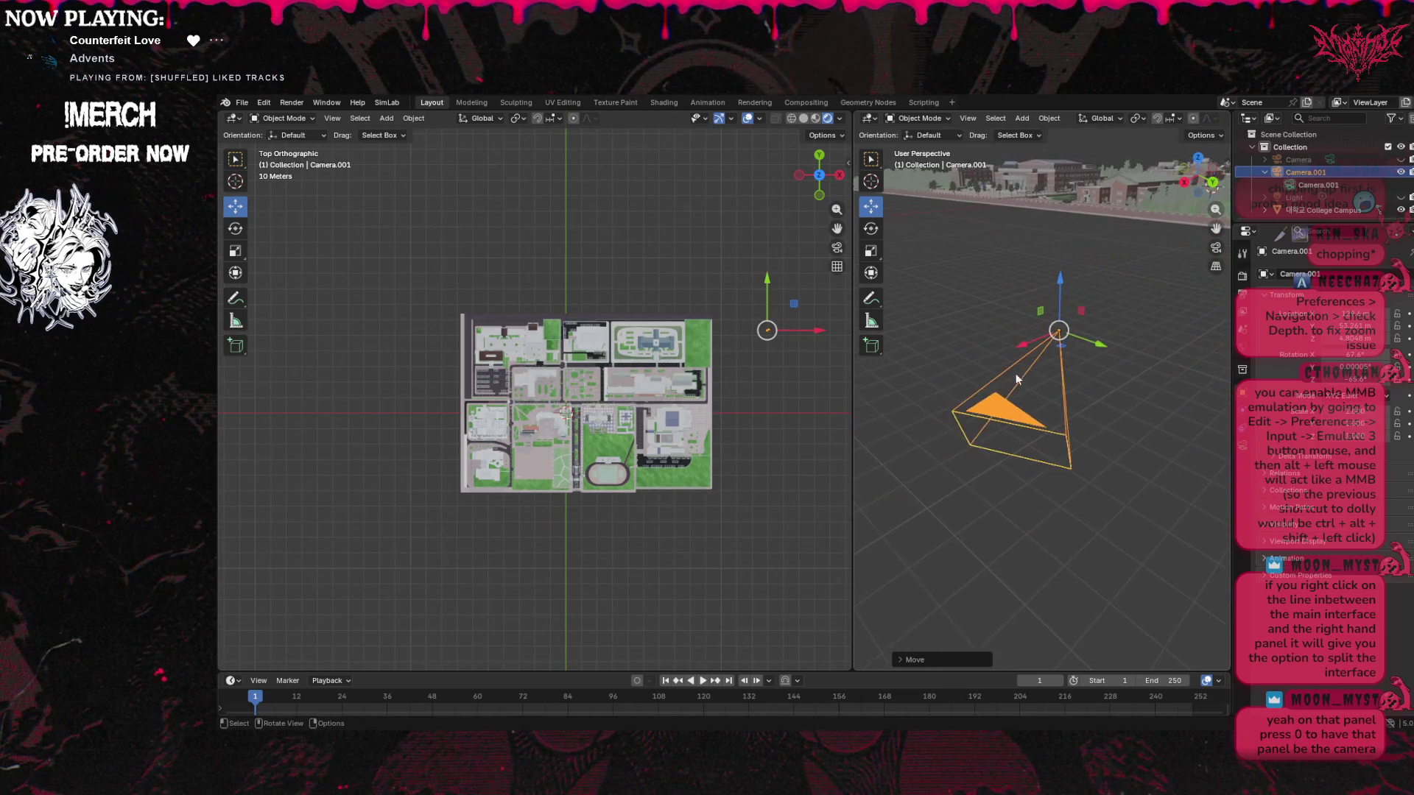
mouse_move(1016, 383)
mouse_down()
mouse_move(1040, 368)
mouse_move(965, 184)
mouse_up()
Move the camera along Y toward the campus edge near the parking lot
drag(1203, 193, 1208, 155)
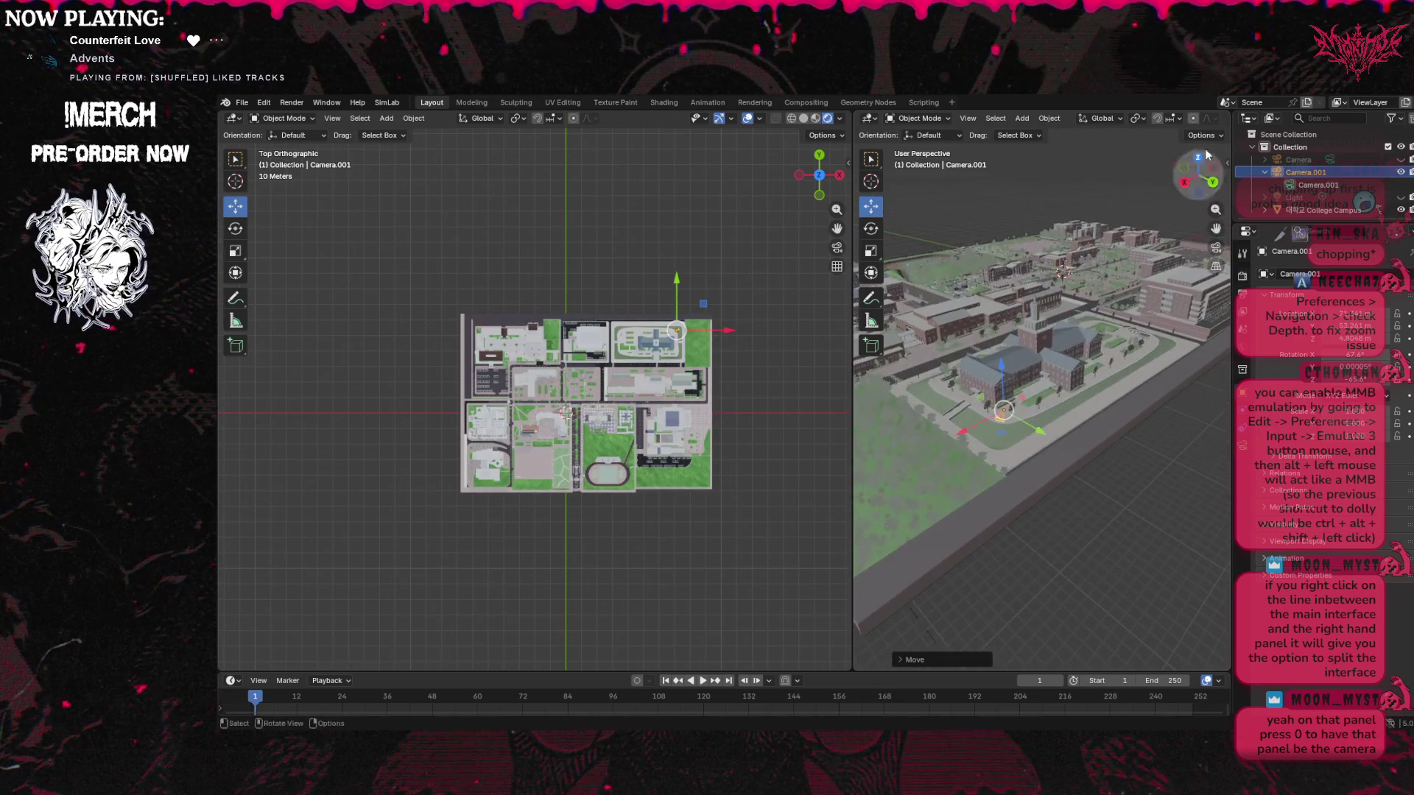
scroll(1099, 255, down, 5)
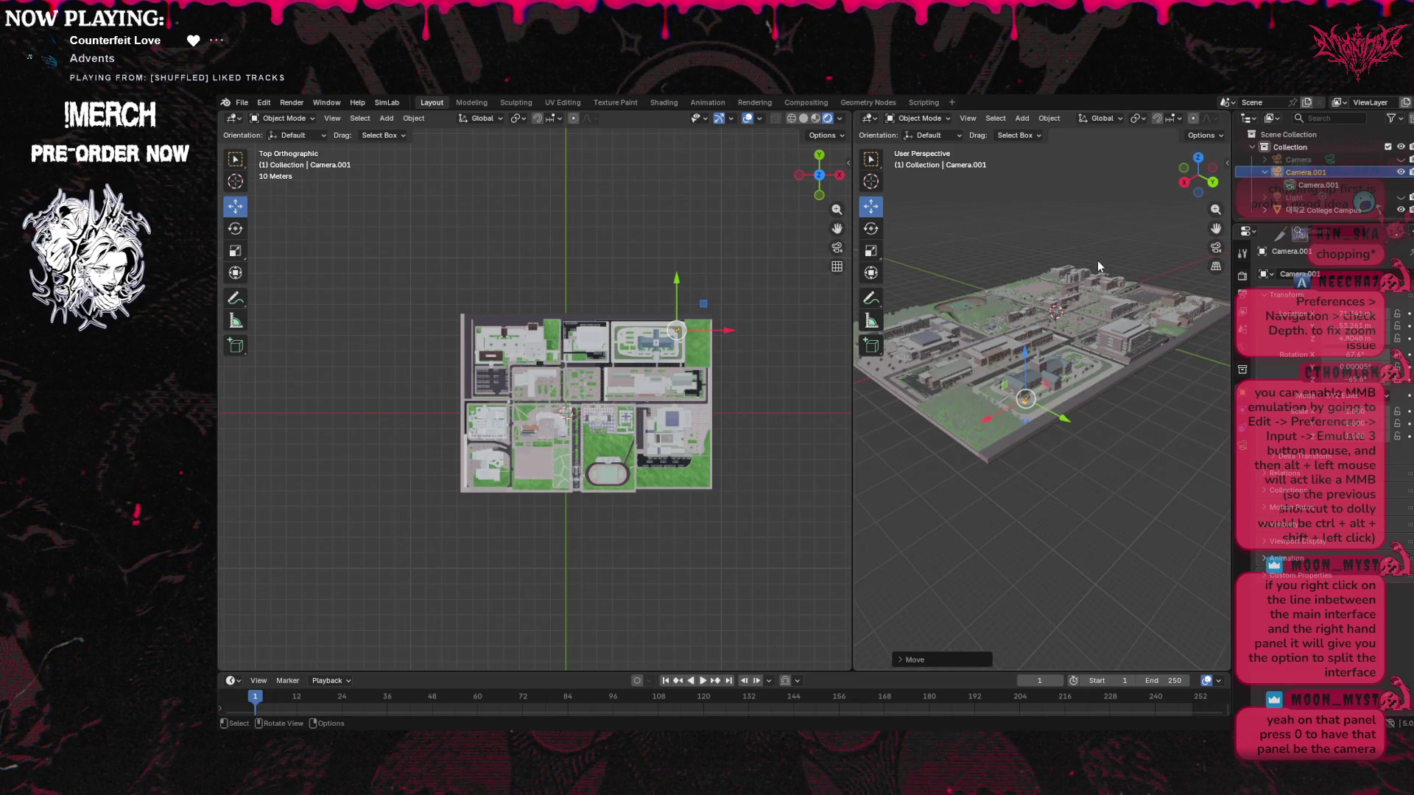
scroll(1098, 260, up, 3)
drag(1059, 422, 874, 304)
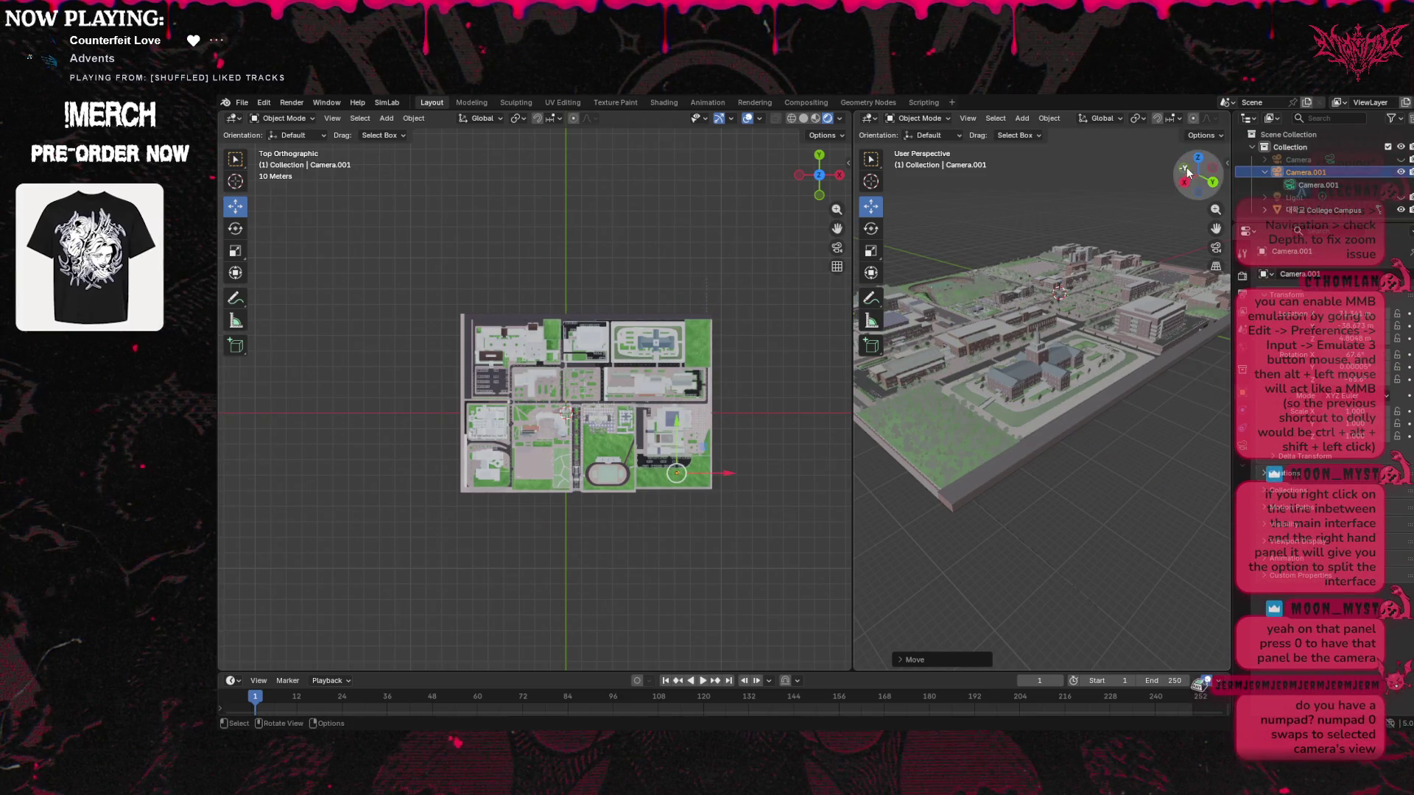
scroll(1013, 328, up, 6)
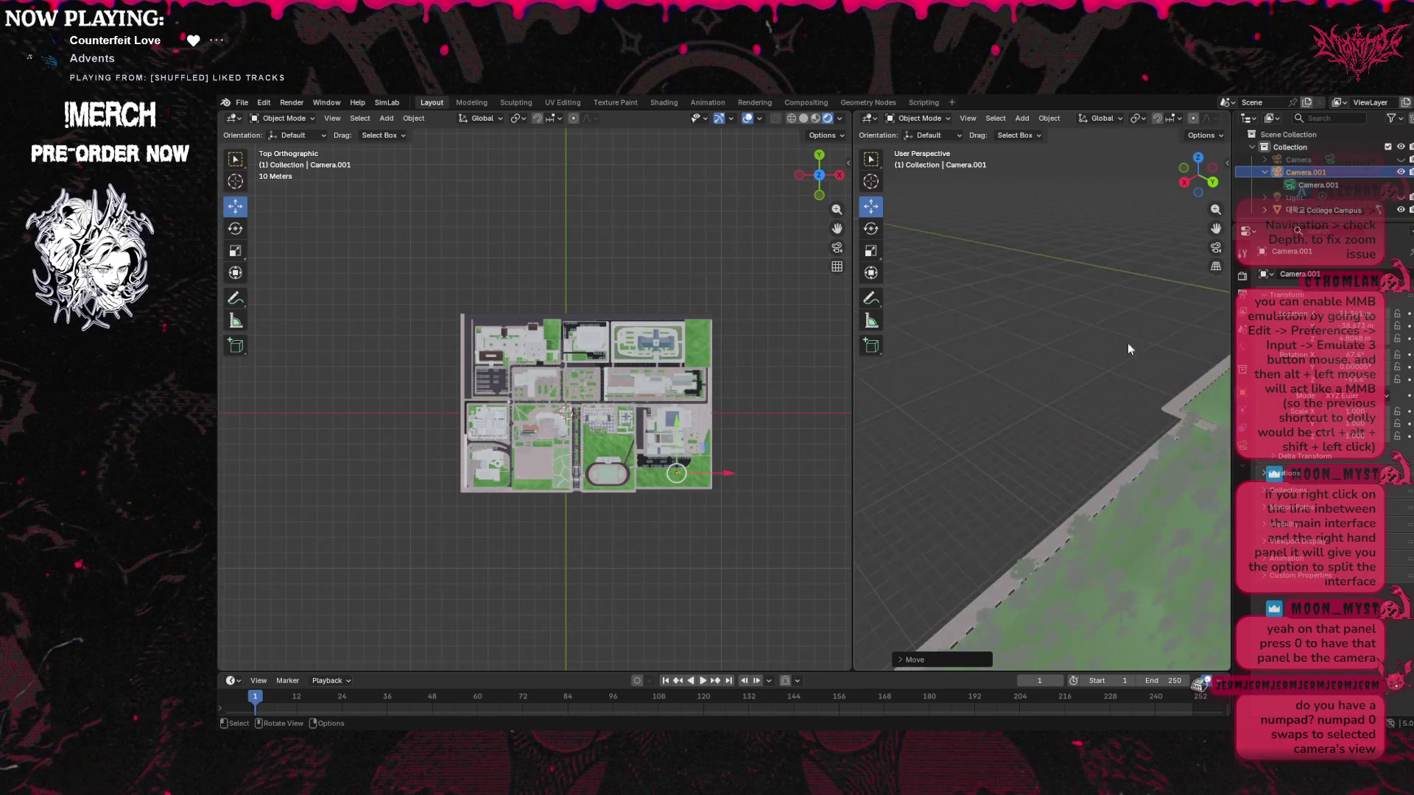
drag(1217, 251, 1098, 311)
Move the camera along Y with G, lower it toward the ground, and shift it along X
key(g)
key(y)
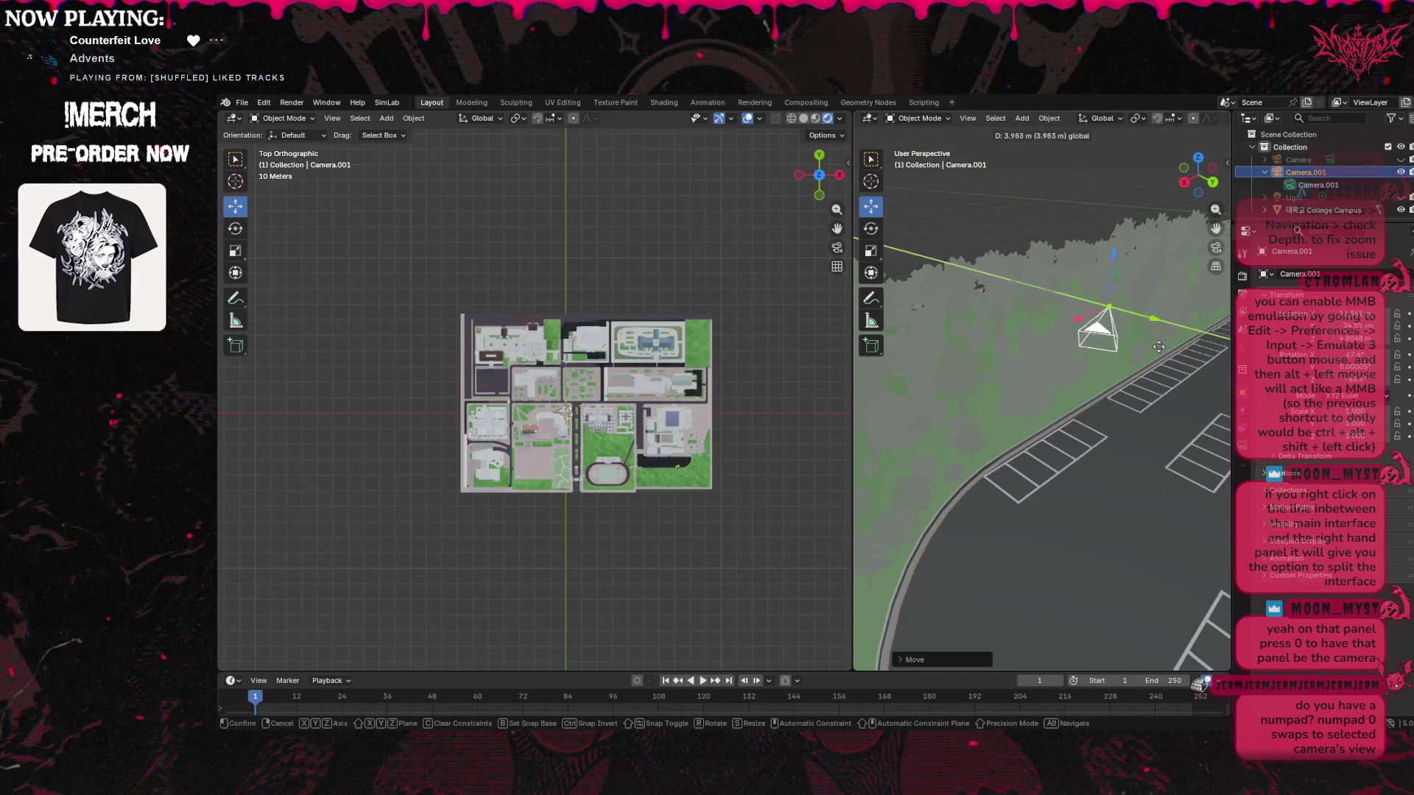
click(1167, 324)
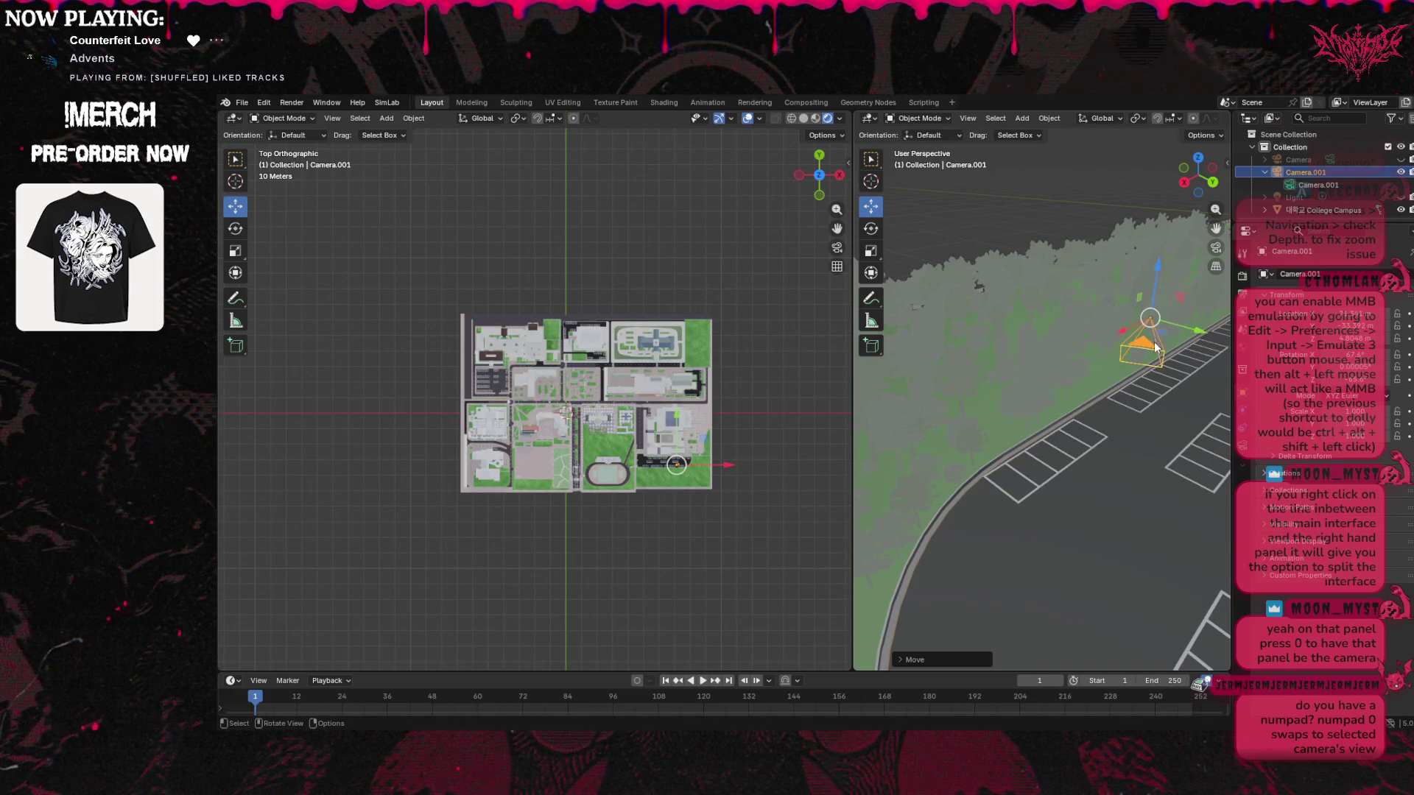
mouse_move(1156, 274)
mouse_down()
mouse_move(1165, 376)
mouse_move(1164, 355)
mouse_up()
drag(1111, 400, 1178, 352)
With the Rotate tool, turn the camera to face across the parking lot
drag(1213, 232, 942, 255)
click(872, 233)
mouse_move(1029, 370)
mouse_down()
mouse_move(1023, 361)
mouse_move(1058, 405)
mouse_up()
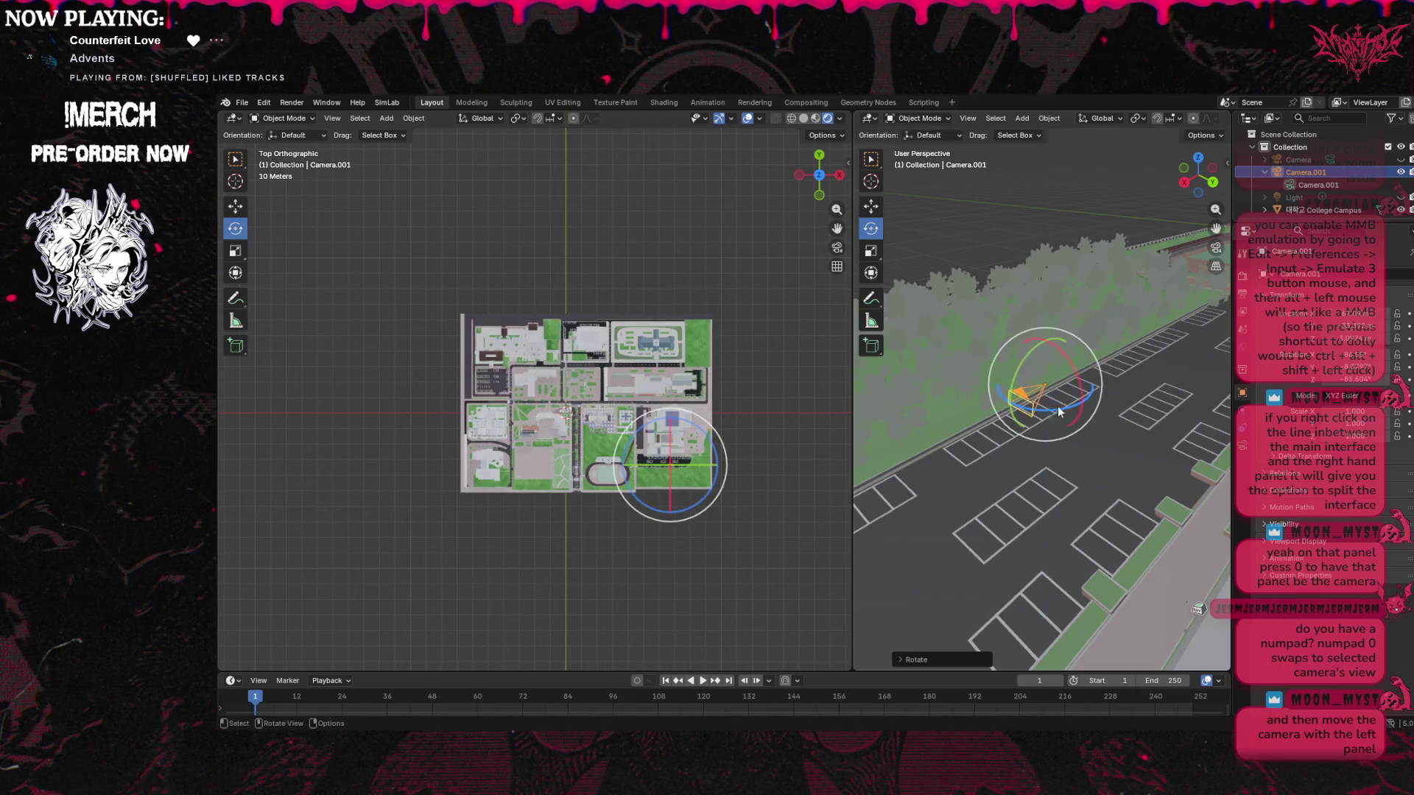
drag(1031, 352, 1067, 361)
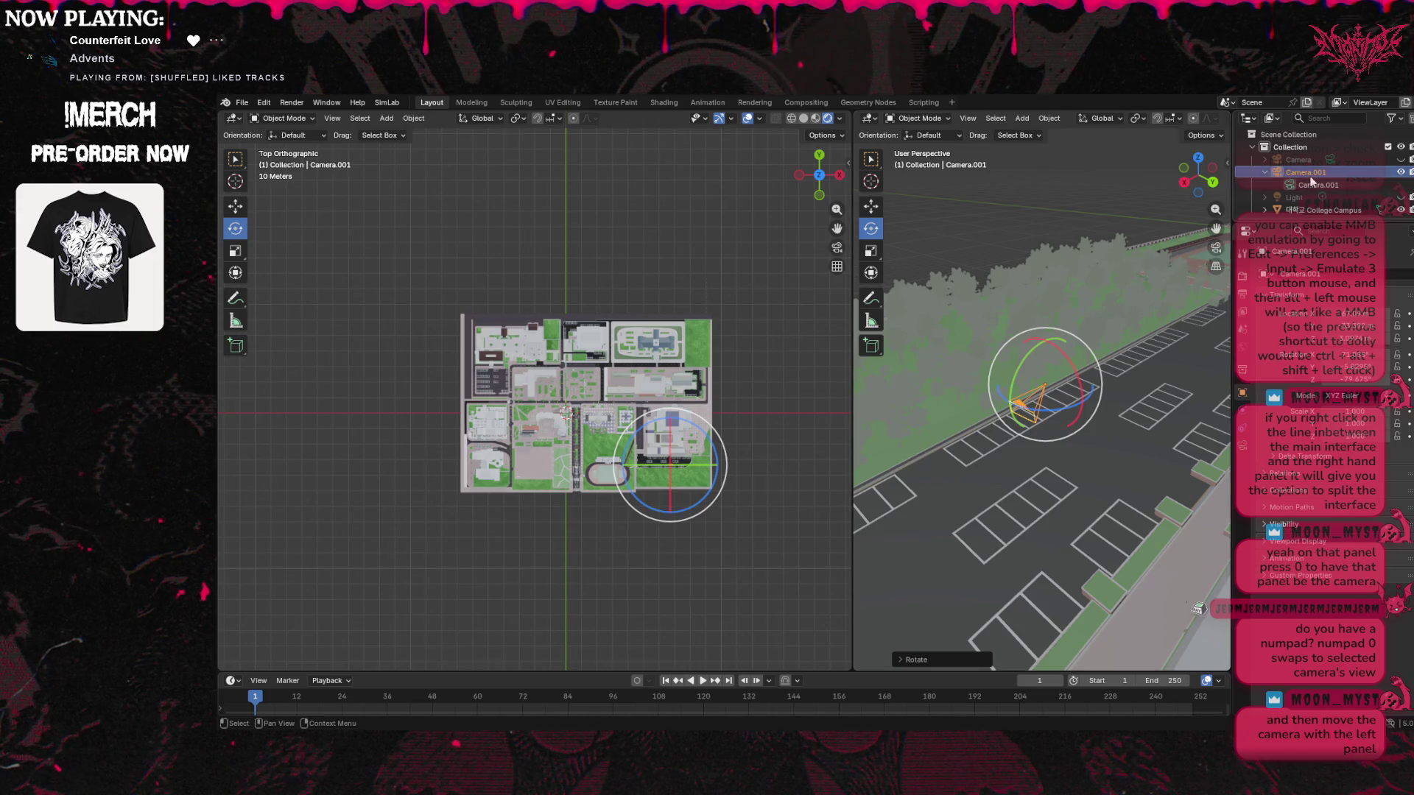
click(948, 119)
click(968, 119)
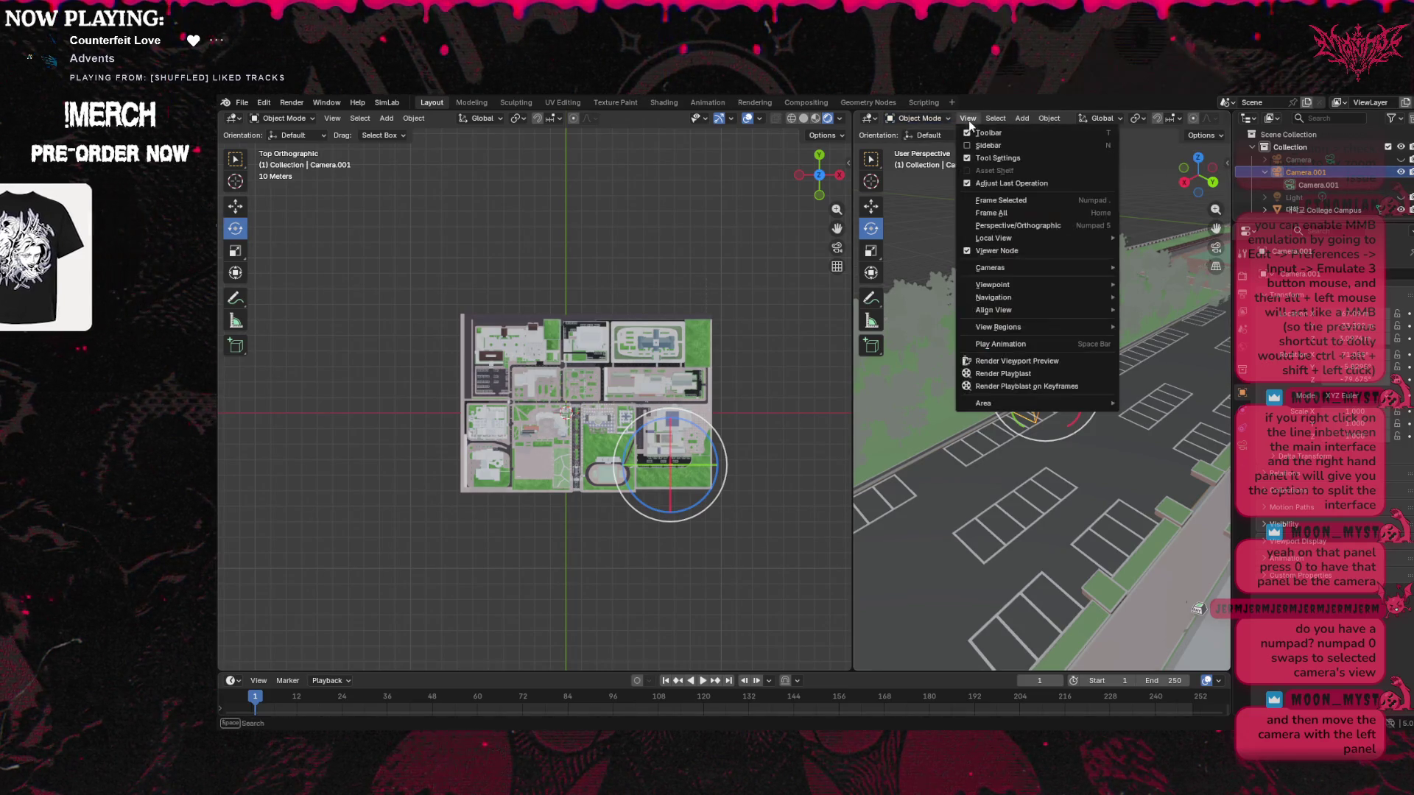
Make the right viewport look through Camera.001, widen it, and recentre the parking-lot frame
mouse_move(1008, 268)
click(1149, 281)
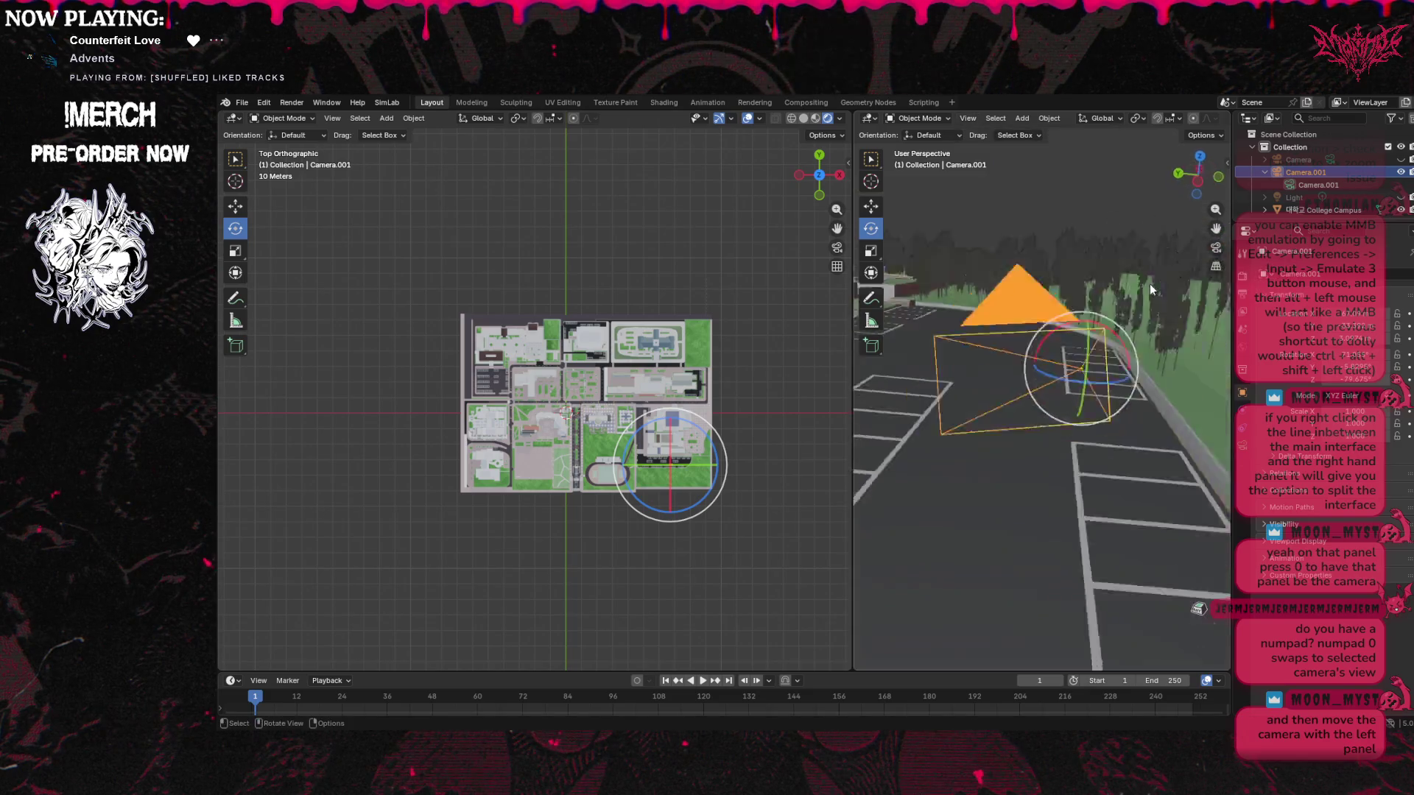
mouse_move(1215, 228)
mouse_down()
mouse_move(1211, 302)
mouse_move(1258, 268)
mouse_up()
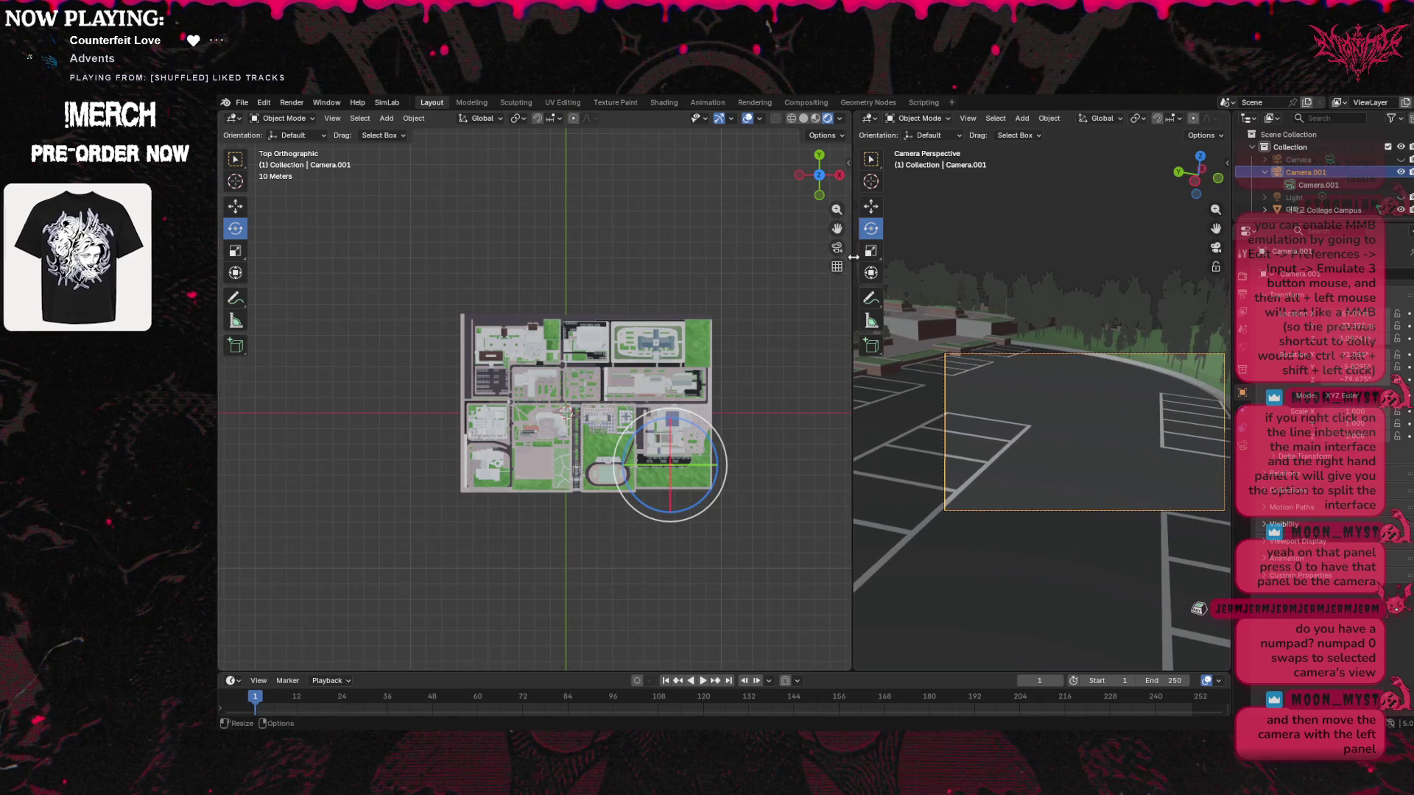
drag(853, 256, 764, 256)
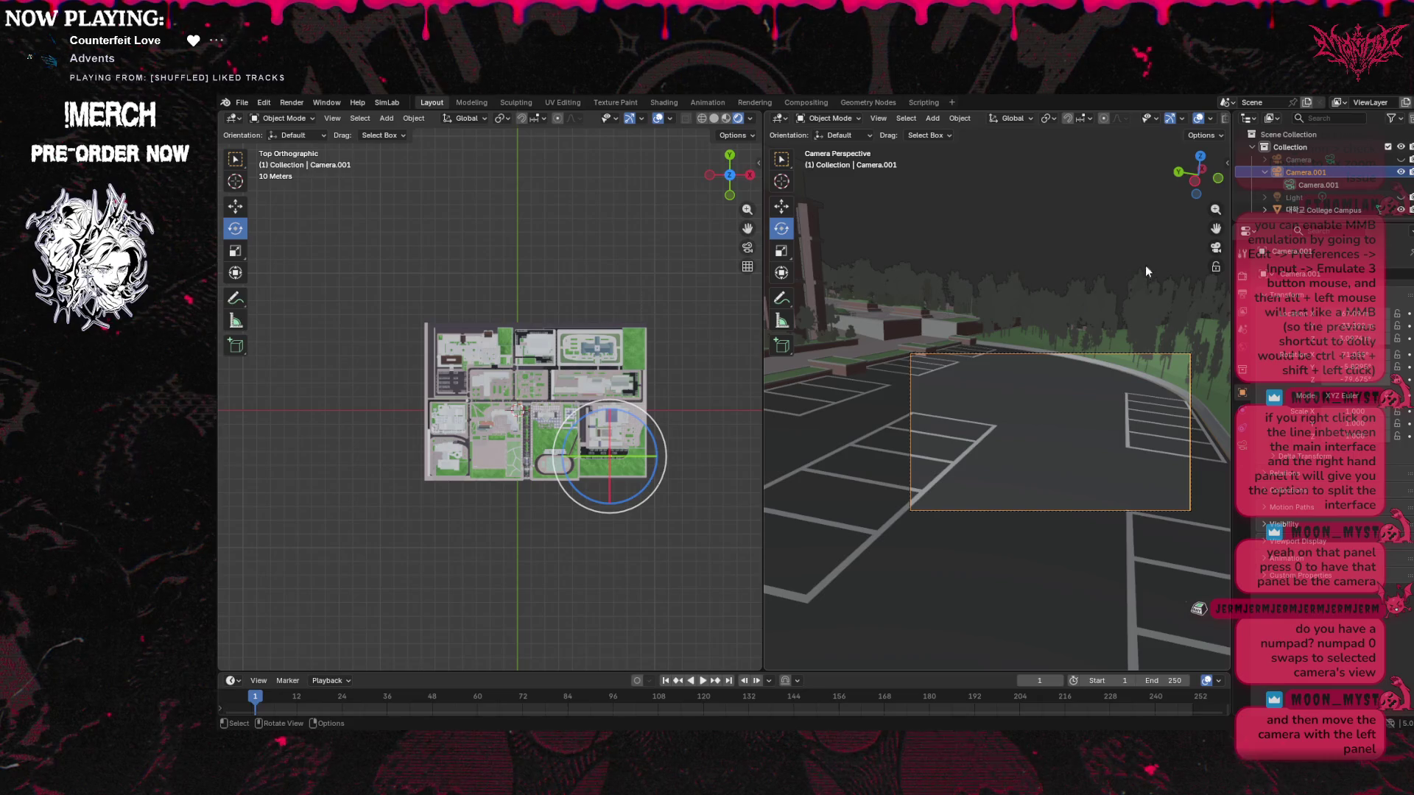
mouse_move(1216, 228)
mouse_down()
mouse_move(1281, 231)
mouse_move(704, 284)
mouse_up()
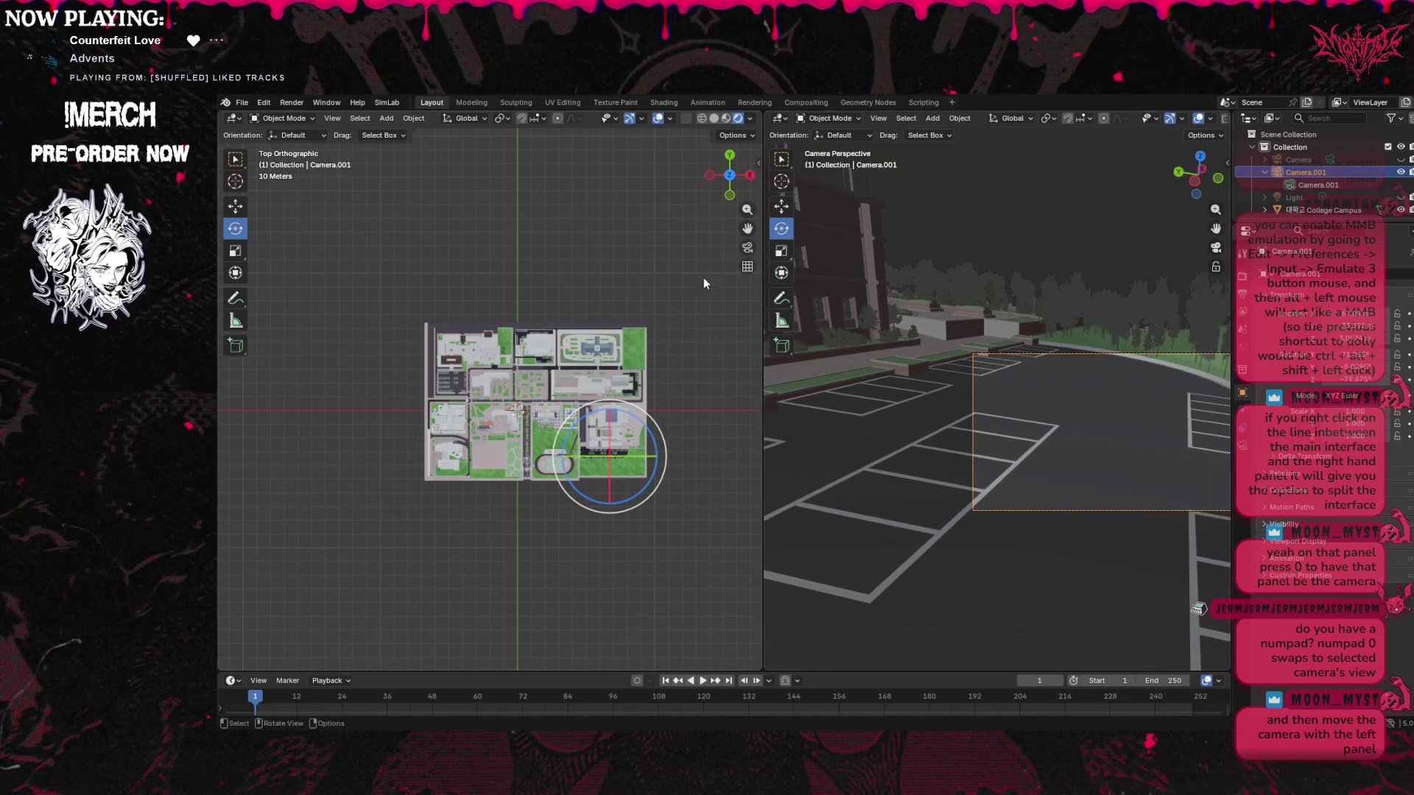
Select Camera.001's data in the Outliner and recentre the camera view
scroll(704, 283, down, 3)
scroll(993, 312, down, 3)
mouse_move(1216, 228)
mouse_down()
mouse_move(1230, 236)
mouse_move(1210, 239)
mouse_up()
click(1309, 184)
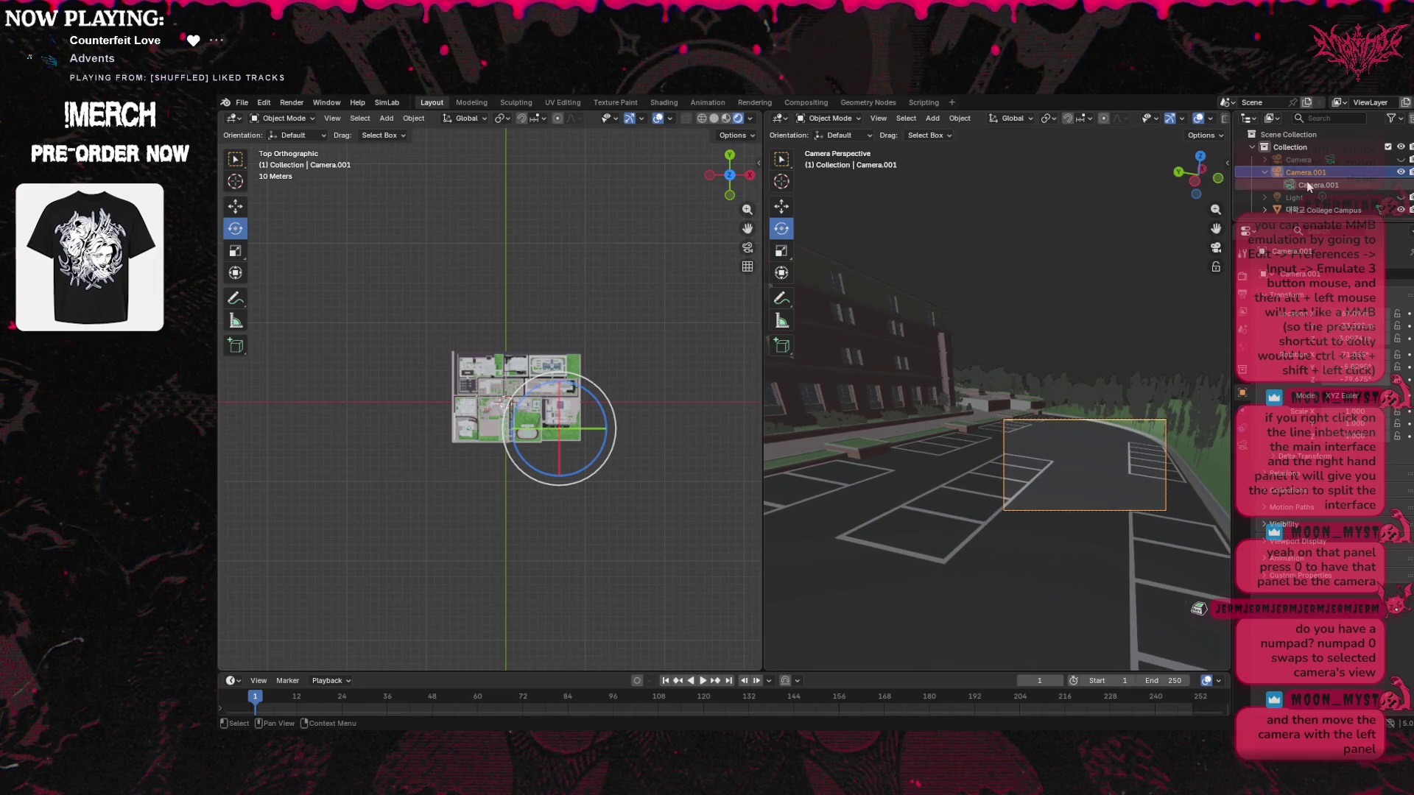
mouse_move(1216, 227)
mouse_down()
mouse_move(1162, 242)
mouse_move(1216, 228)
mouse_up()
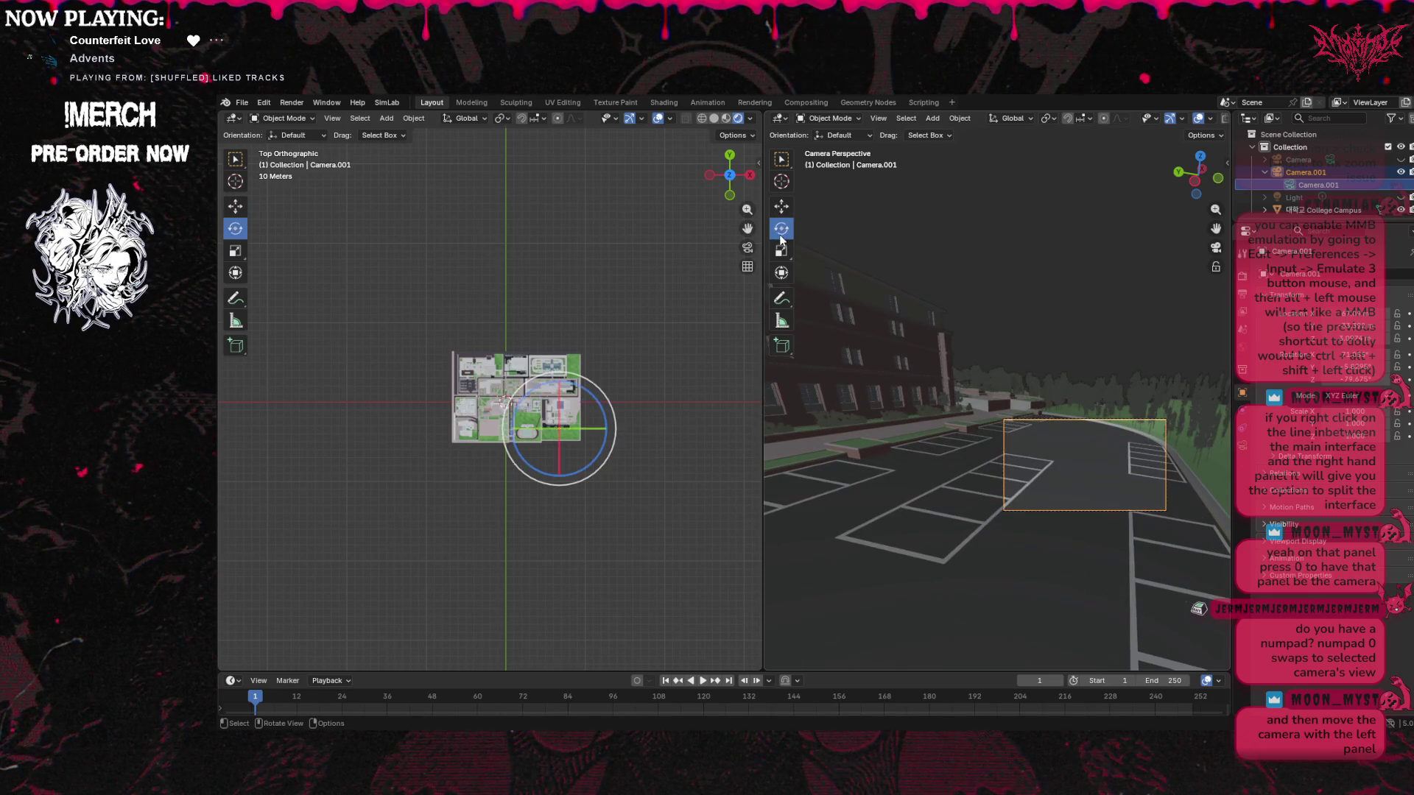
scroll(562, 372, up, 7)
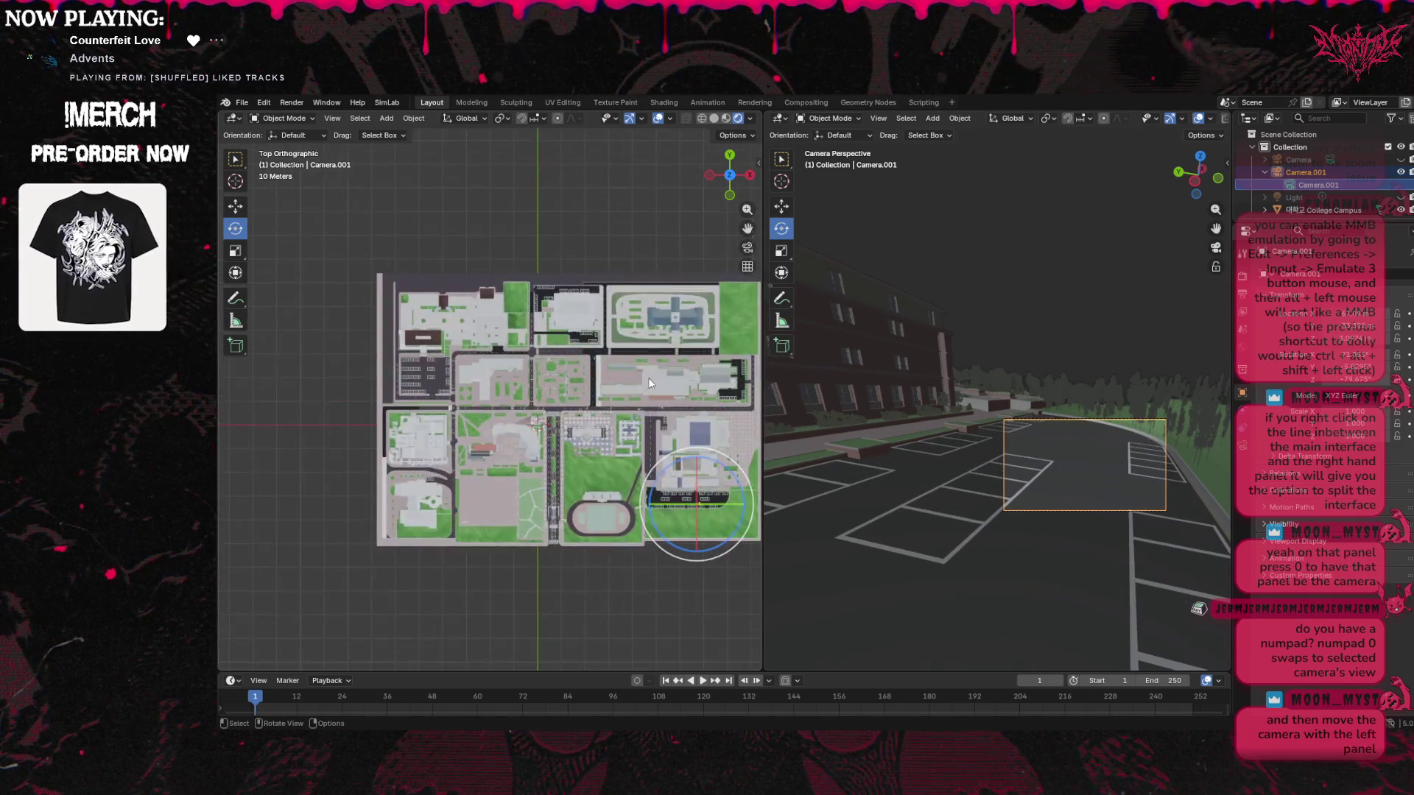
scroll(676, 359, up, 1)
Zoom the top view onto the parking lot and rotate the camera about 12° toward the curved road
mouse_move(747, 225)
mouse_down()
mouse_move(516, 148)
mouse_move(805, 489)
mouse_up()
scroll(628, 492, up, 4)
scroll(1102, 316, down, 3)
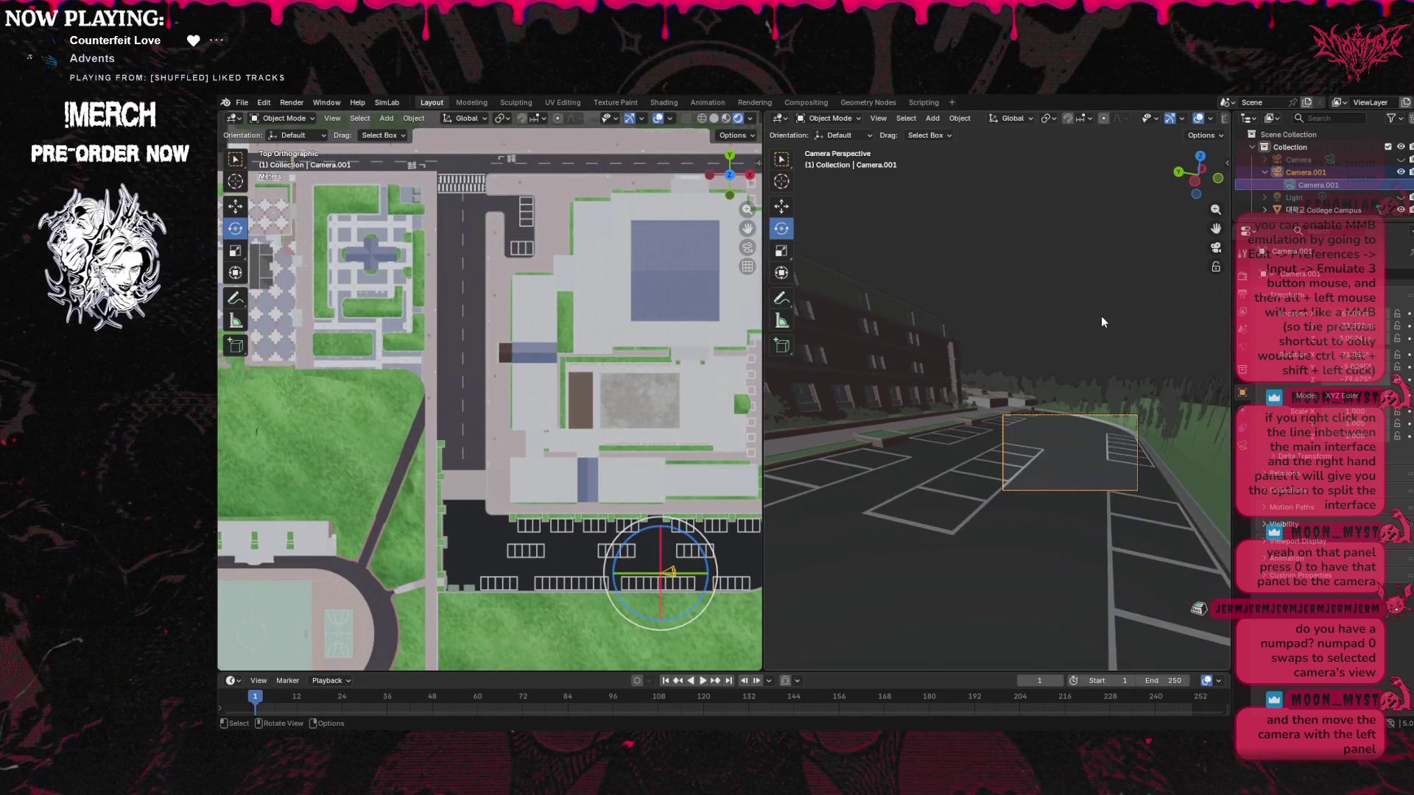
scroll(931, 389, up, 4)
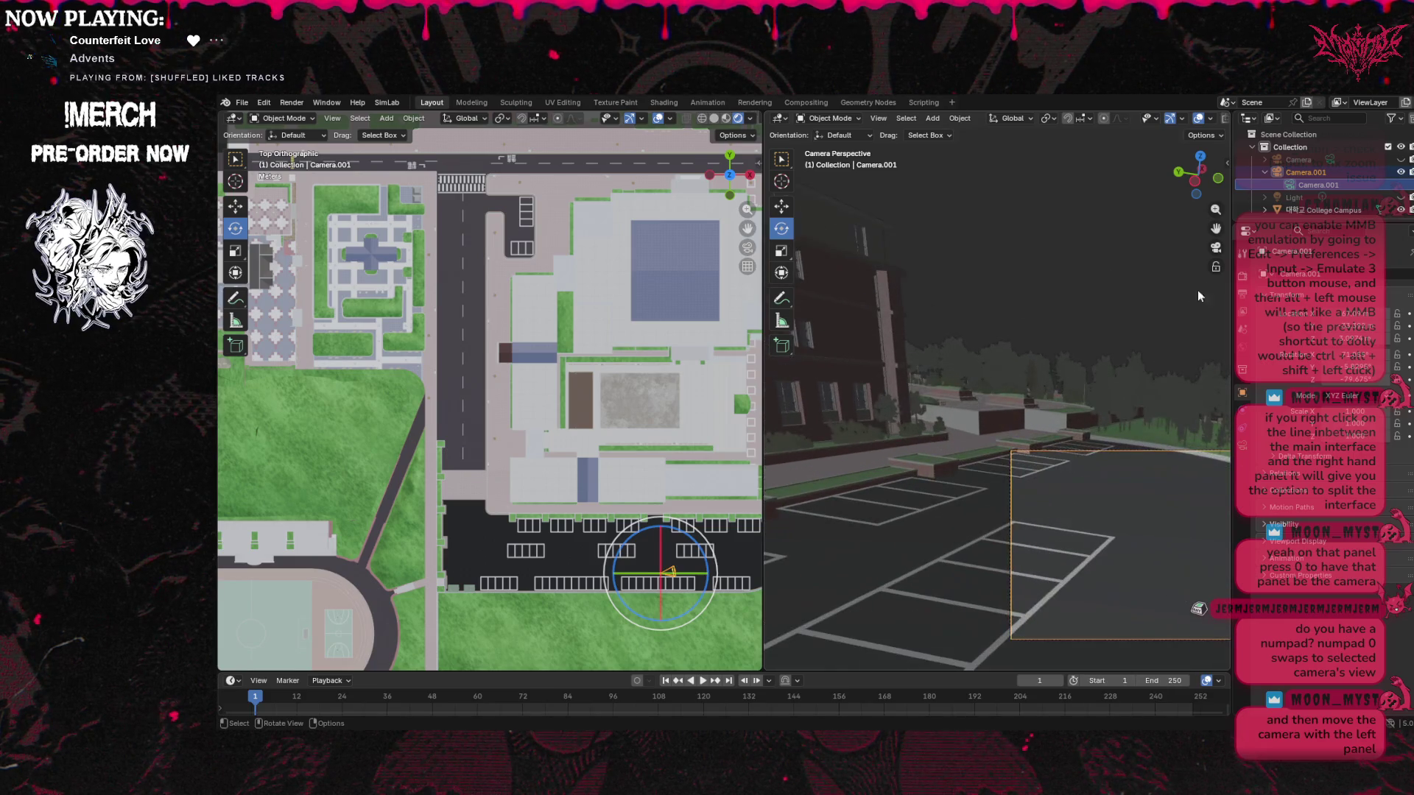
mouse_move(668, 573)
mouse_down()
mouse_move(700, 600)
mouse_move(658, 560)
mouse_move(652, 606)
mouse_move(687, 588)
mouse_move(665, 566)
mouse_up()
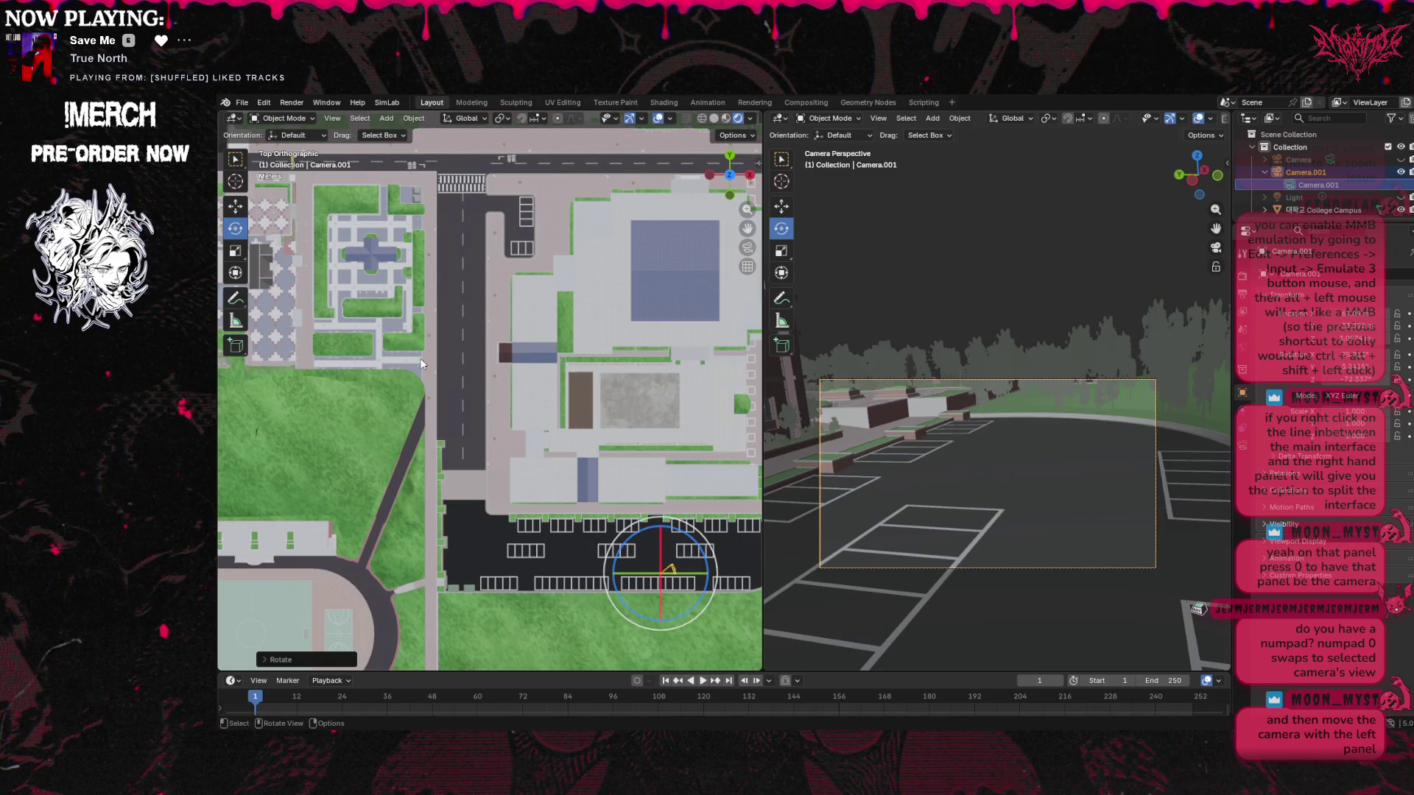
mouse_move(729, 177)
mouse_down()
mouse_move(766, 228)
mouse_move(731, 294)
mouse_up()
Lower the camera slightly along Z and swing it around to face the brick building
drag(729, 180, 455, 274)
click(235, 206)
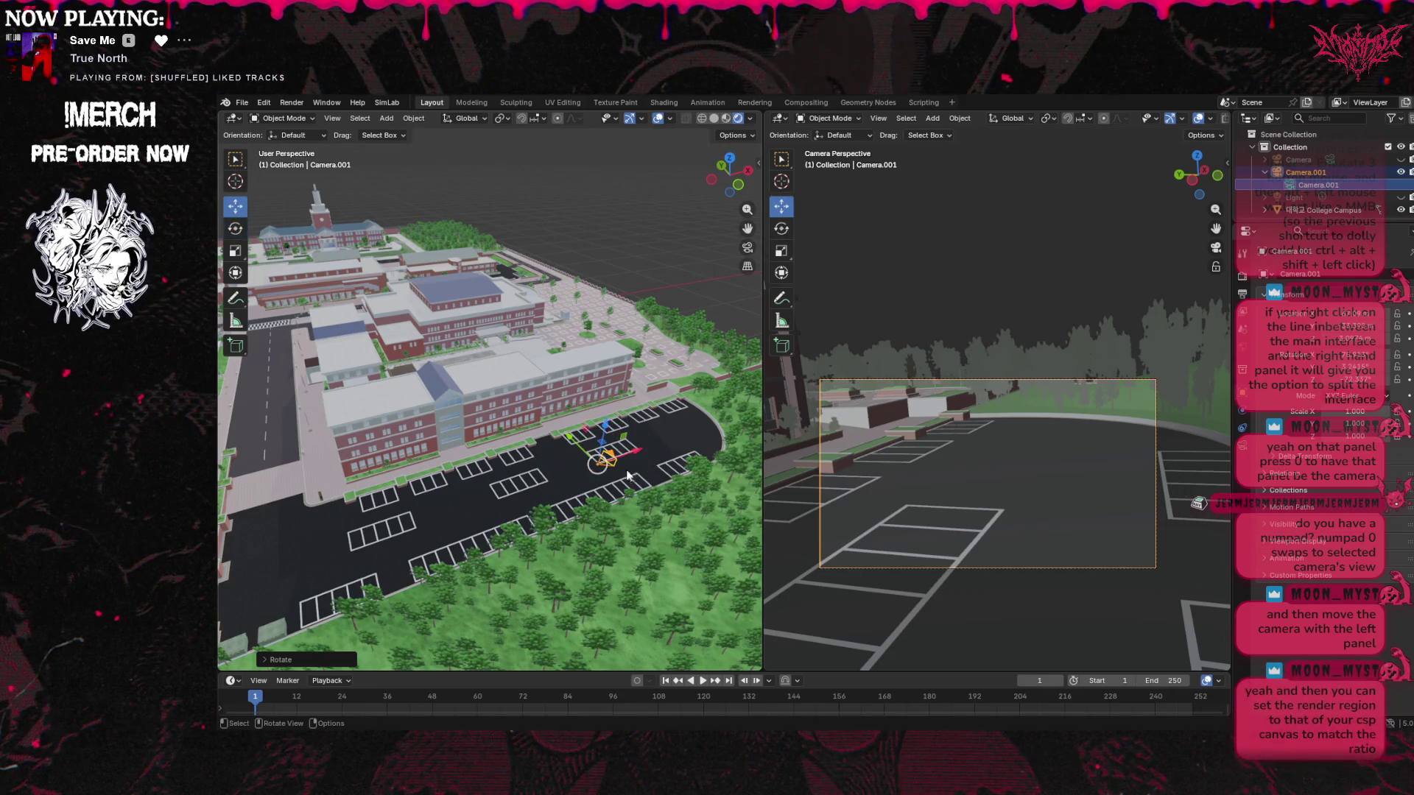
mouse_move(603, 427)
mouse_down()
mouse_move(596, 451)
mouse_move(615, 461)
mouse_up()
click(235, 228)
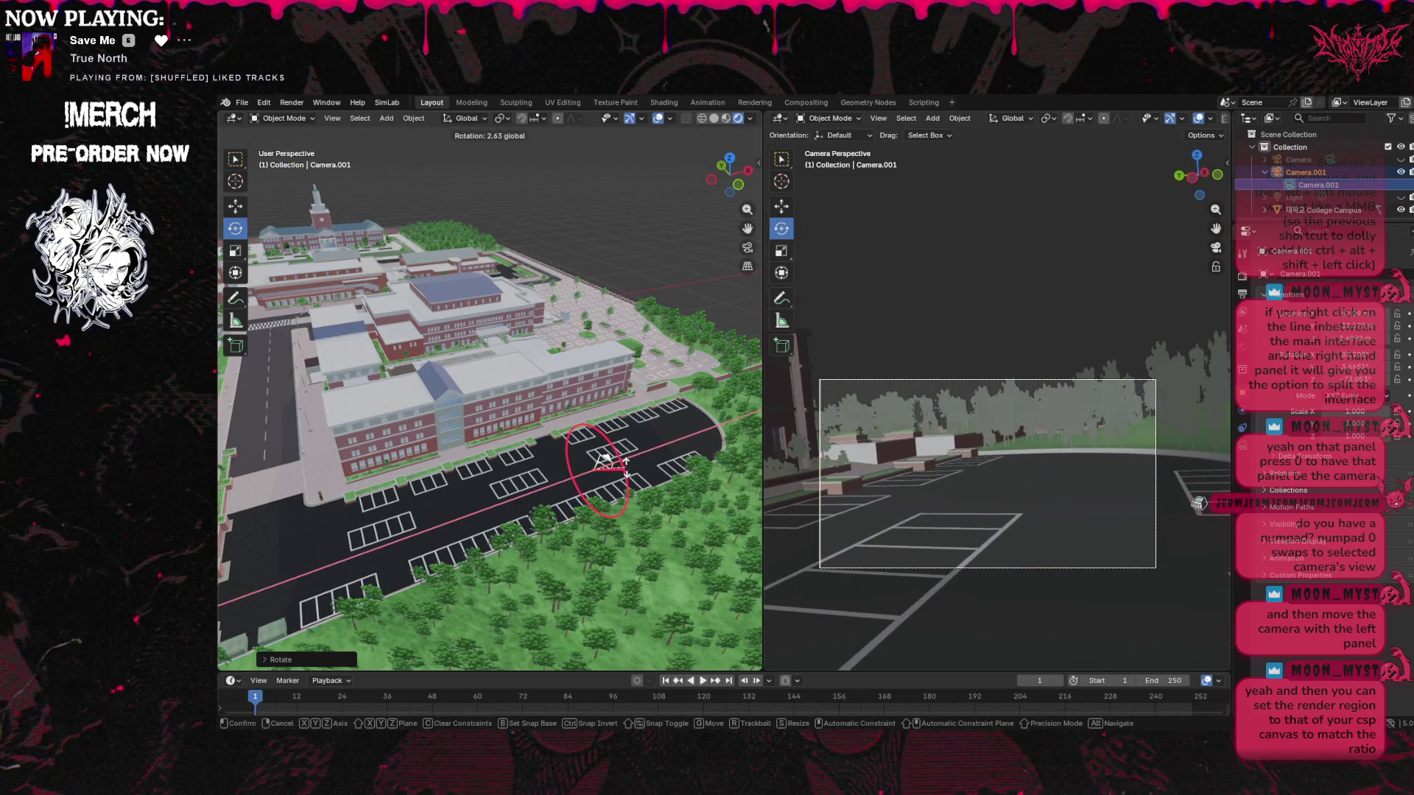
mouse_move(630, 484)
mouse_down()
mouse_move(600, 515)
mouse_move(550, 496)
mouse_up()
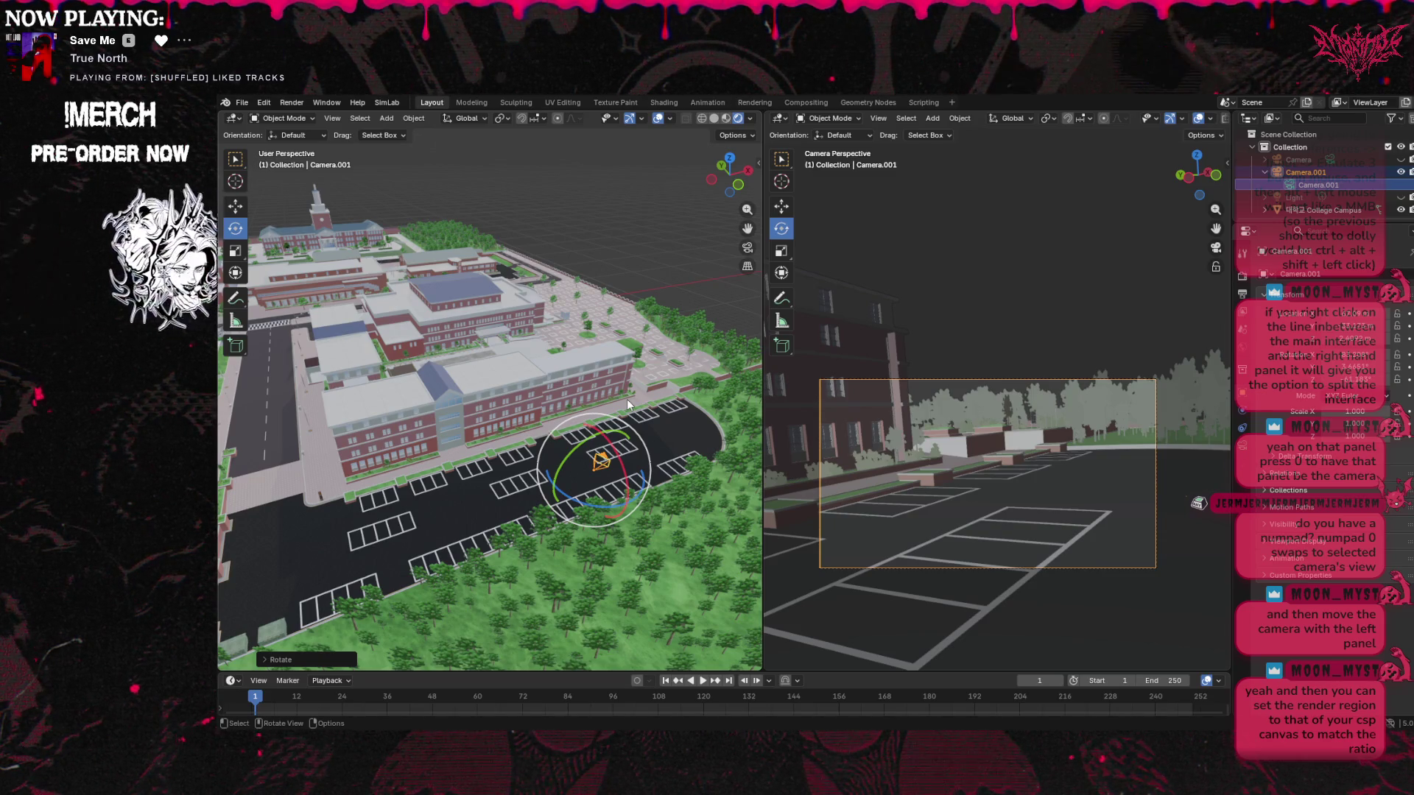
Fine-tune the camera's Z, X and Y rotation, move it nearer the building, and widen the overview
mouse_move(603, 506)
mouse_down()
mouse_move(618, 472)
mouse_move(572, 446)
mouse_up()
key(x)
key(y)
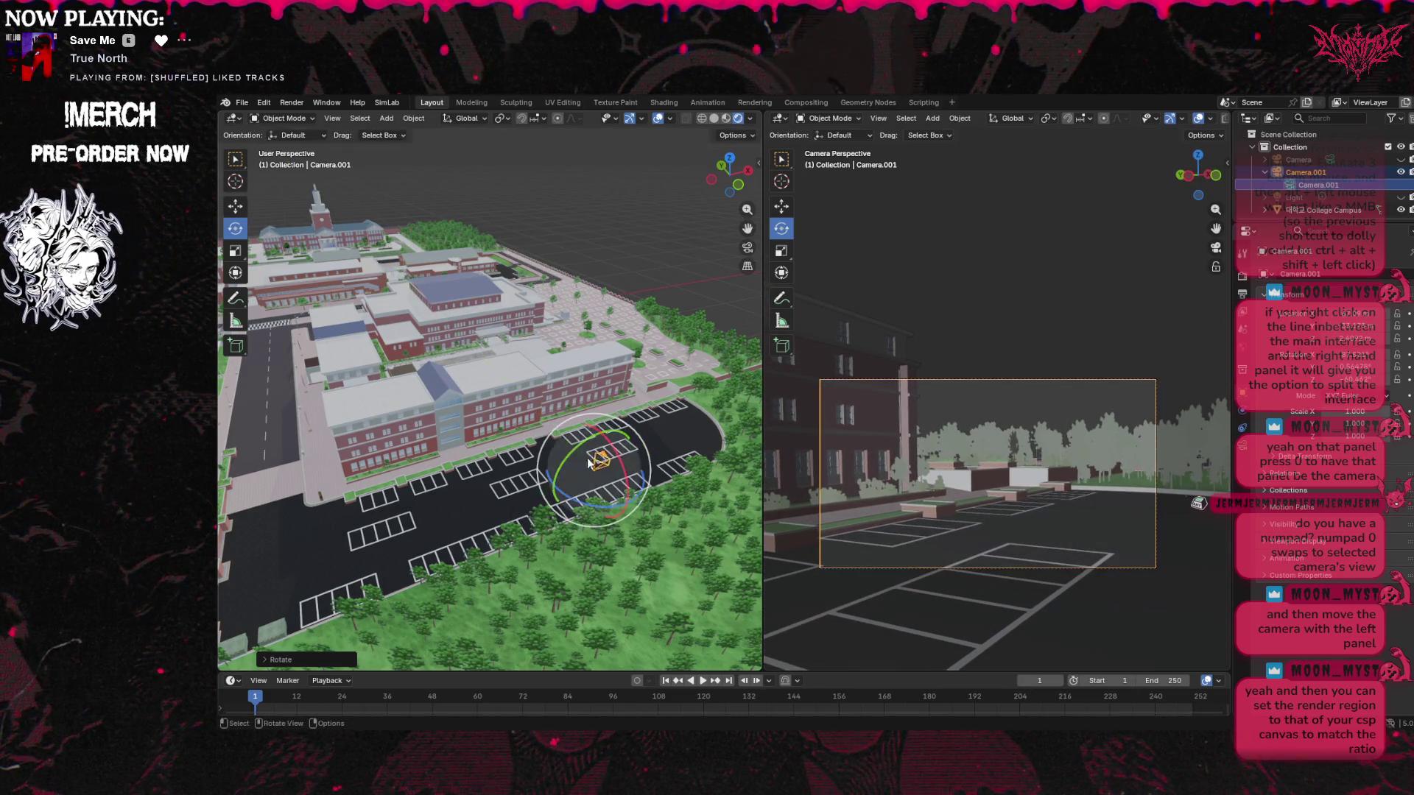
click(232, 210)
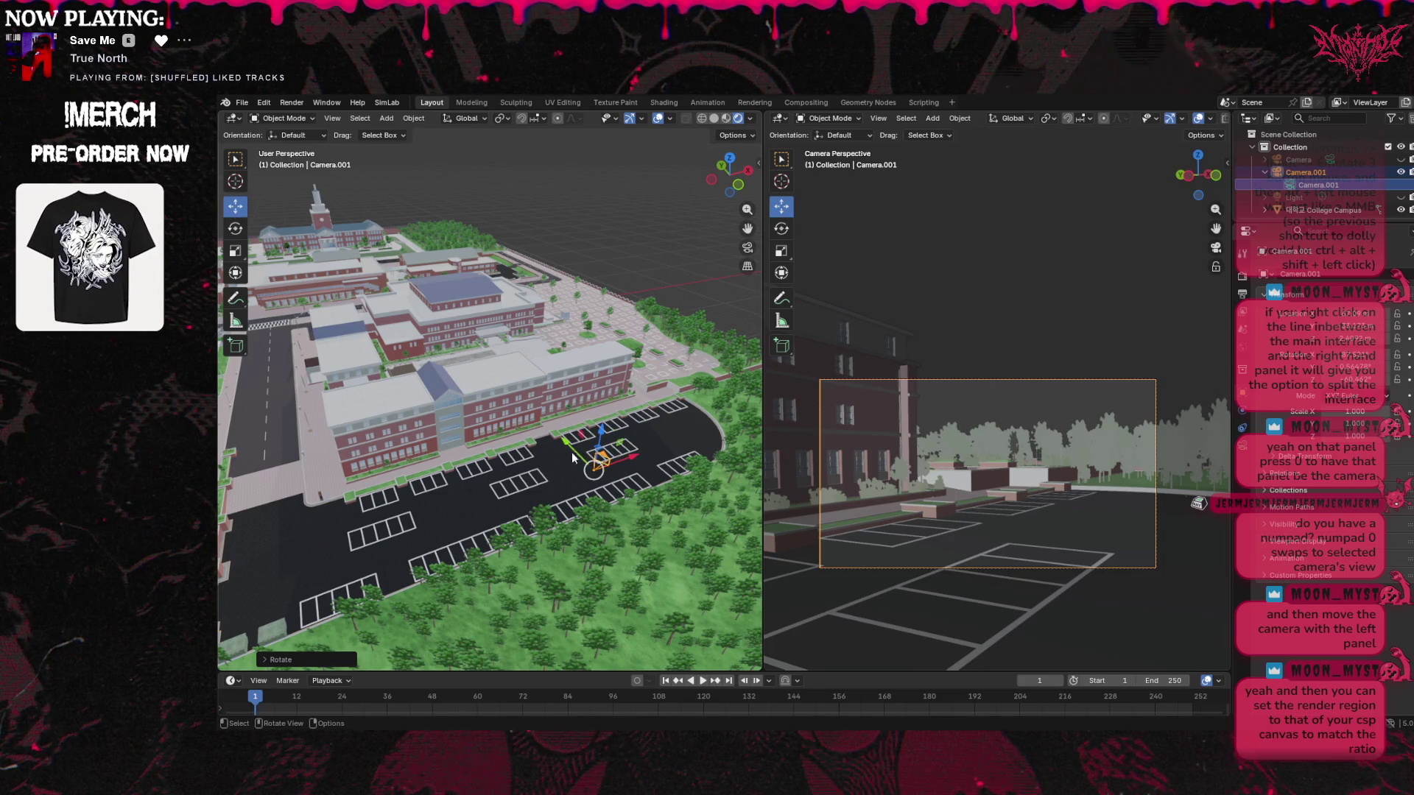
mouse_move(567, 446)
mouse_down()
mouse_move(660, 460)
mouse_move(608, 483)
mouse_move(513, 430)
mouse_move(600, 481)
mouse_up()
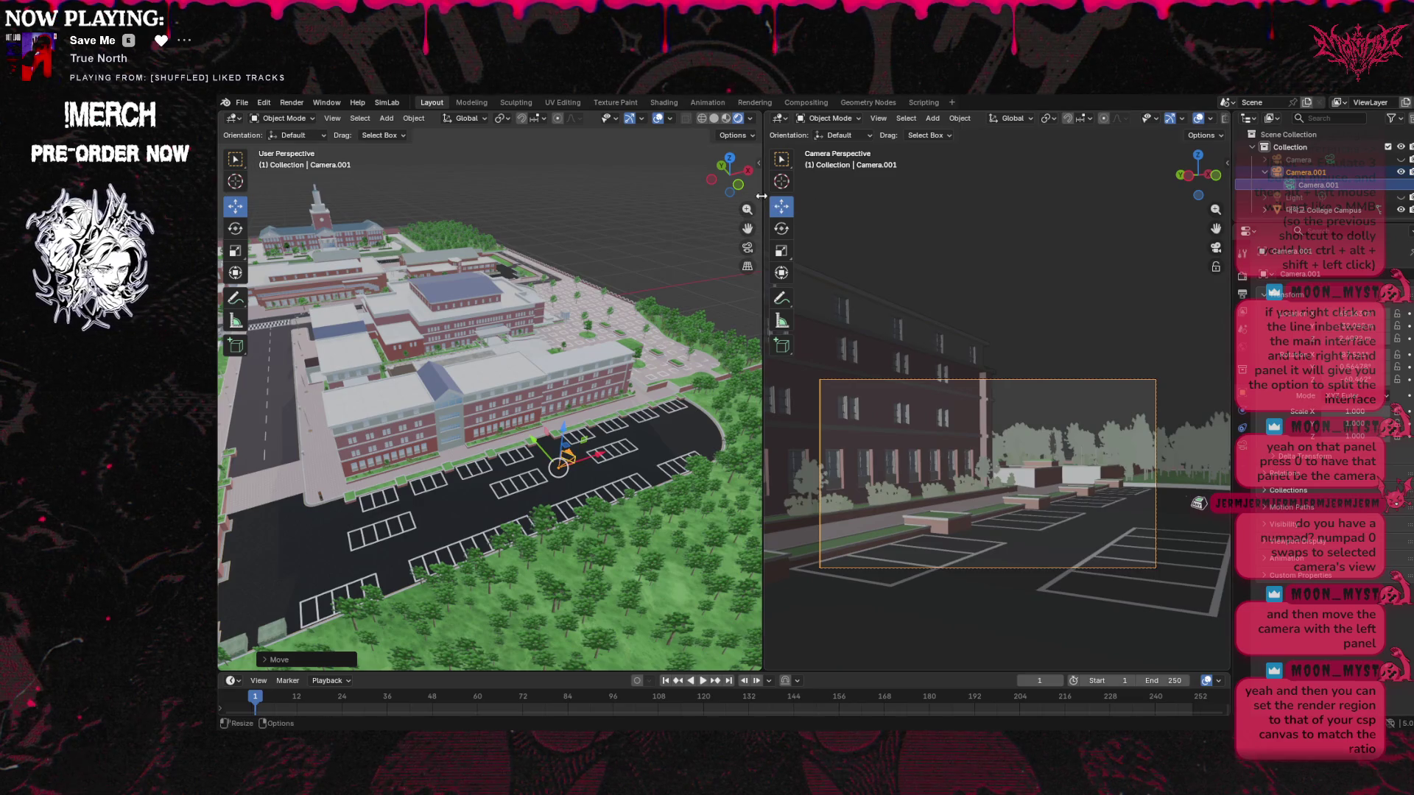
drag(770, 195, 1199, 195)
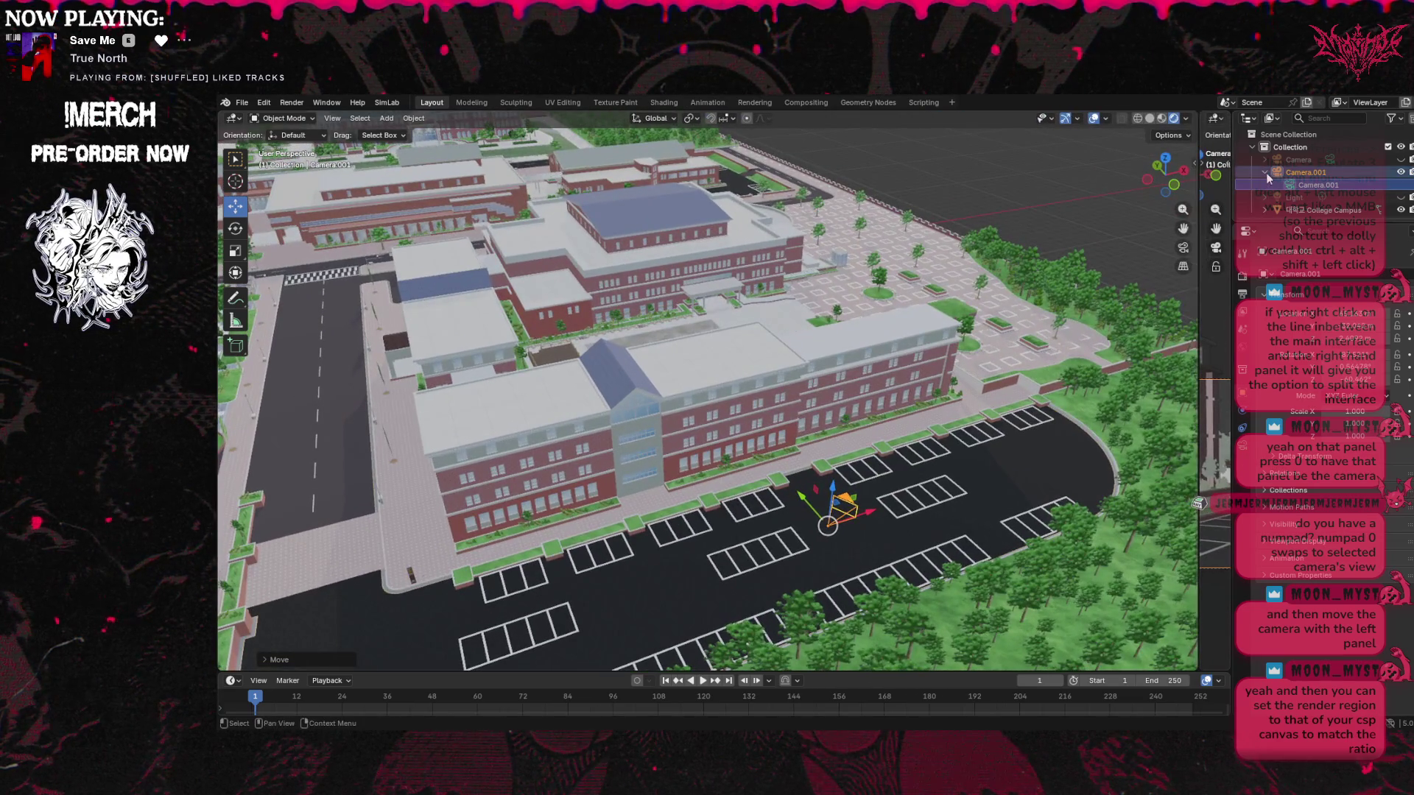
Snap the overview to Top view, then zoom out and pan to show the camera at the campus's southern edge
click(1165, 158)
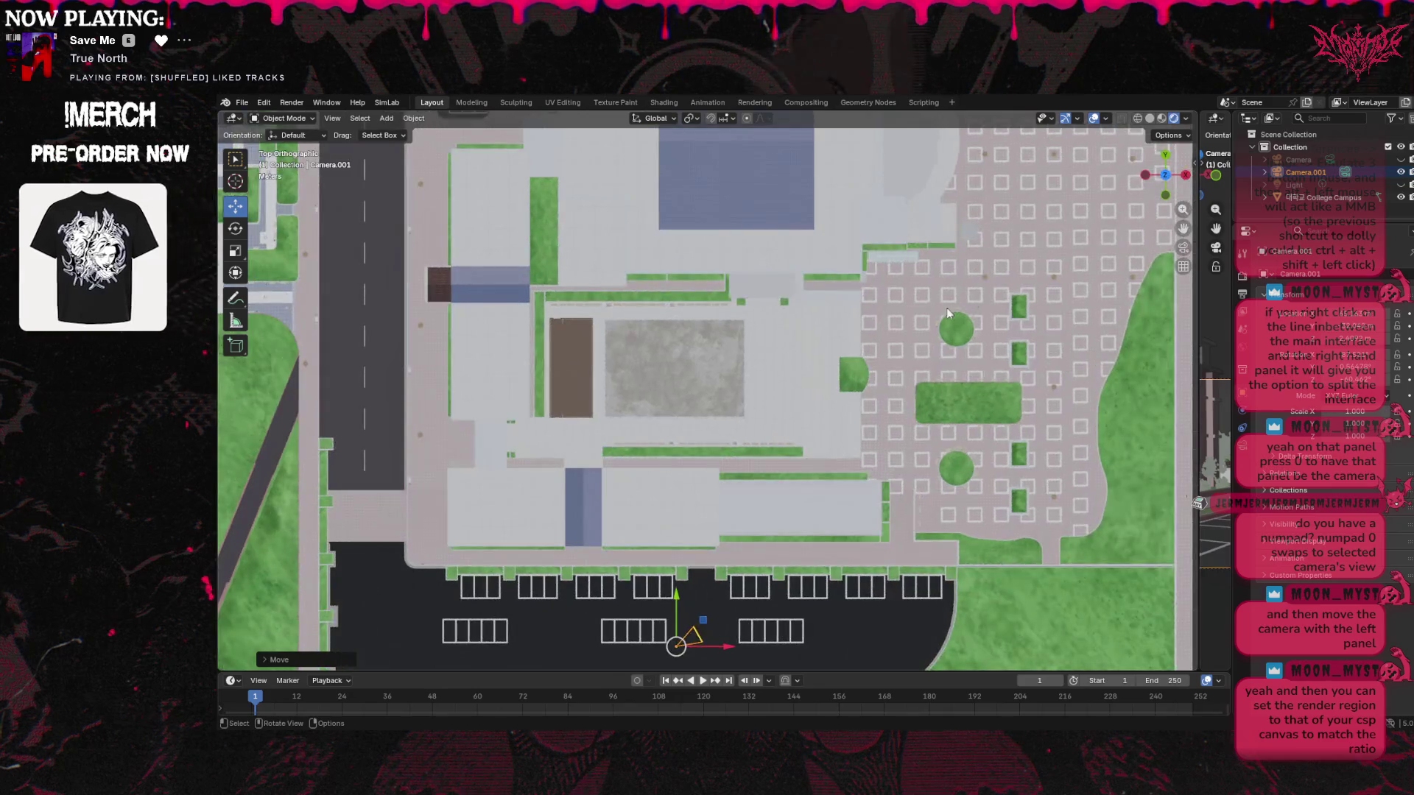
scroll(939, 325, down, 3)
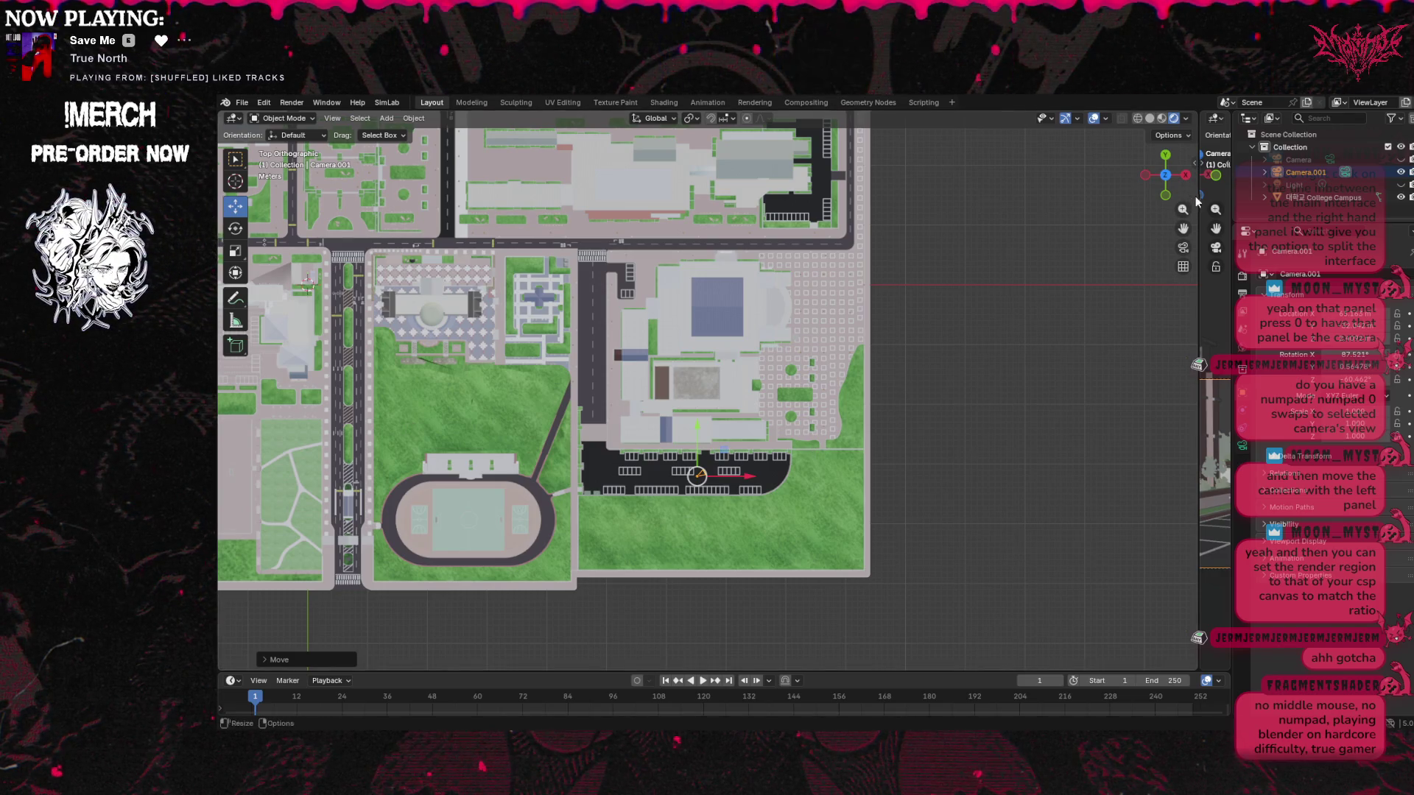
drag(1183, 228, 1347, 289)
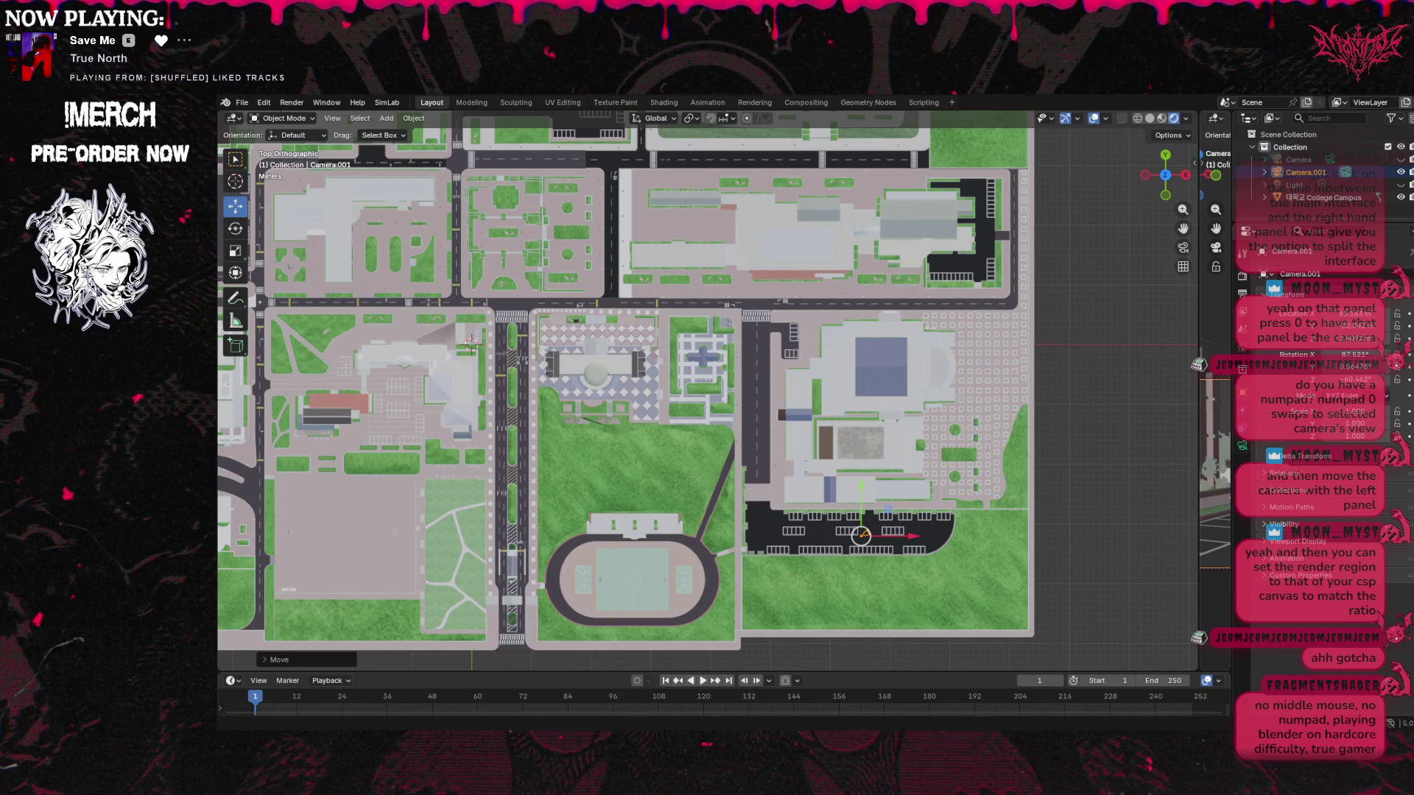
click(291, 119)
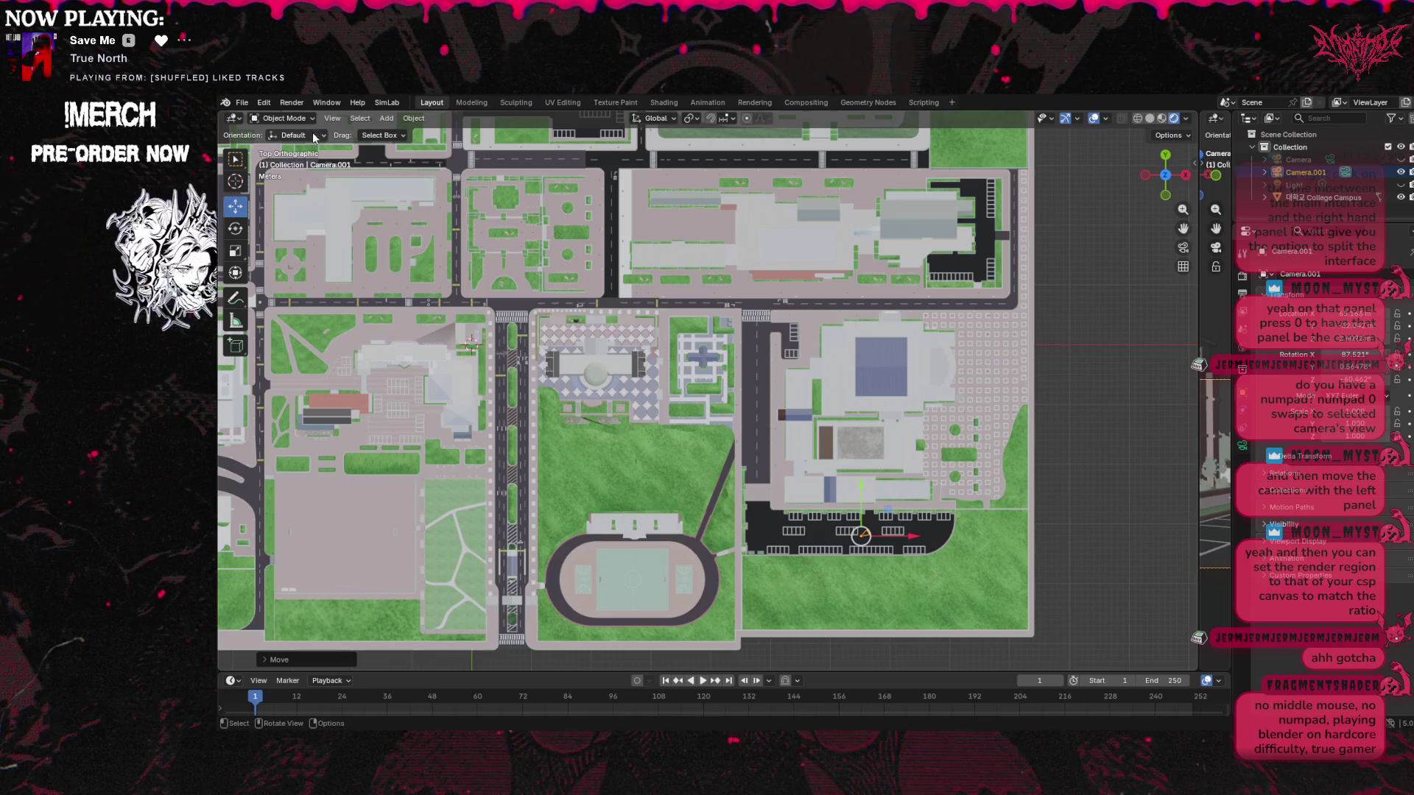
Look through the transform orientation choices and the Object menu's Clear submenu, then open the Select menu
click(315, 139)
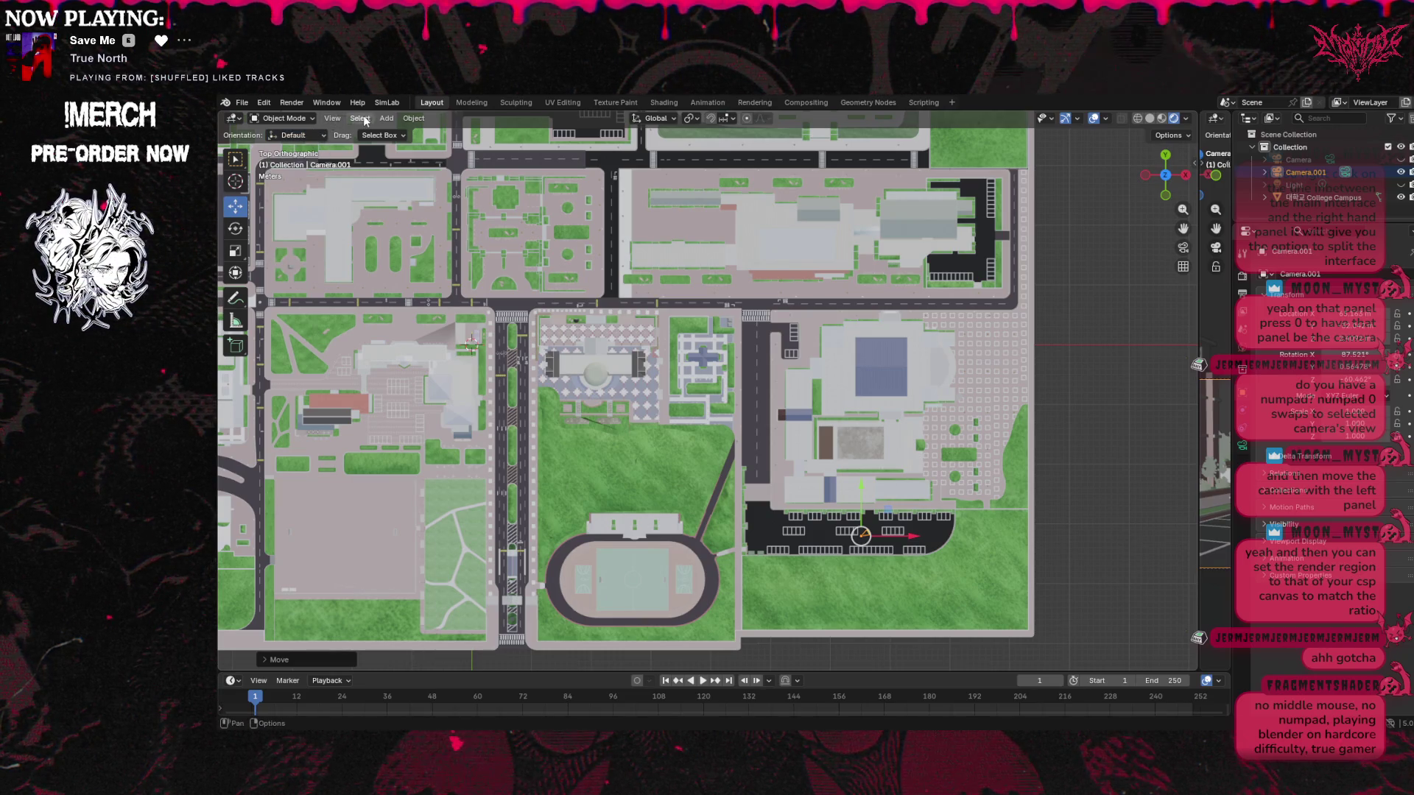
click(413, 119)
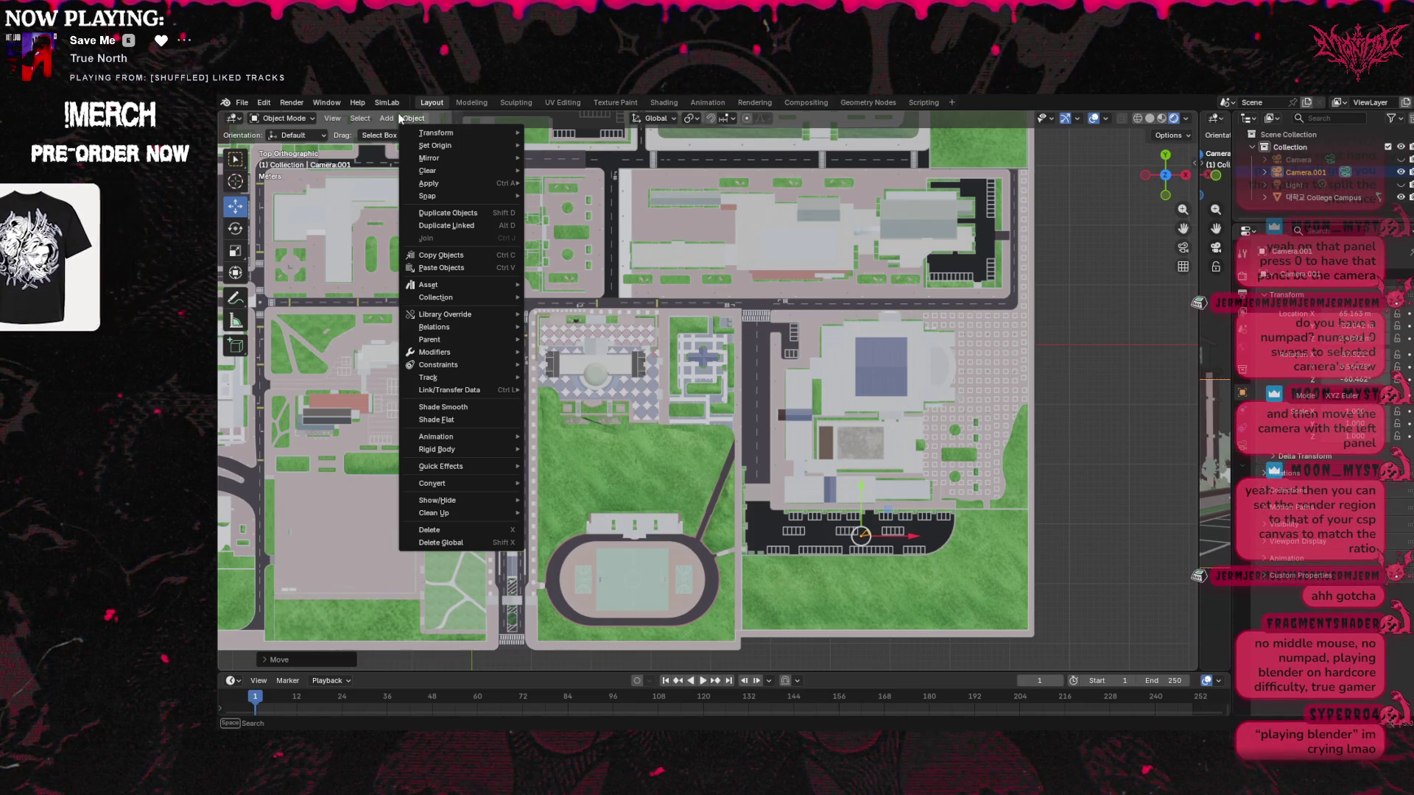
key(Escape)
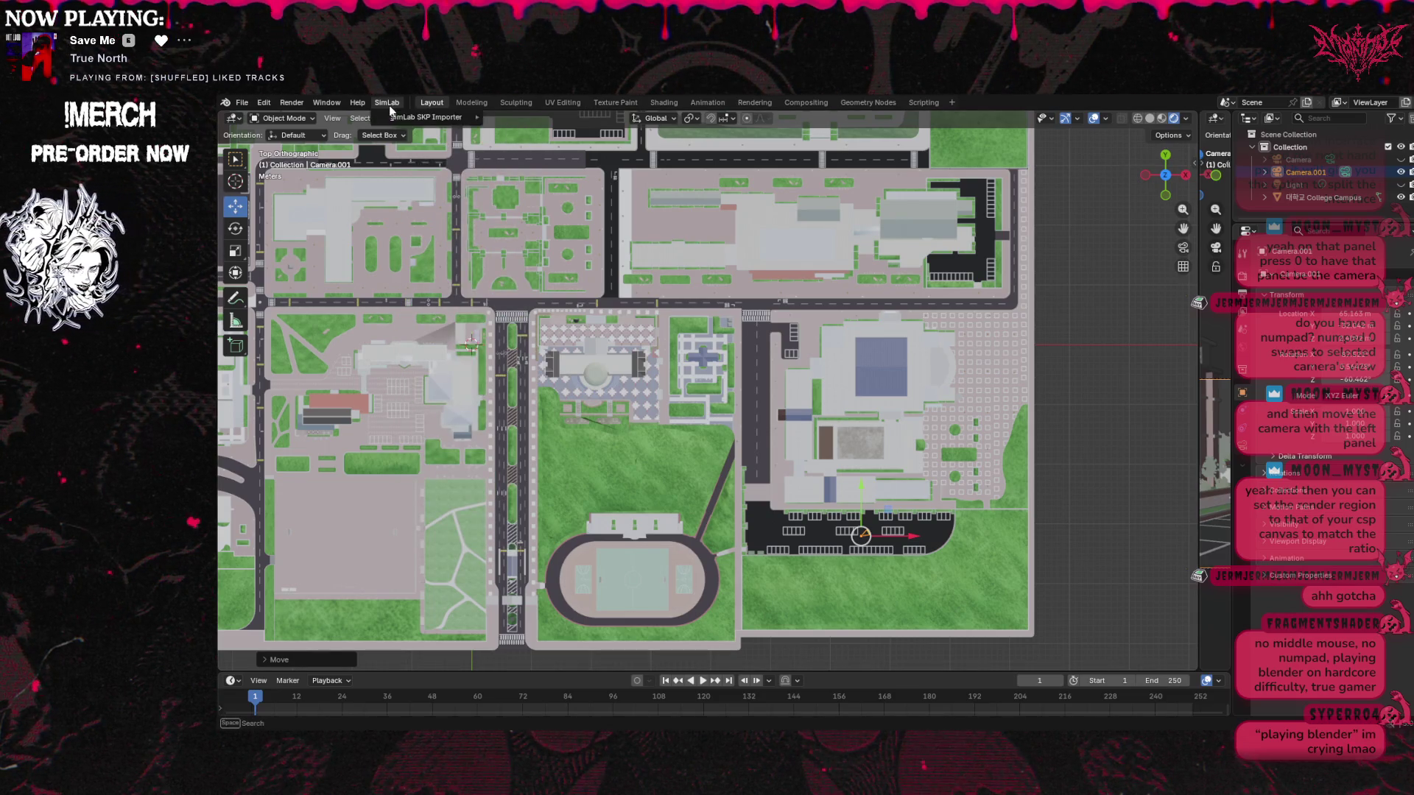
click(414, 119)
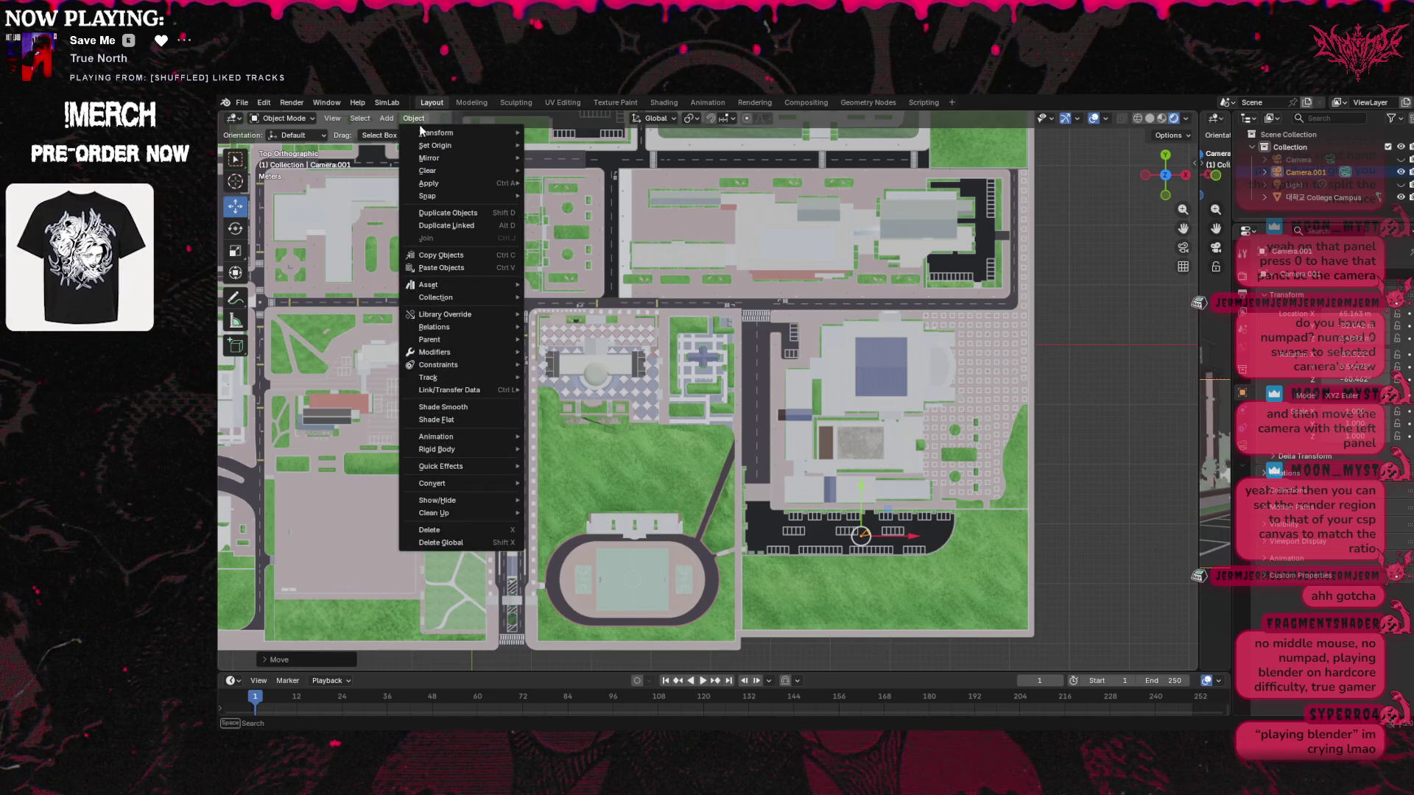
mouse_move(422, 129)
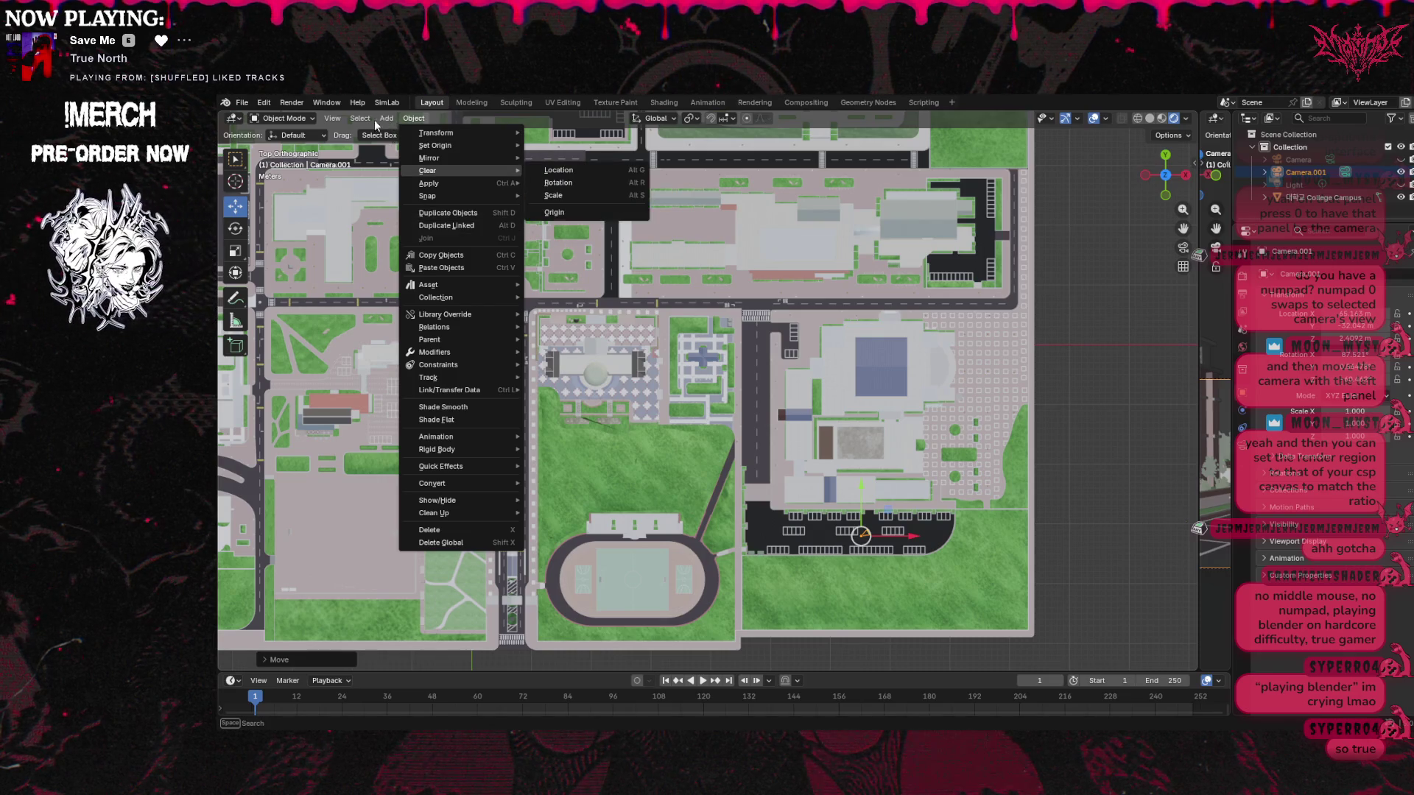
mouse_move(360, 120)
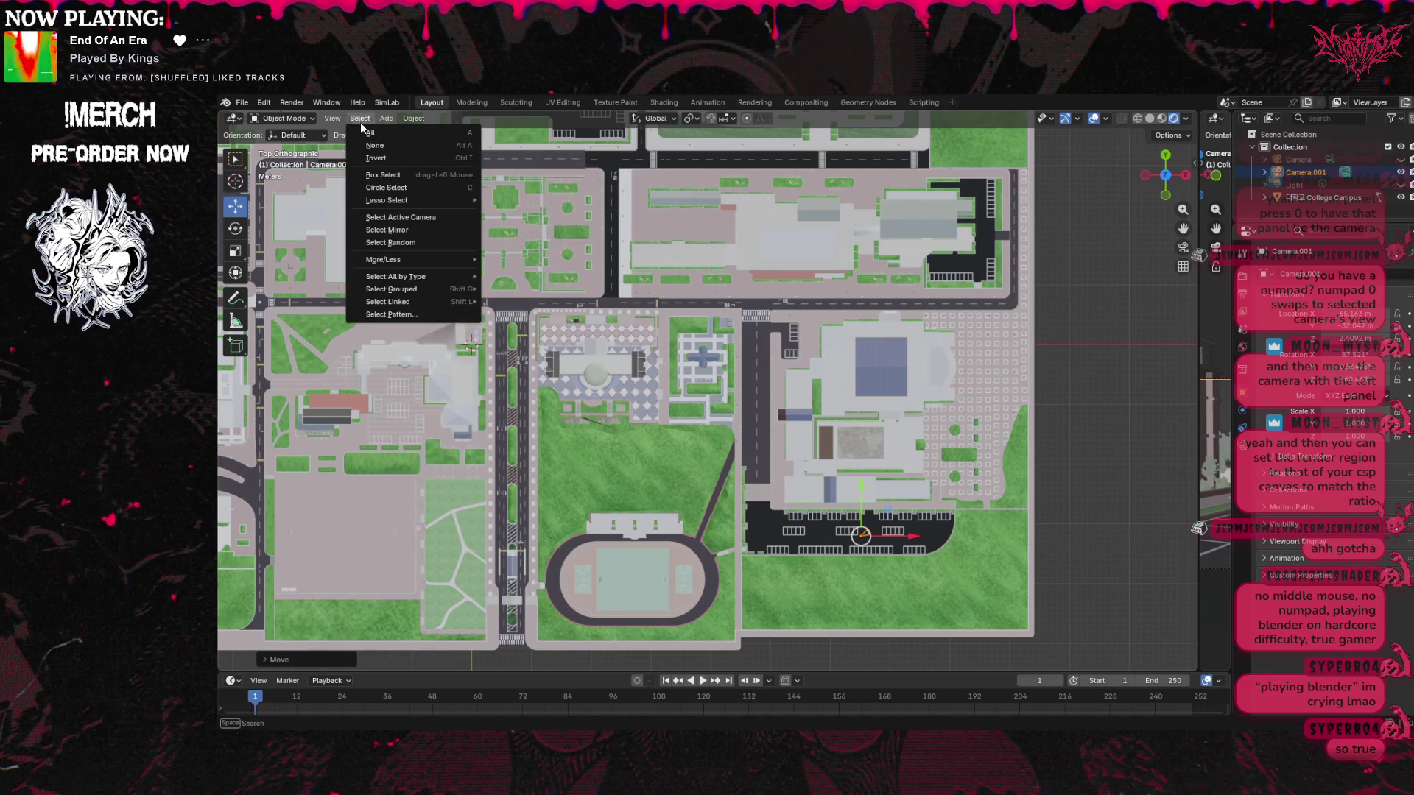
Box-select over the parking lot, then make College Campus the active object in the Outliner
click(389, 175)
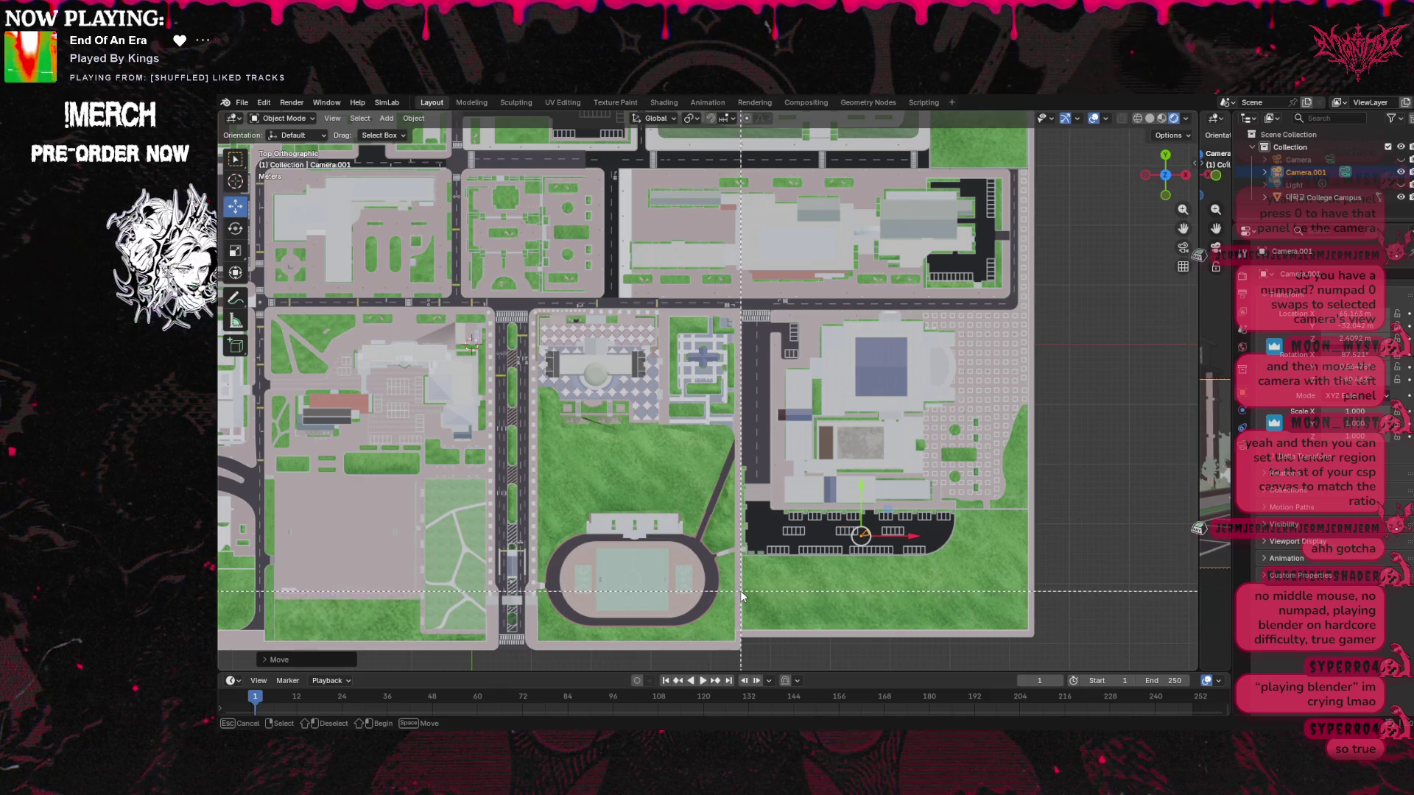
mouse_move(742, 583)
mouse_down()
mouse_move(803, 527)
mouse_move(981, 475)
mouse_move(1027, 479)
mouse_move(1031, 464)
mouse_move(992, 478)
mouse_move(1026, 479)
mouse_up()
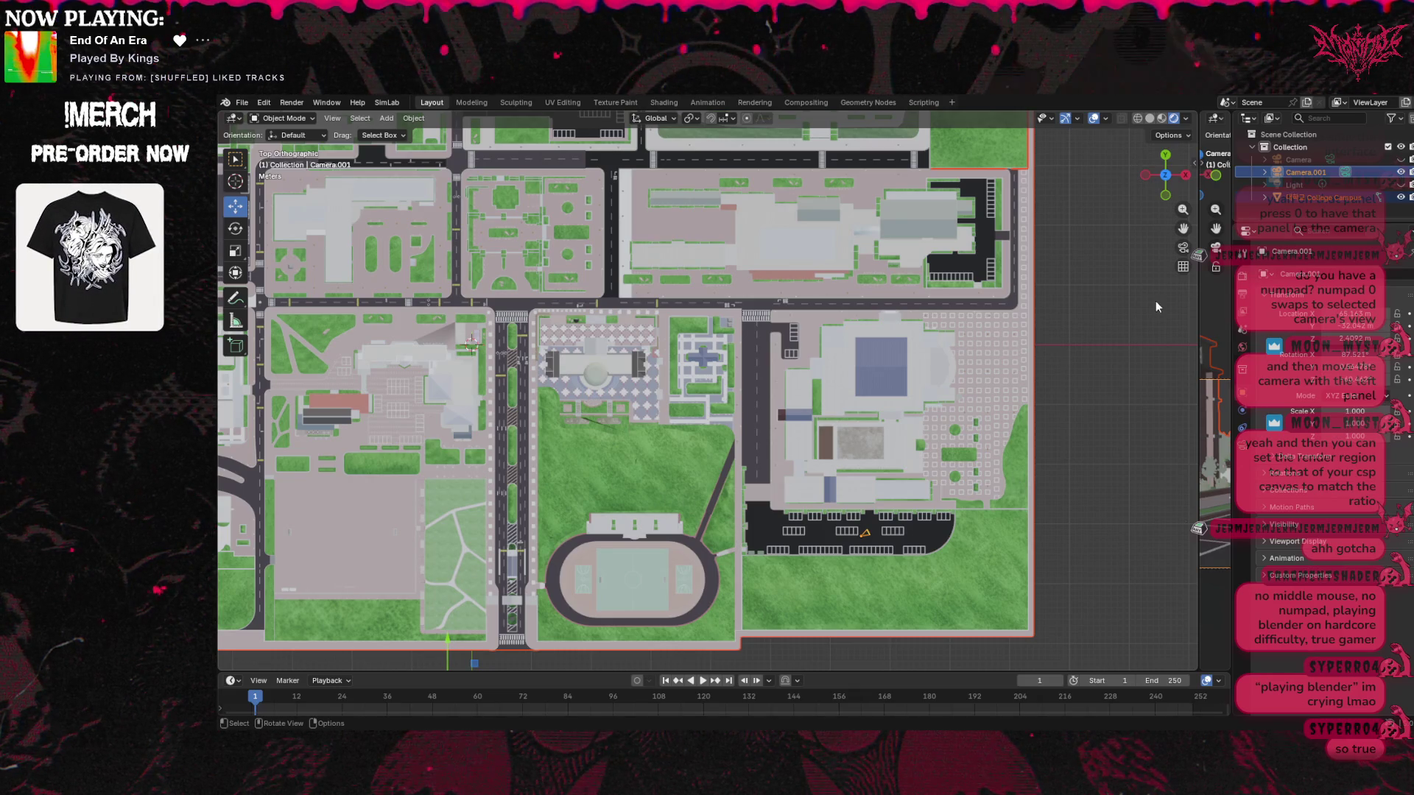
click(1337, 199)
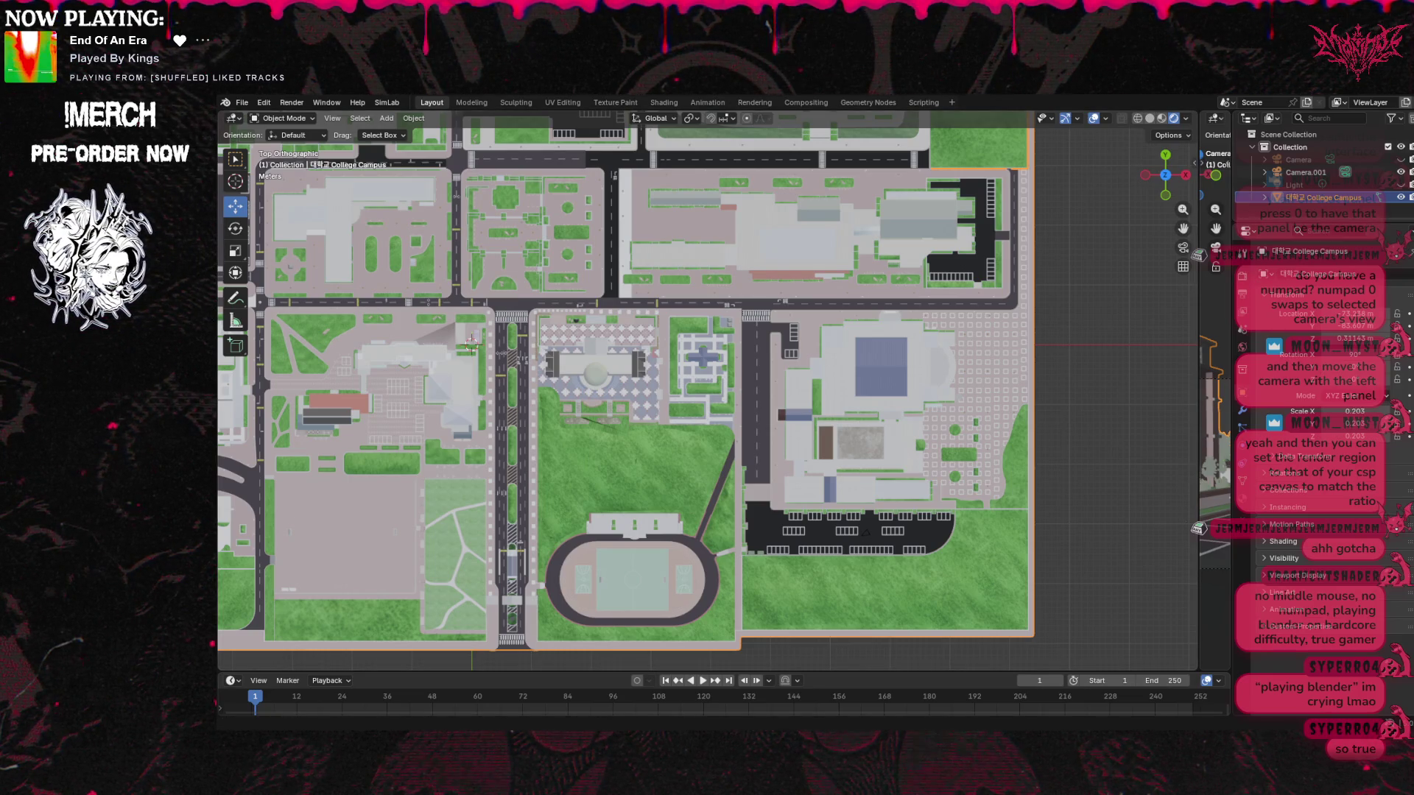
Check the interaction mode, drag-selection and editor type dropdowns, keeping box select, then open the mode list
click(312, 119)
click(313, 120)
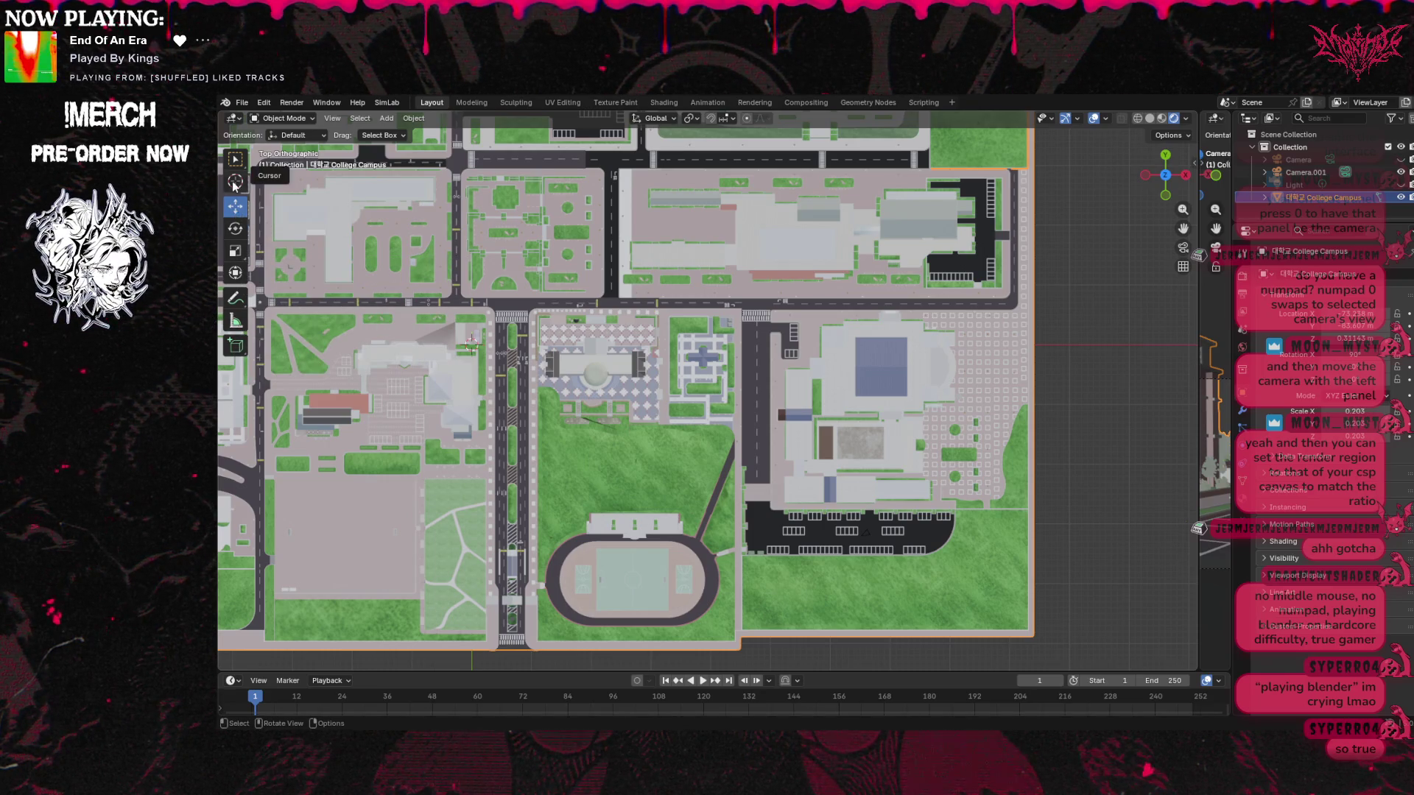
click(297, 135)
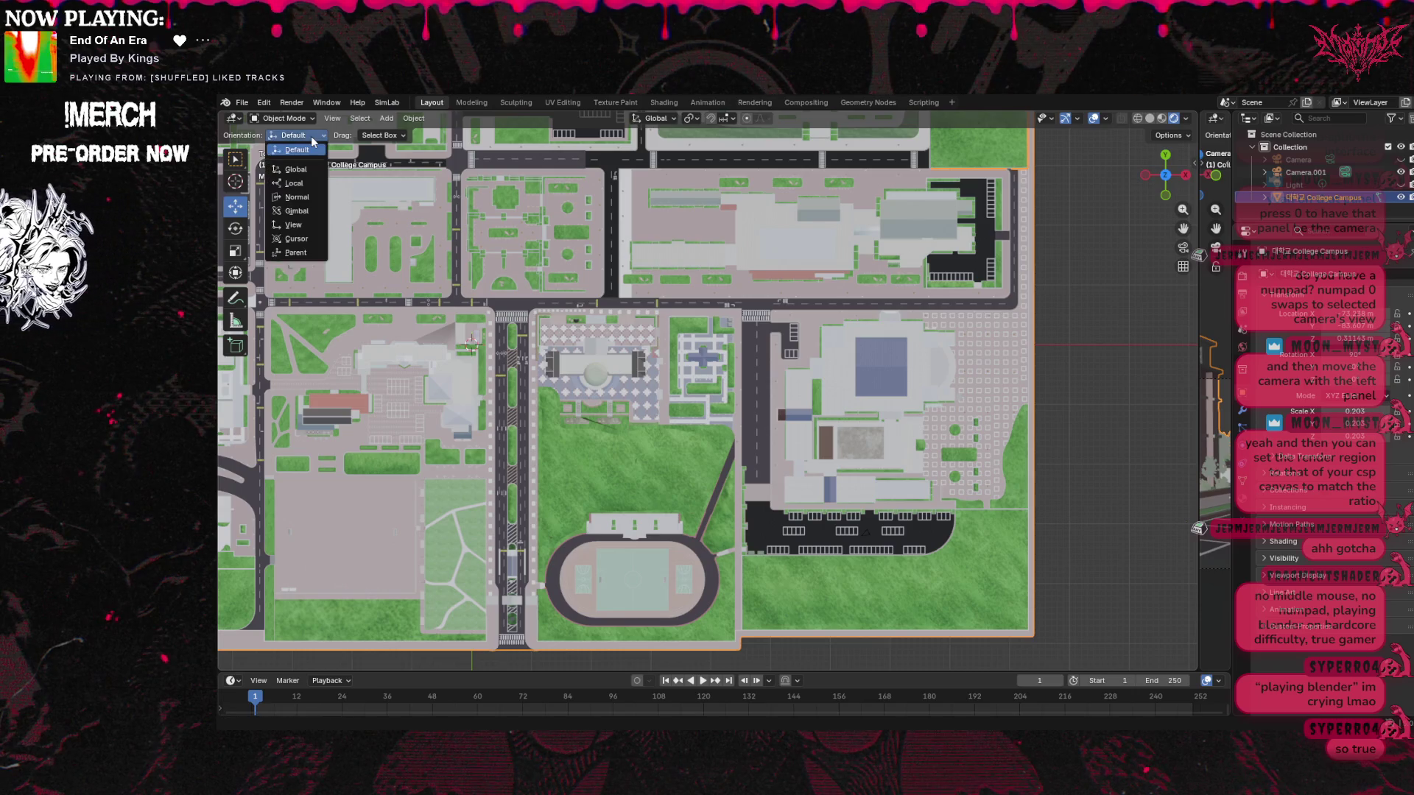
click(379, 136)
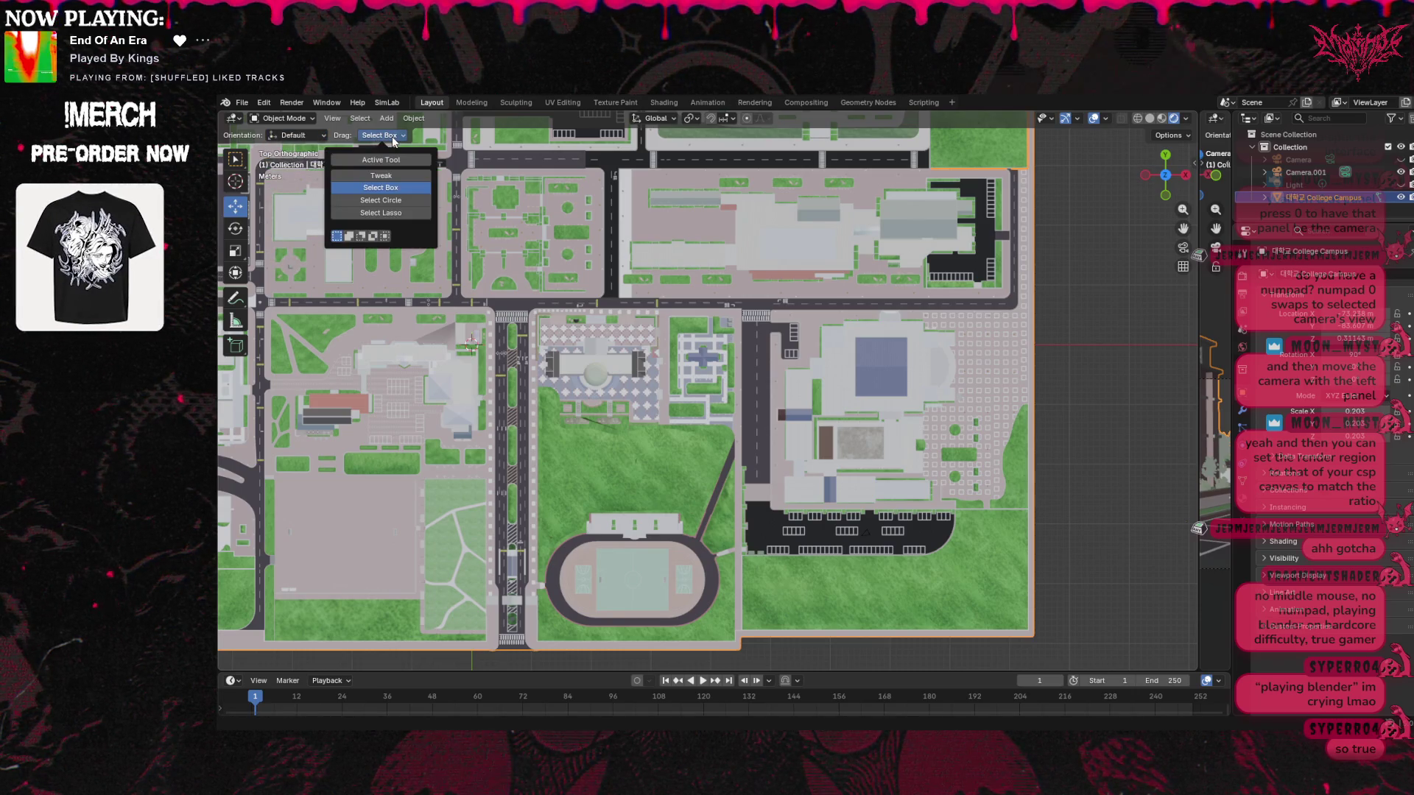
click(392, 135)
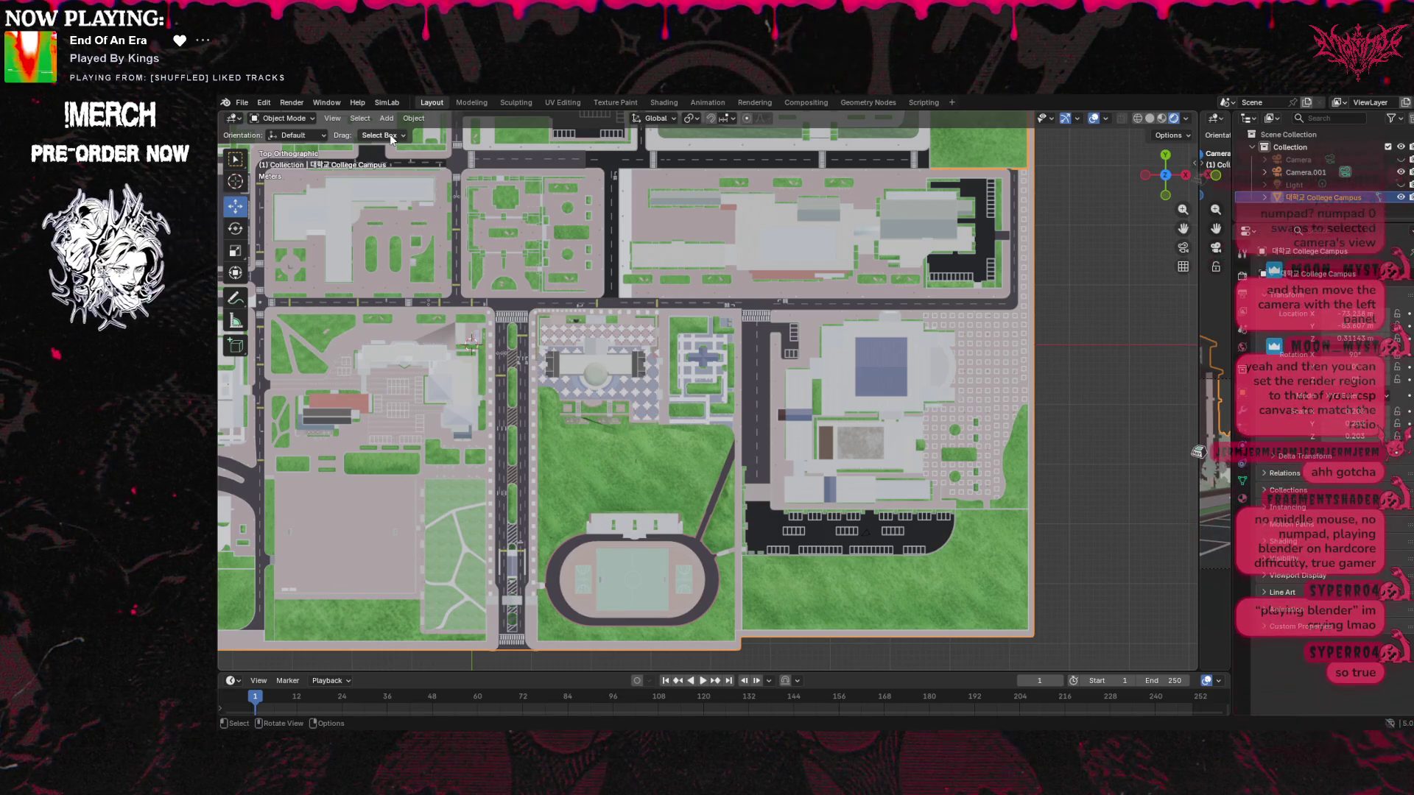
click(241, 118)
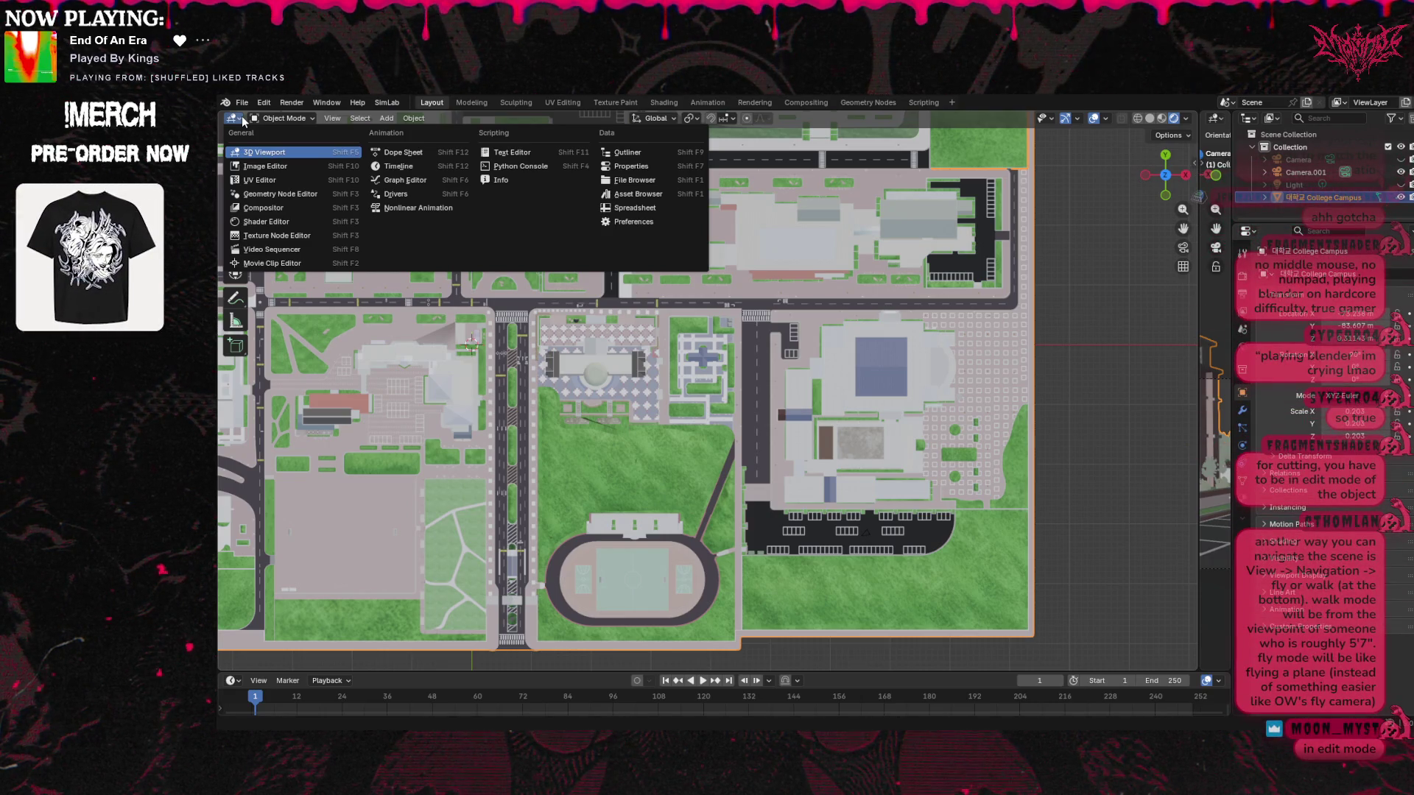
click(278, 120)
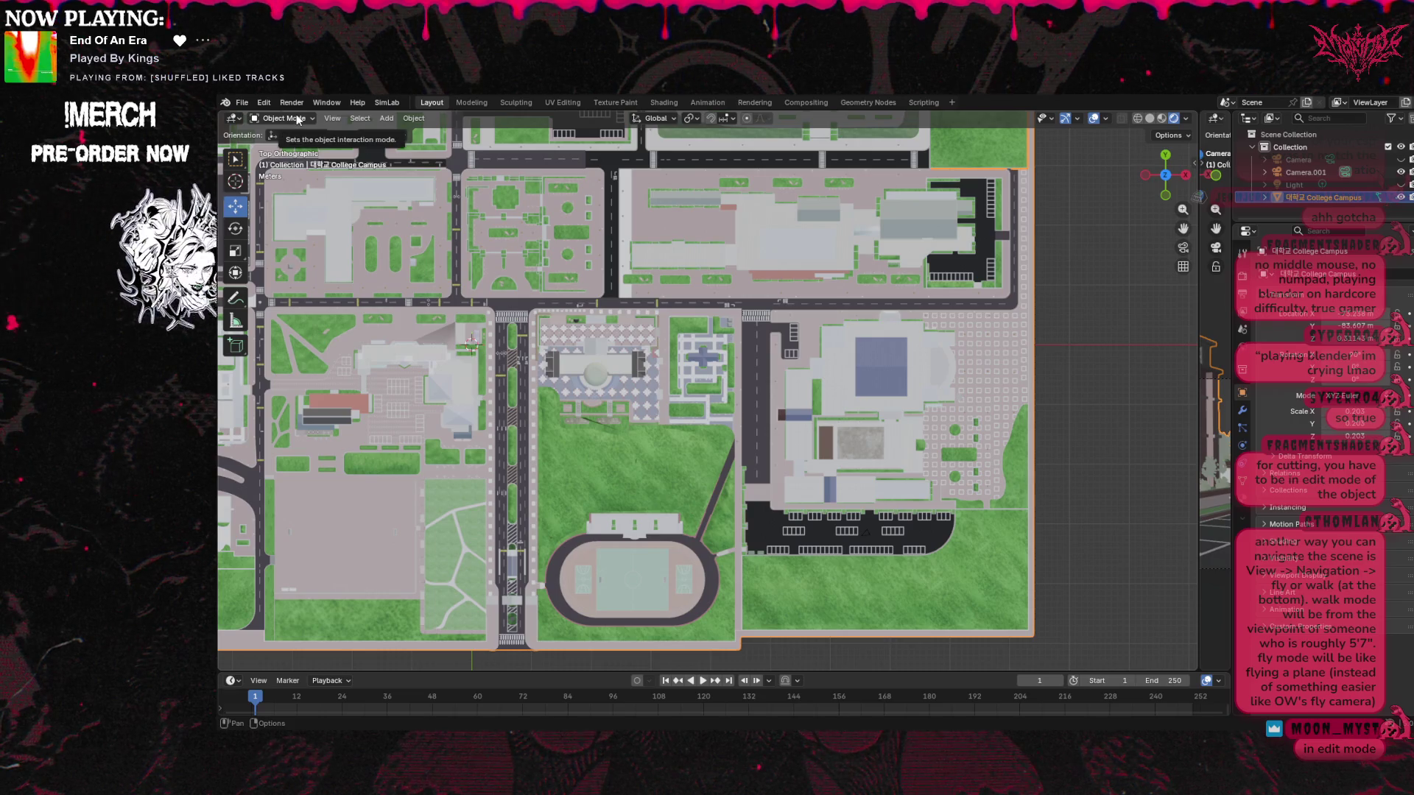
click(308, 117)
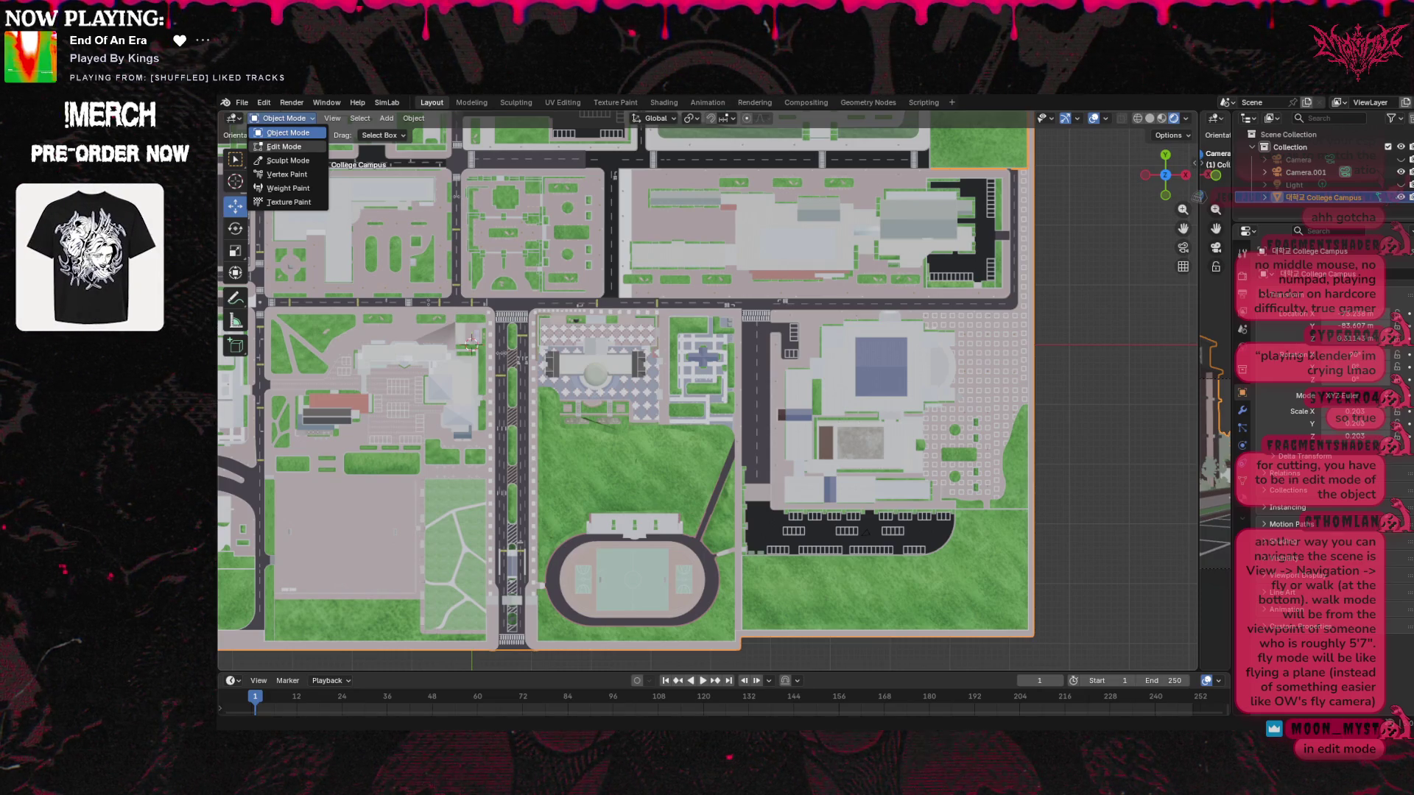
Switch the College Campus model from Object Mode to Edit Mode
click(284, 147)
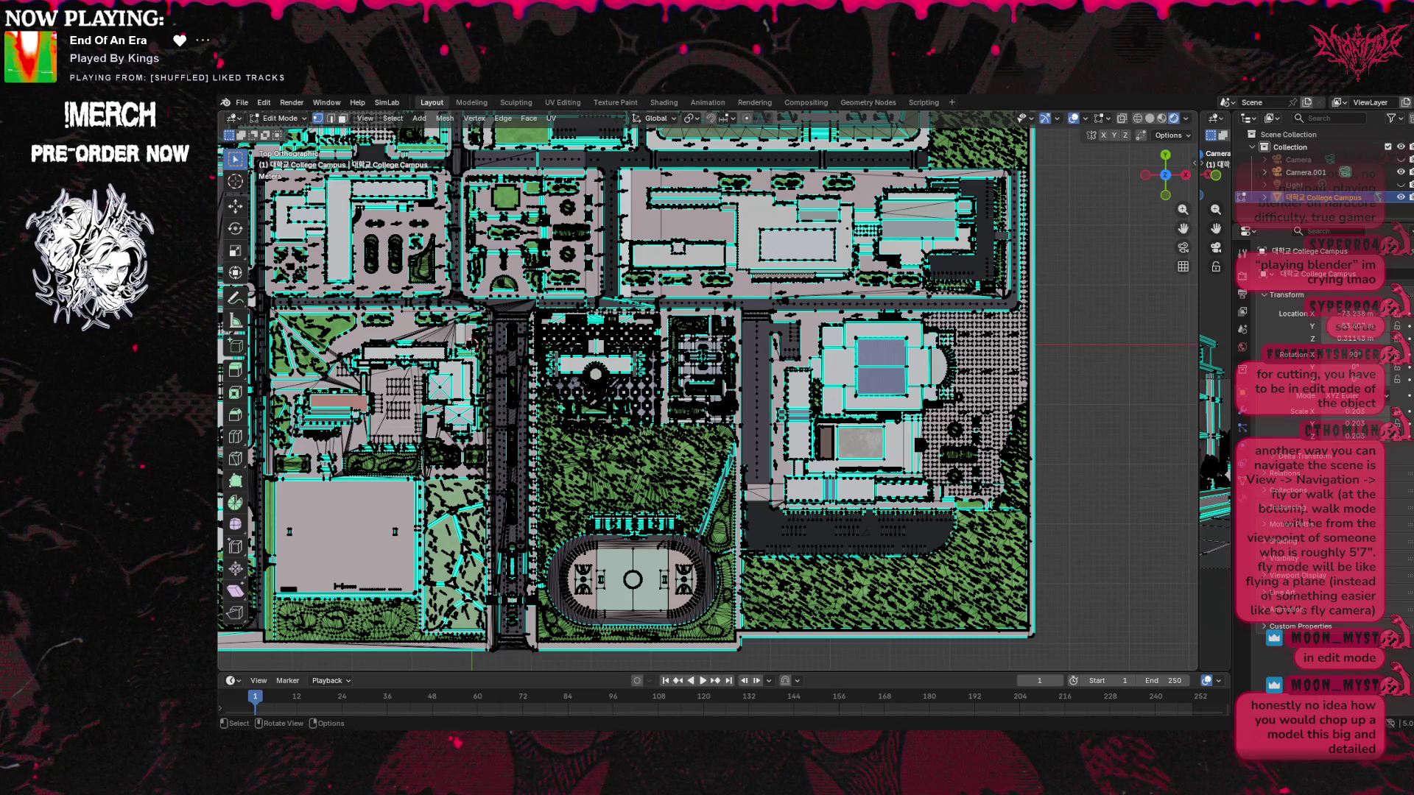
Box-select the parking lot and surrounding grass, zoom and pan to centre it, then undo that selection
mouse_move(740, 483)
mouse_down()
mouse_move(1045, 627)
mouse_move(1033, 575)
mouse_up()
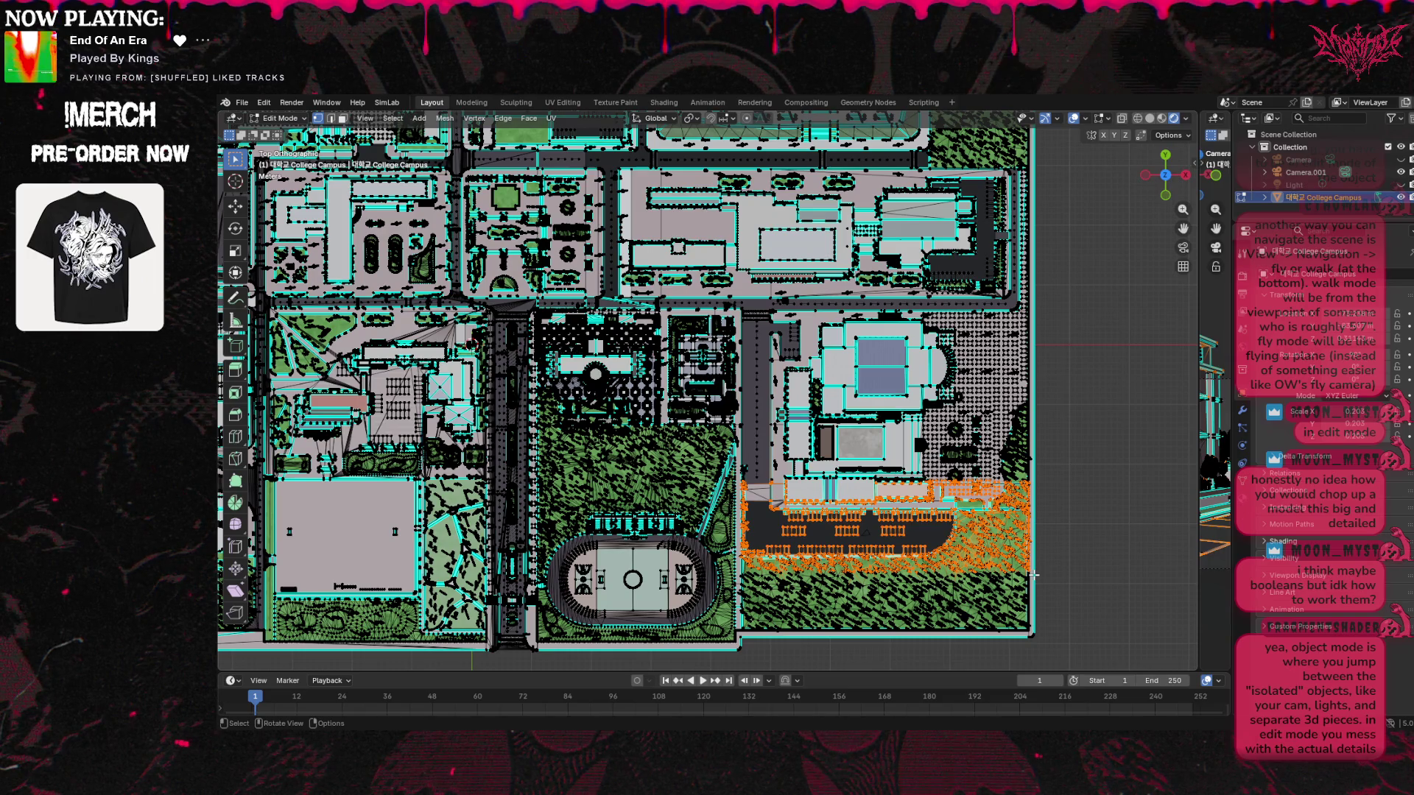
scroll(981, 582, up, 2)
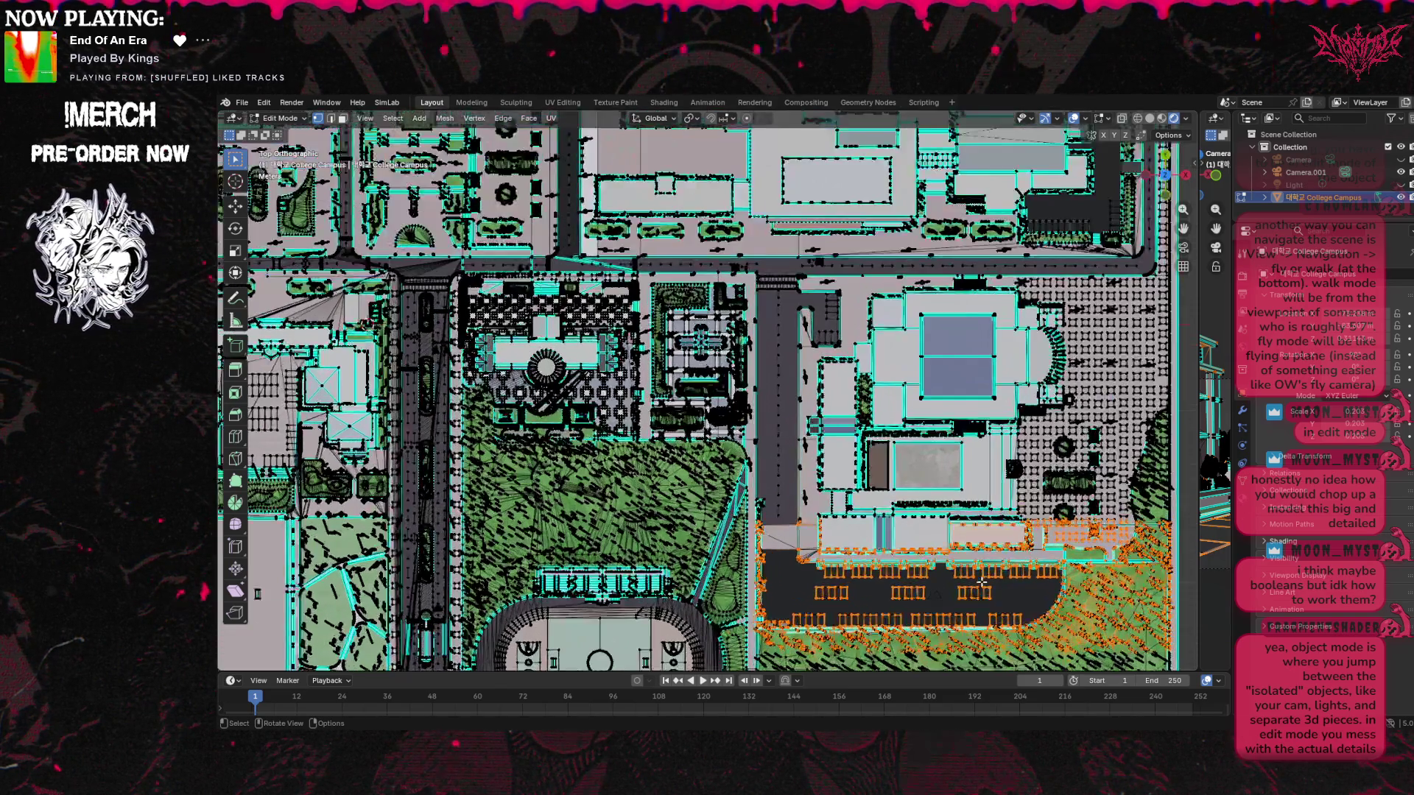
scroll(1138, 427, up, 1)
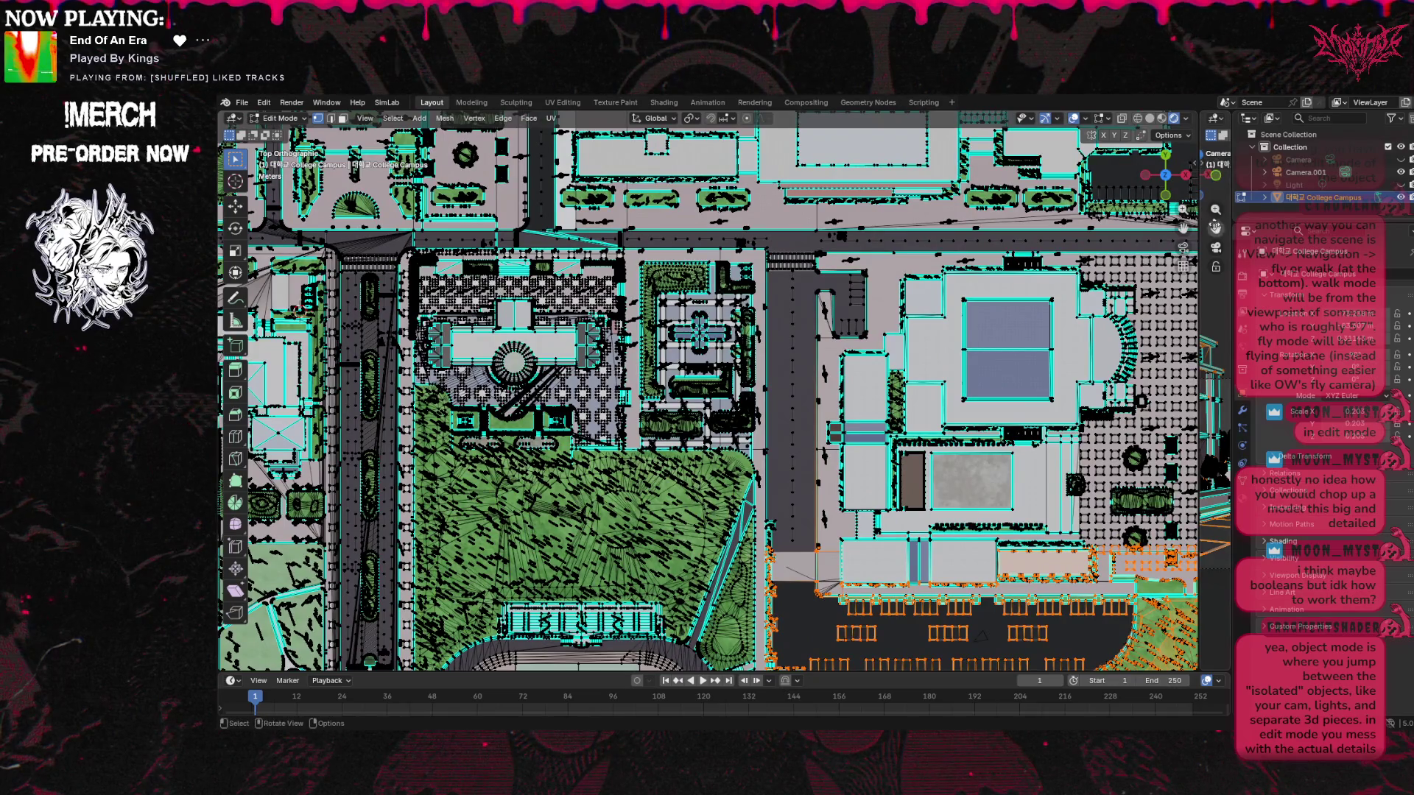
drag(1183, 228, 1105, 529)
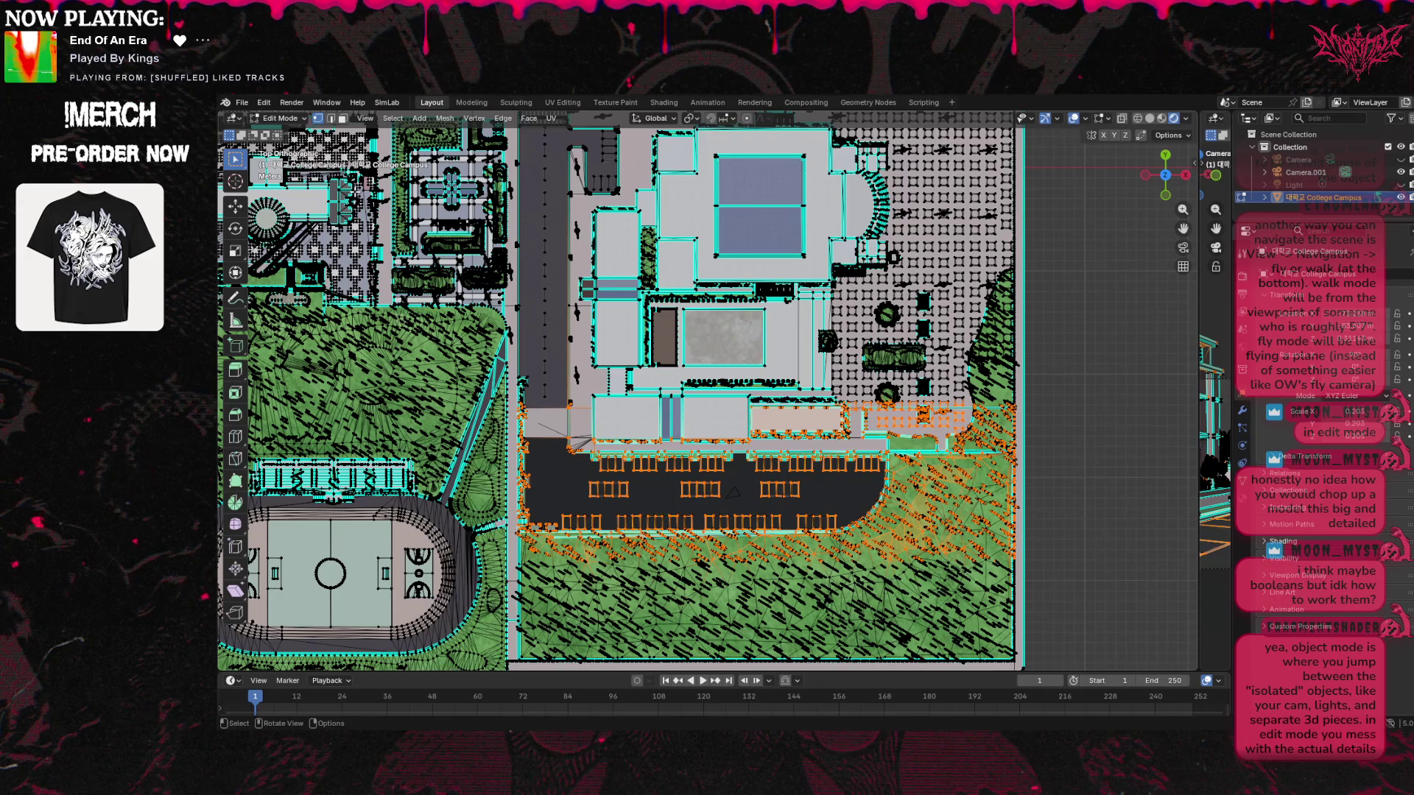
click(264, 102)
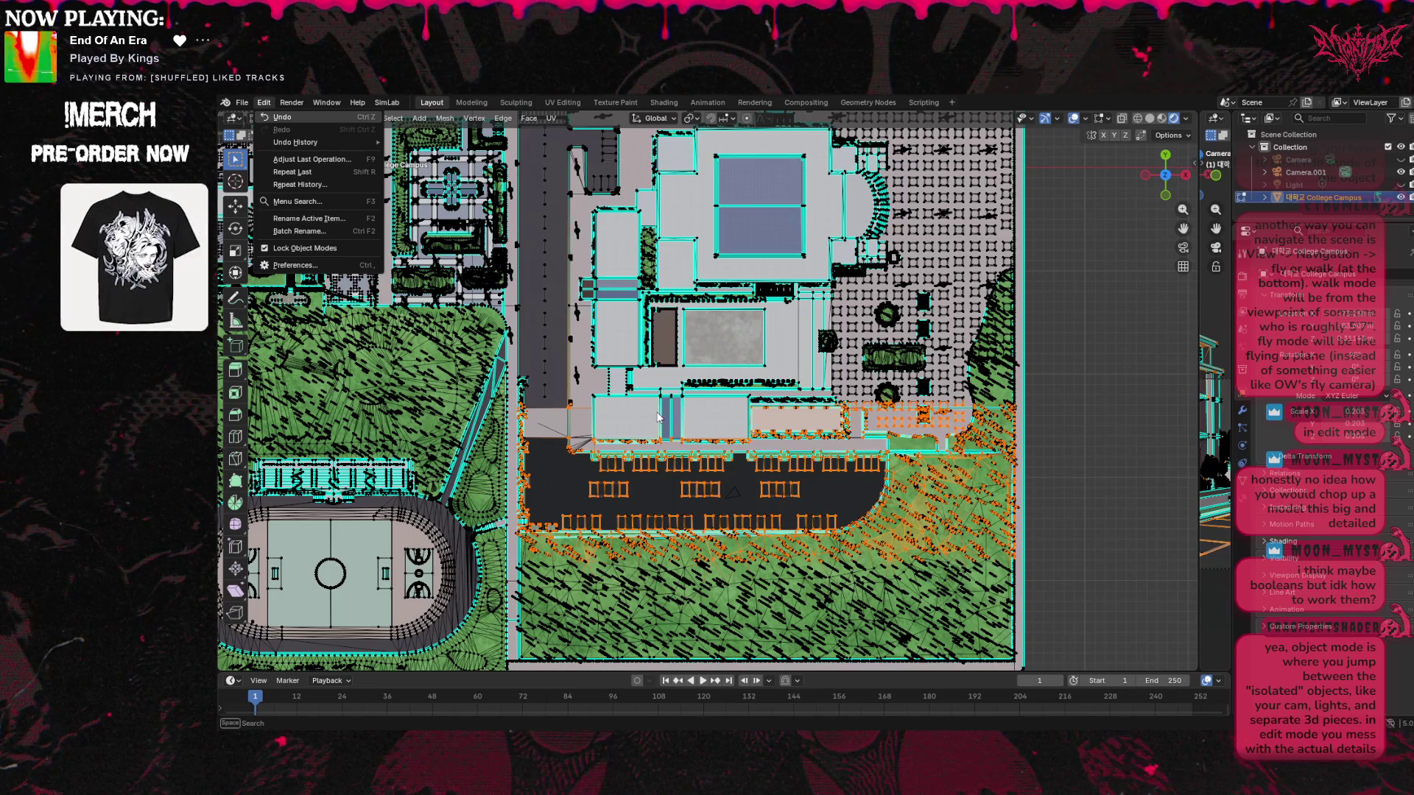
click(611, 381)
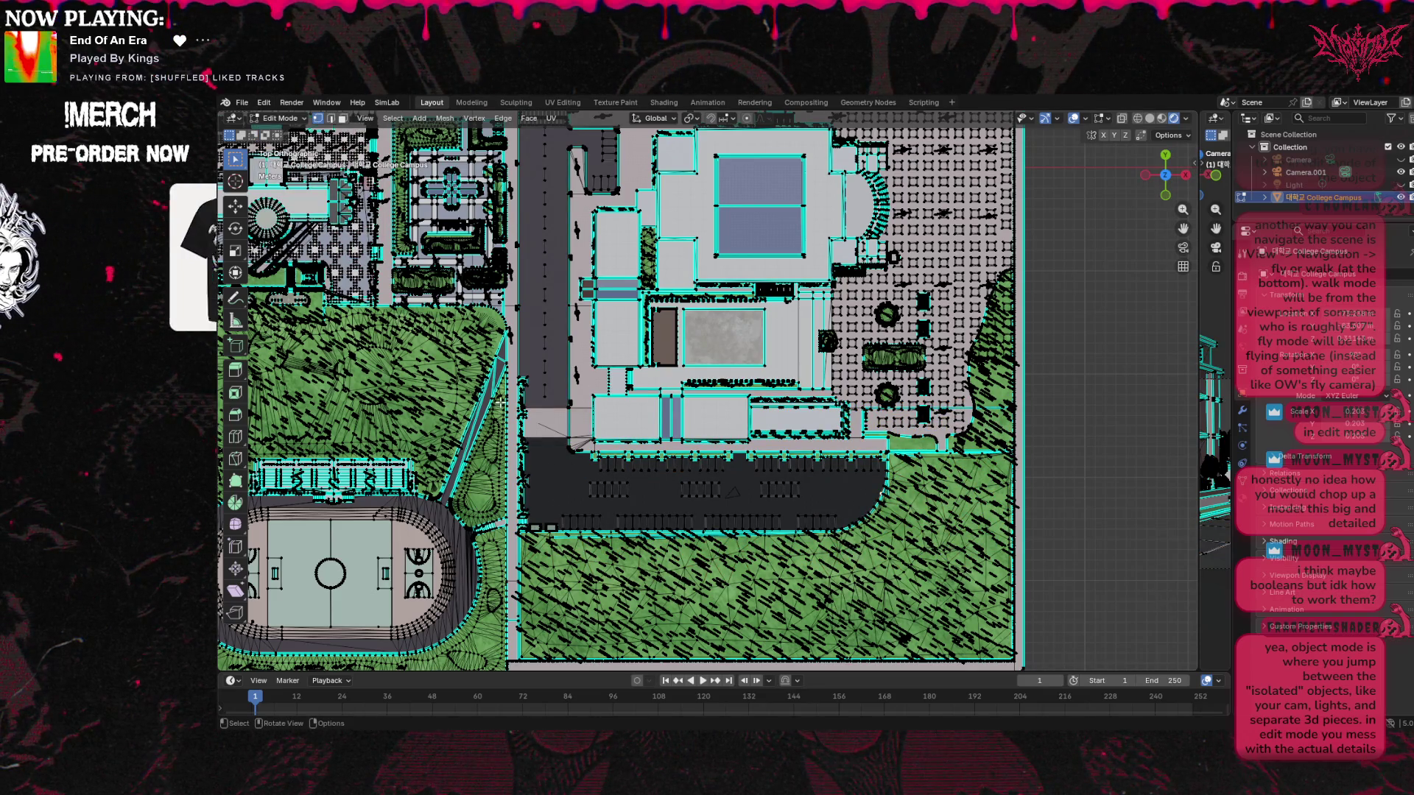
Redraw the box selection over the parking lot and the adjoining building edge
mouse_move(500, 396)
mouse_down()
mouse_move(880, 534)
mouse_move(996, 539)
mouse_up()
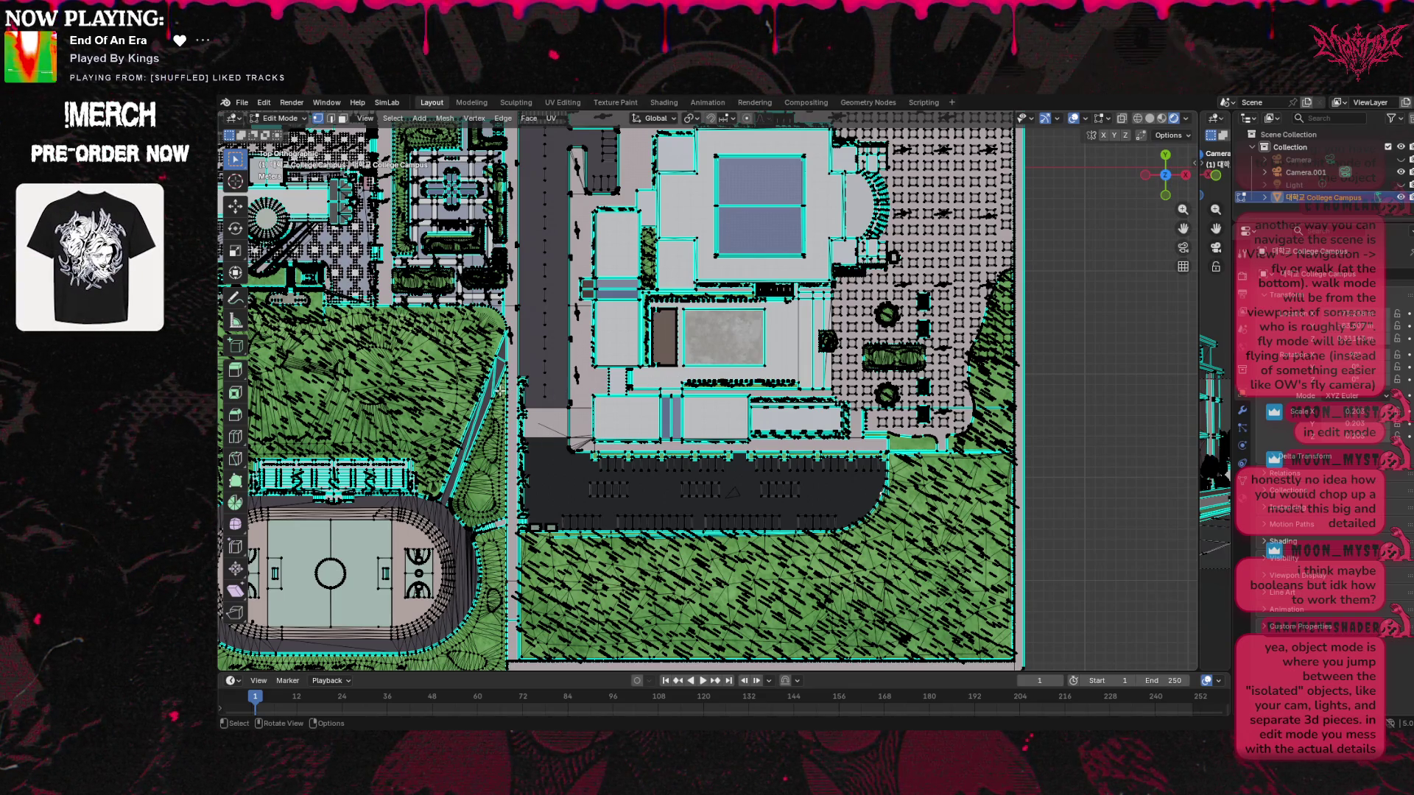
mouse_move(518, 391)
mouse_down()
mouse_move(810, 441)
mouse_move(910, 482)
mouse_move(987, 541)
mouse_move(900, 565)
mouse_up()
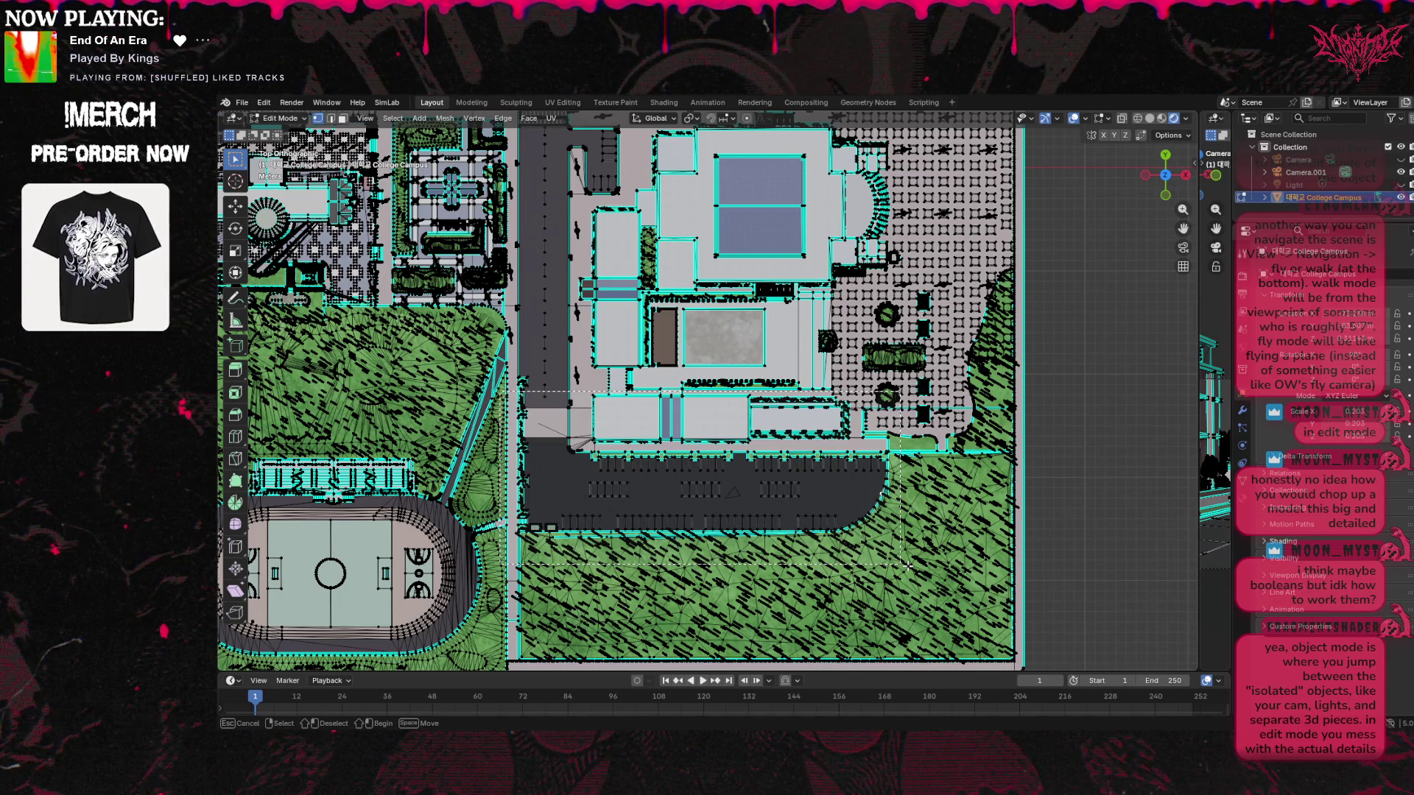
drag(908, 566, 908, 565)
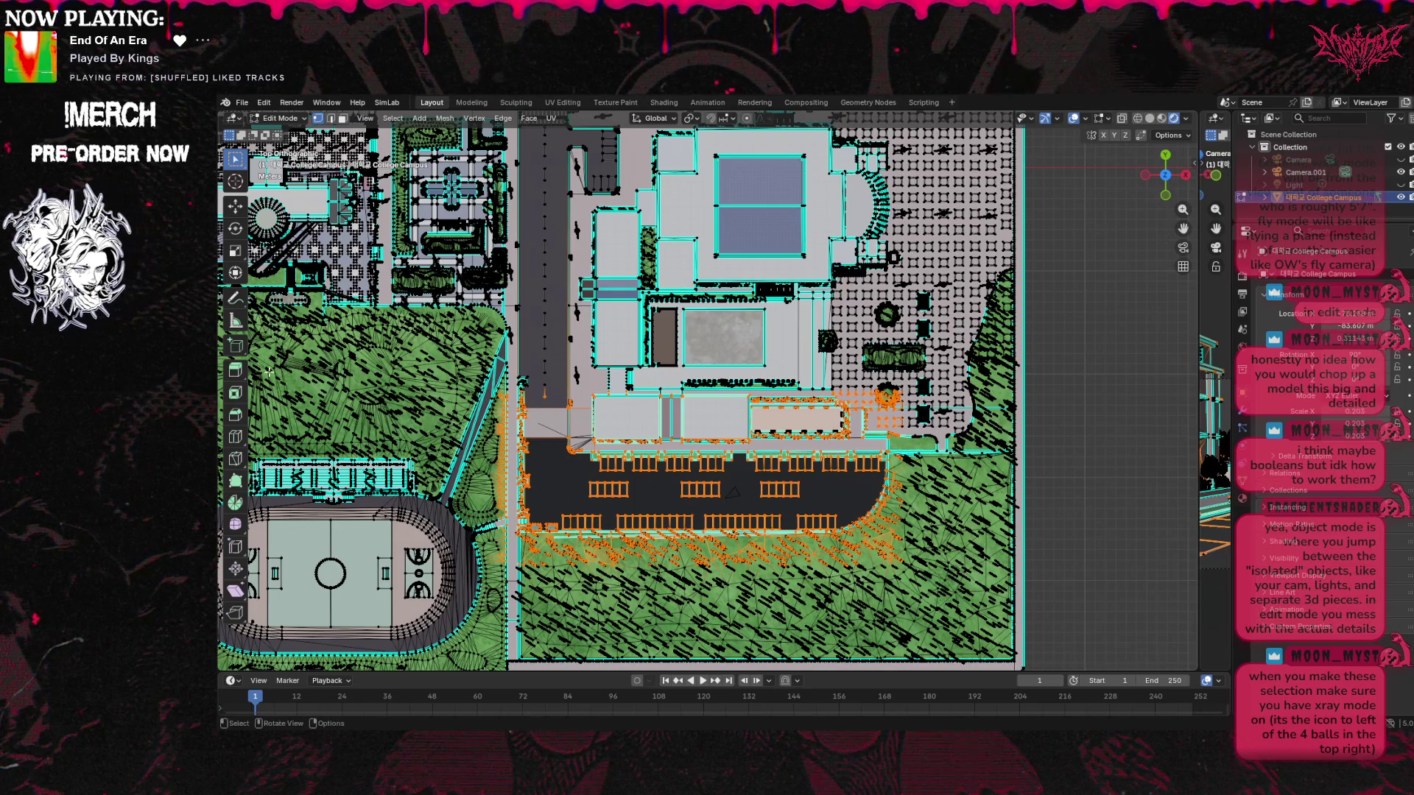
Switch to Wireframe shading, zoom in, and undo the parking lot selection
click(1138, 120)
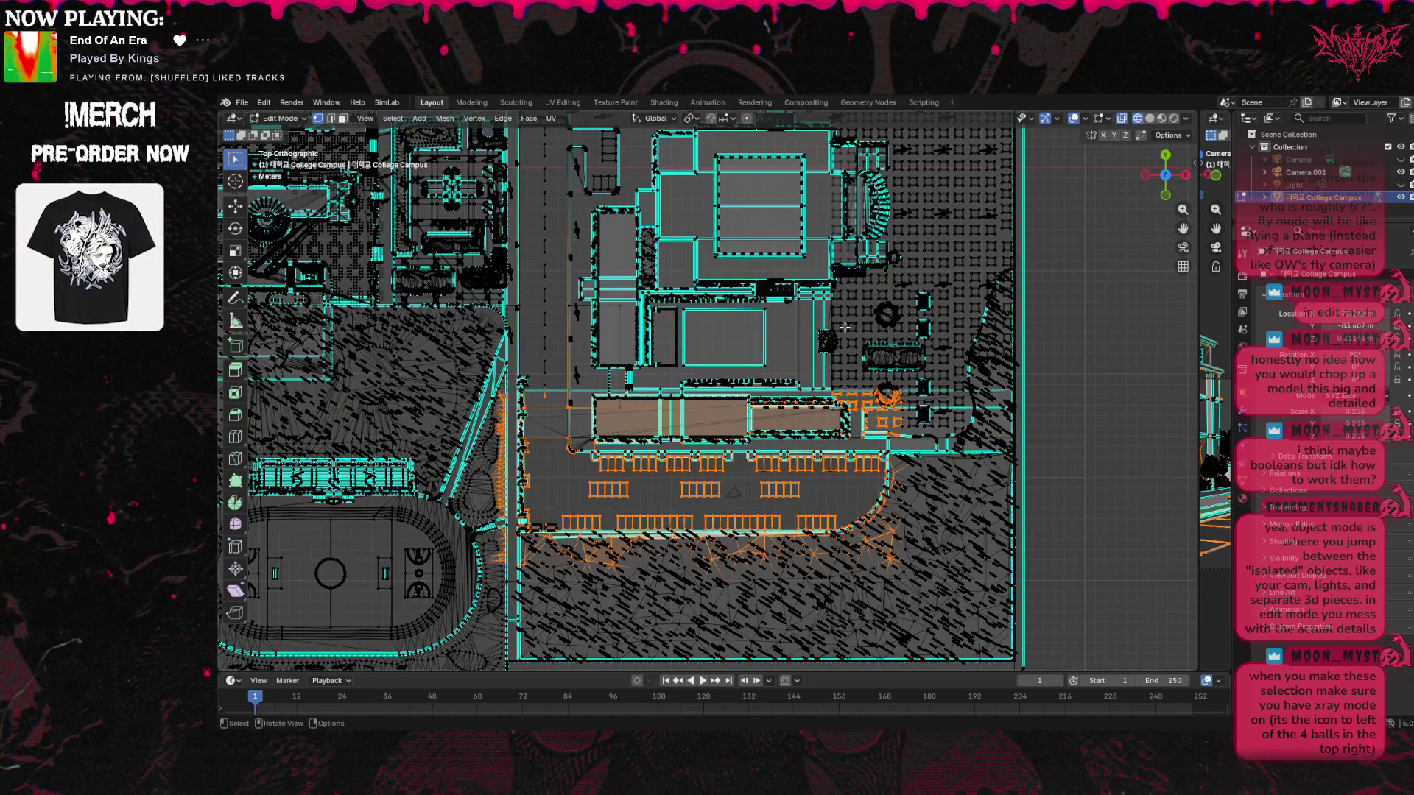
scroll(845, 327, up, 1)
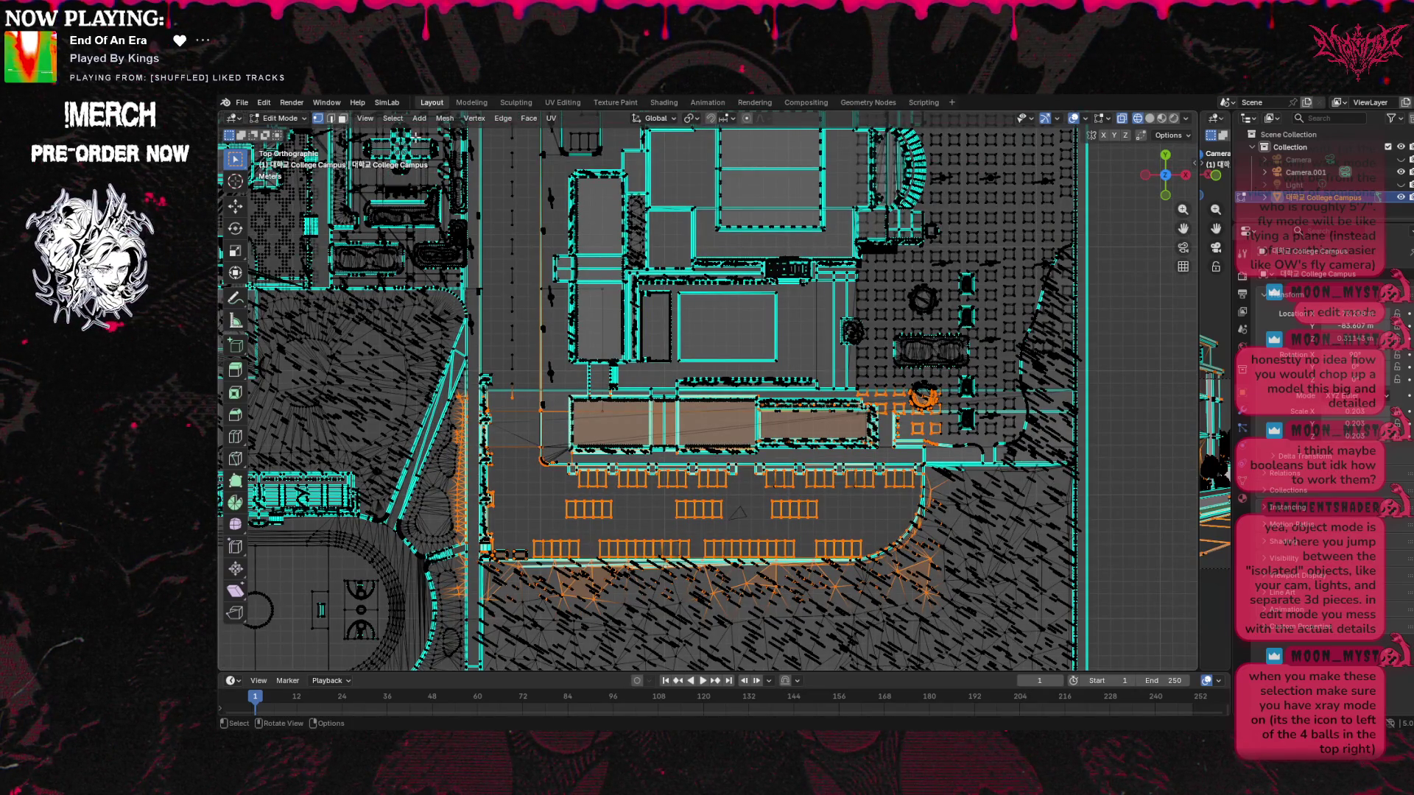
click(264, 102)
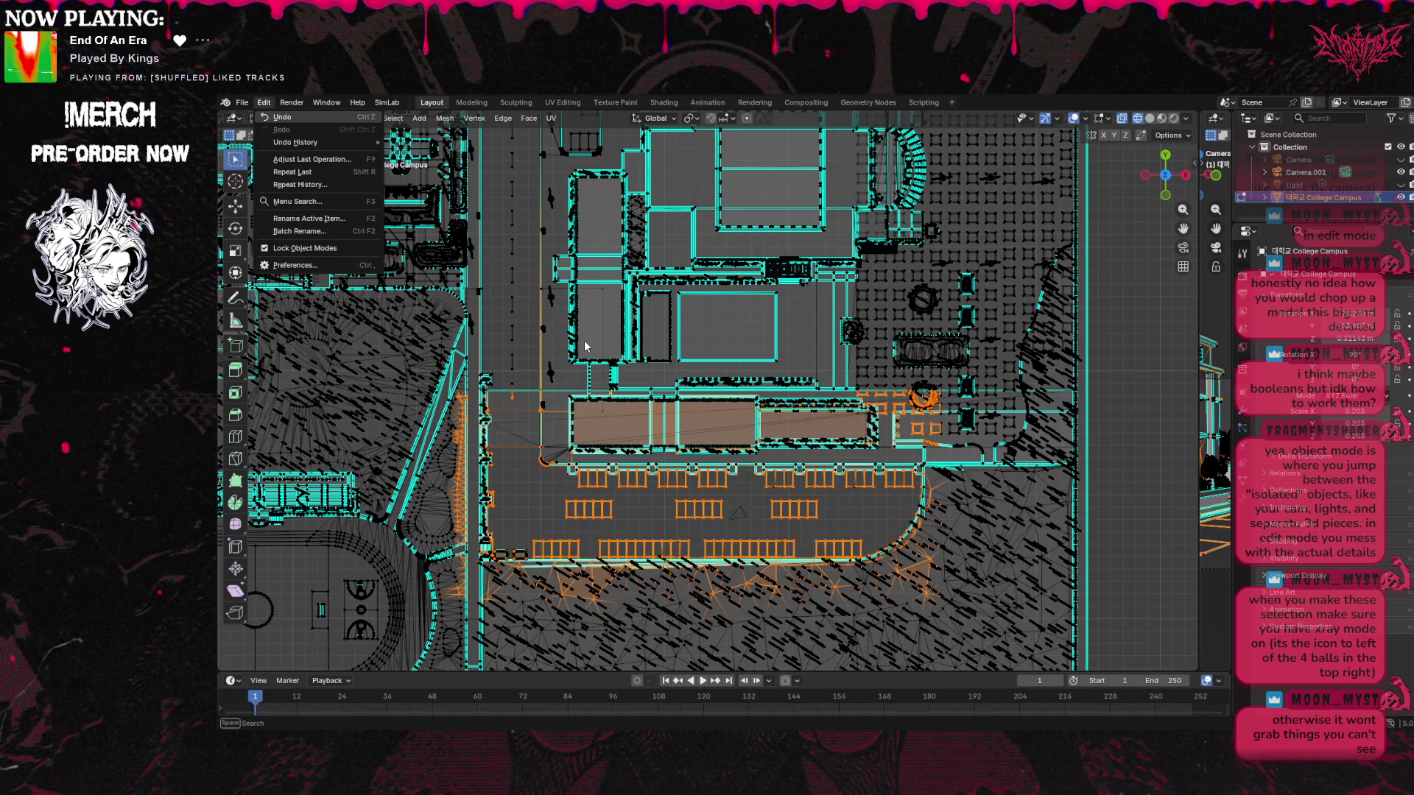
click(485, 394)
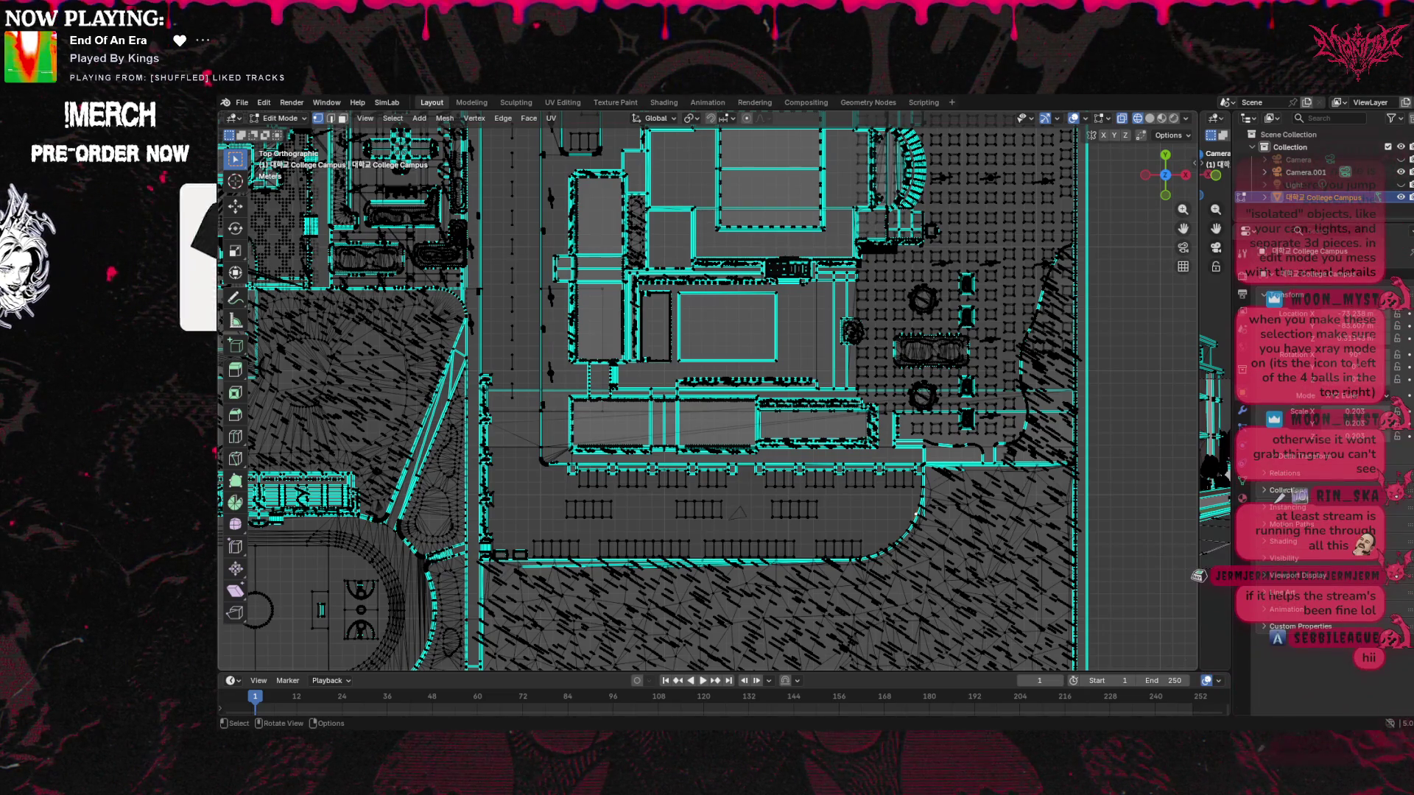
Box-select the long building and the paved parking lot in front of it
mouse_move(461, 604)
mouse_down()
mouse_move(555, 402)
mouse_move(638, 383)
mouse_move(942, 383)
mouse_up()
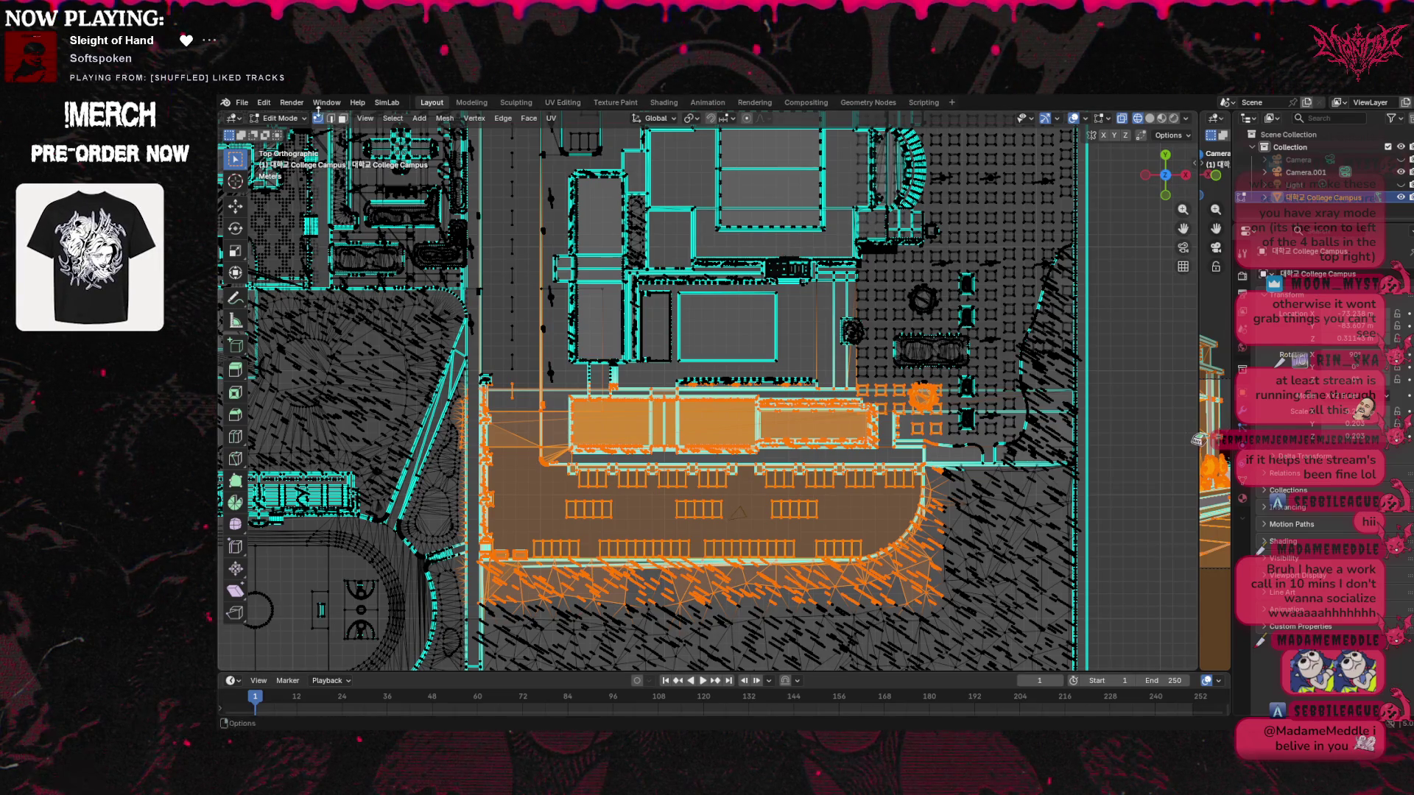
click(262, 103)
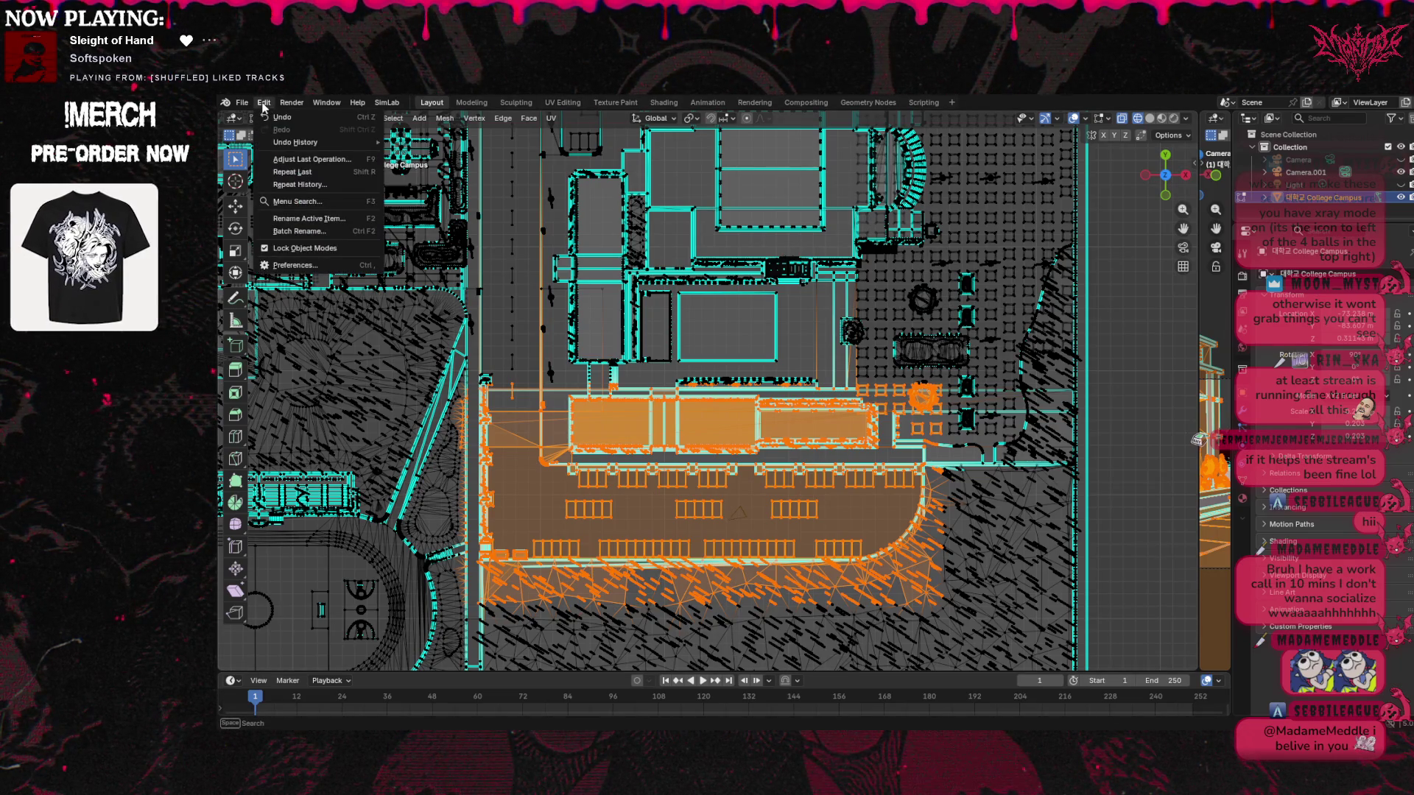
Separate the selected building-and-parking-lot geometry into its own object, College Campus.001
mouse_move(327, 103)
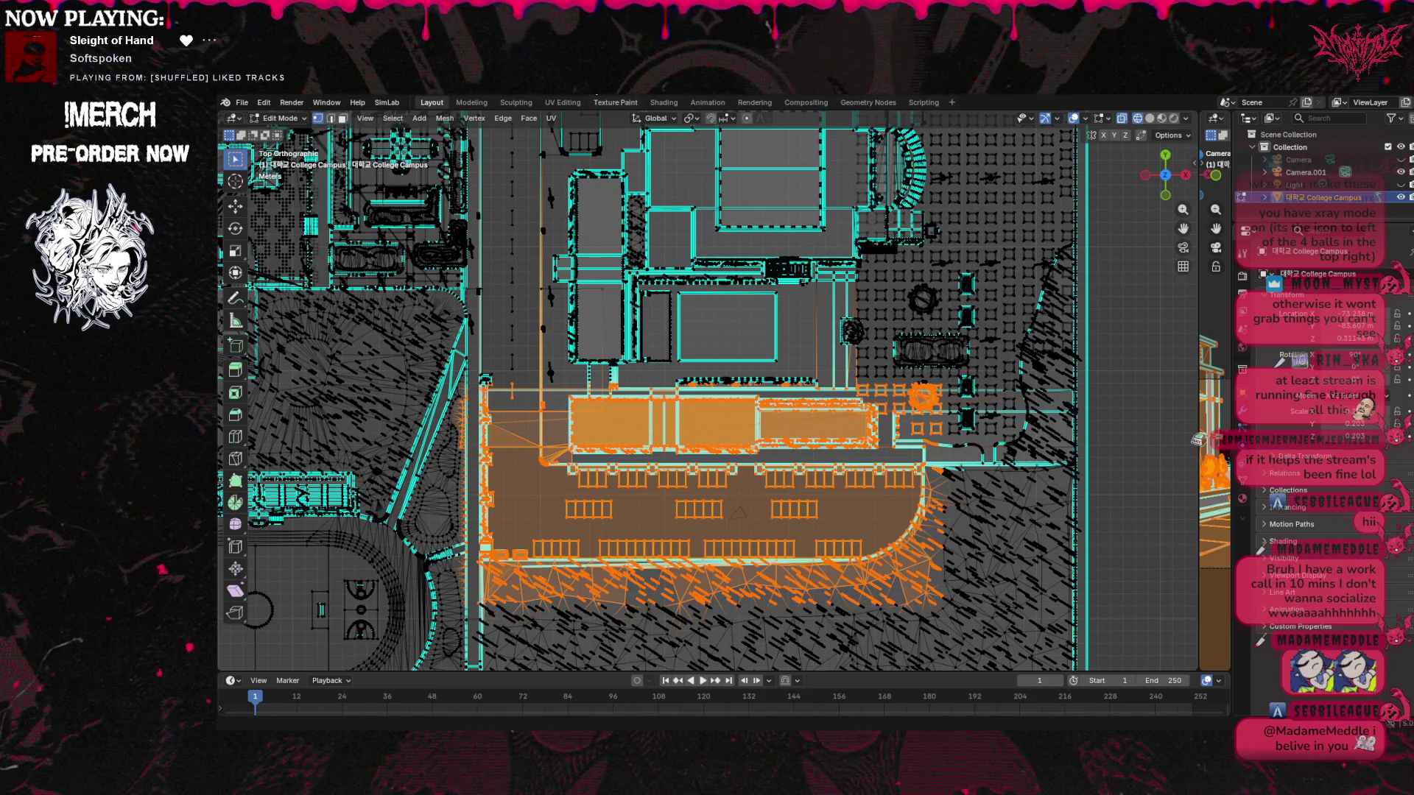
click(365, 119)
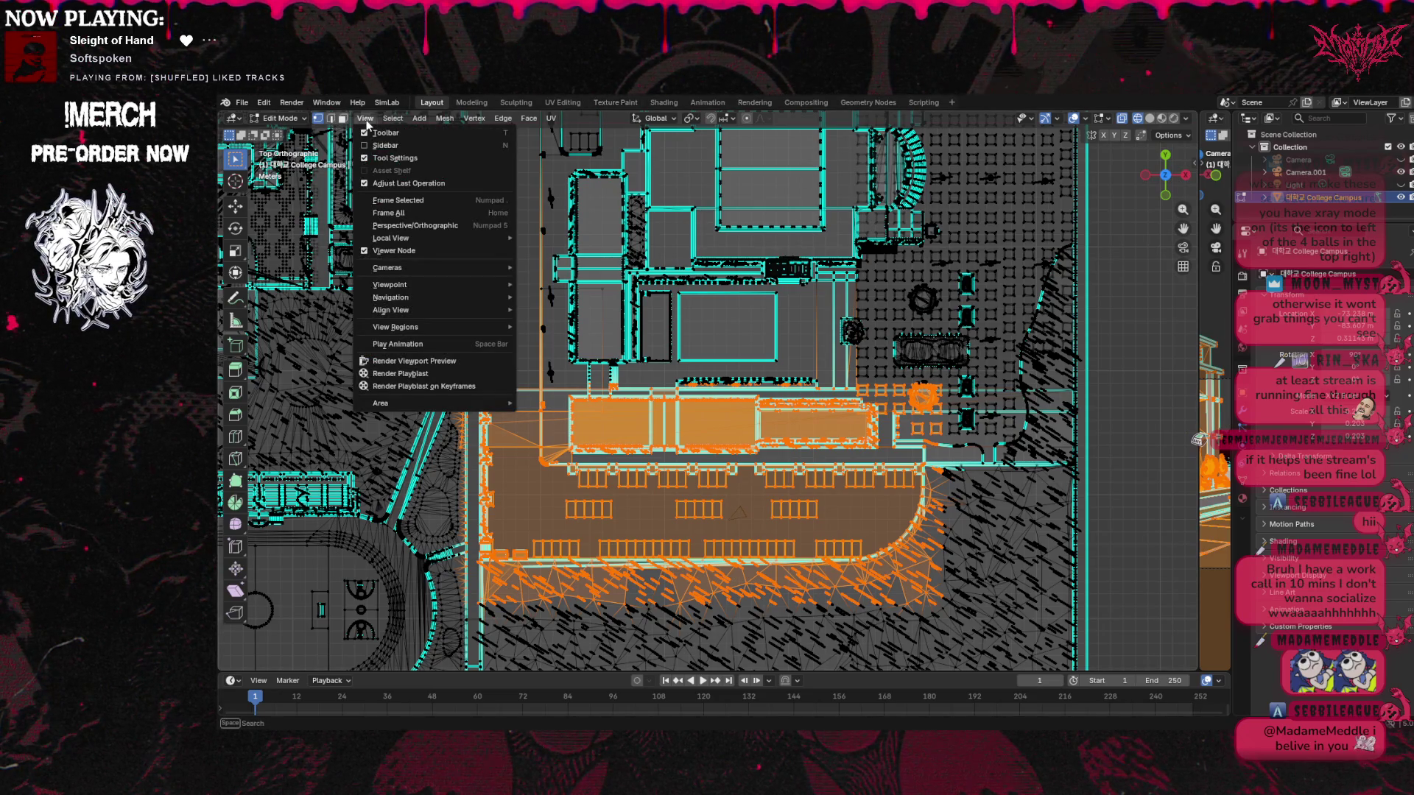
mouse_move(393, 122)
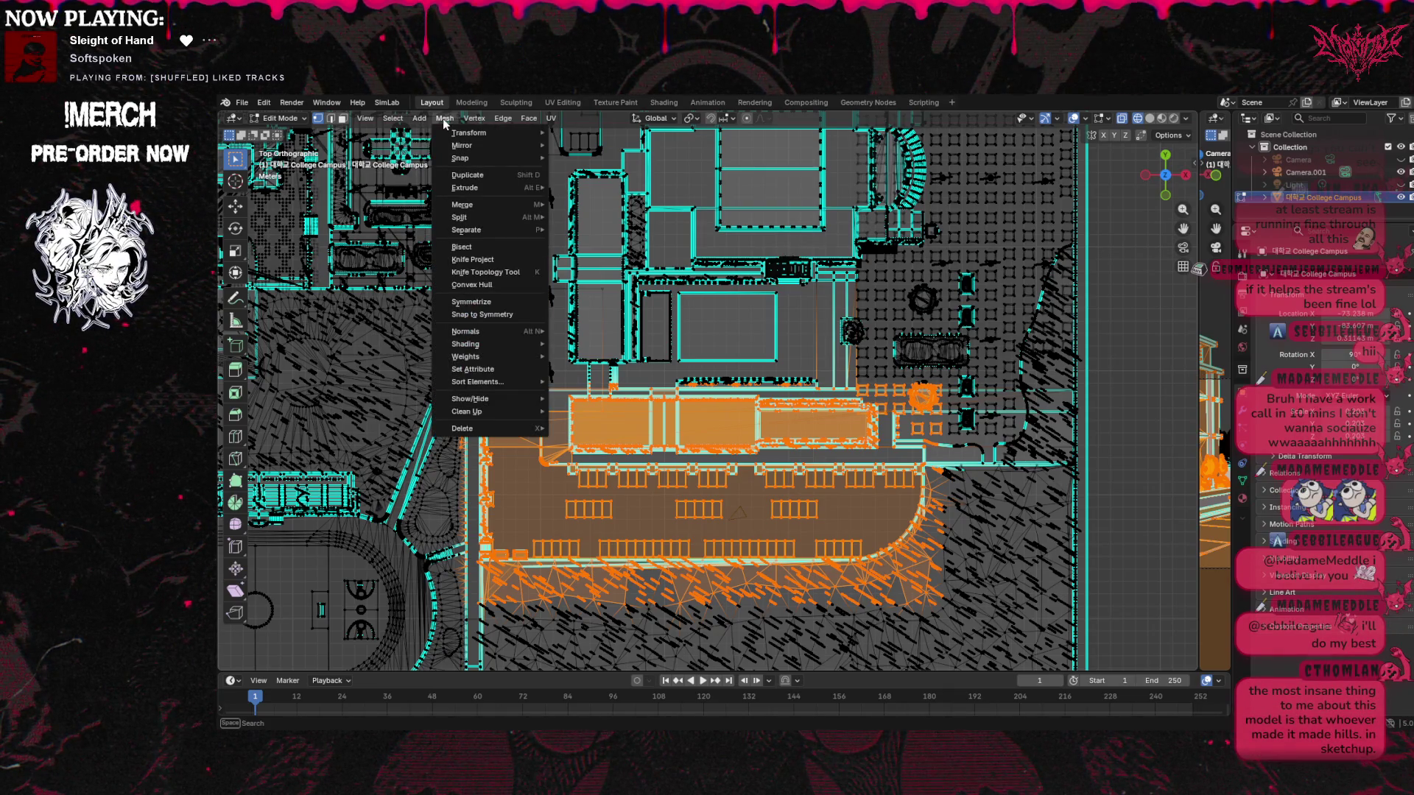
mouse_move(476, 230)
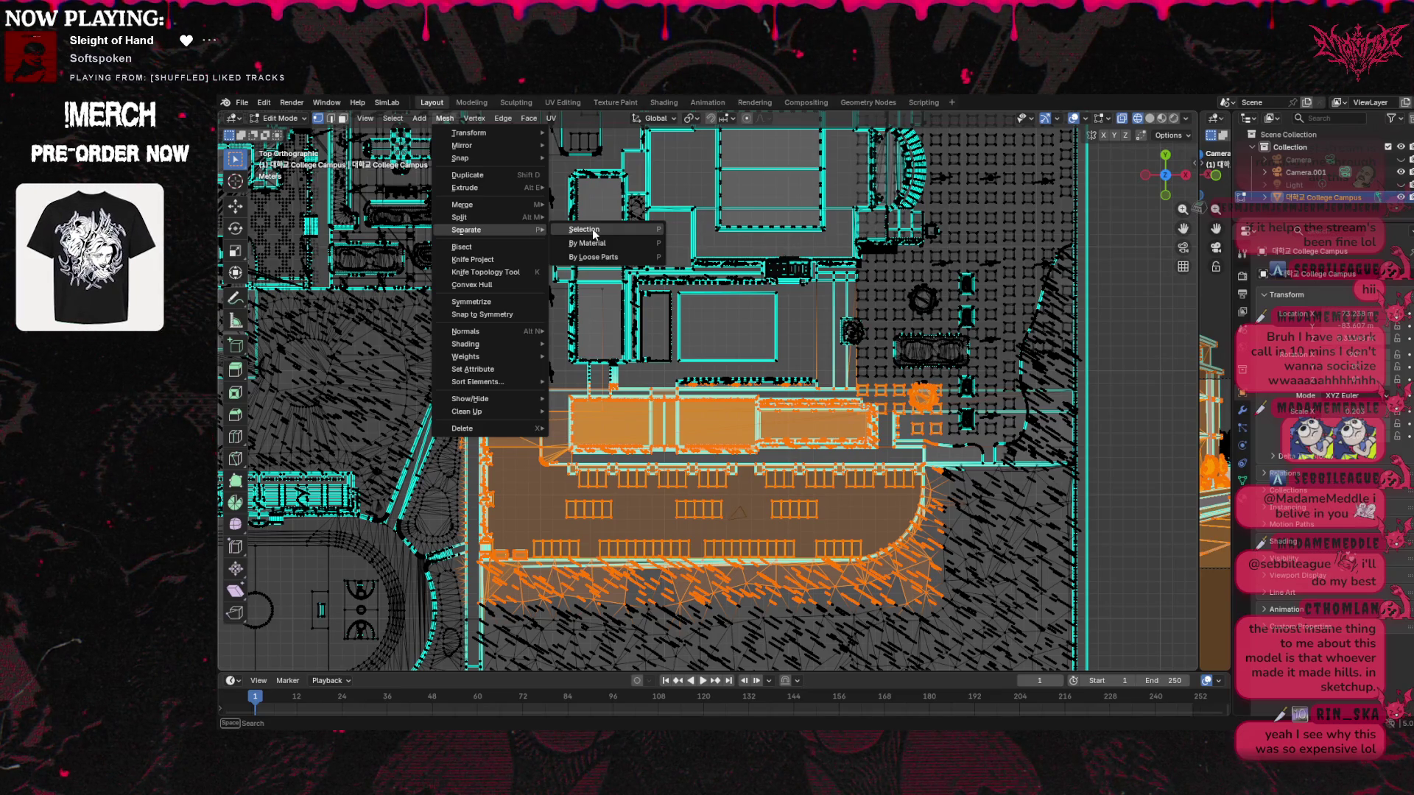
click(593, 231)
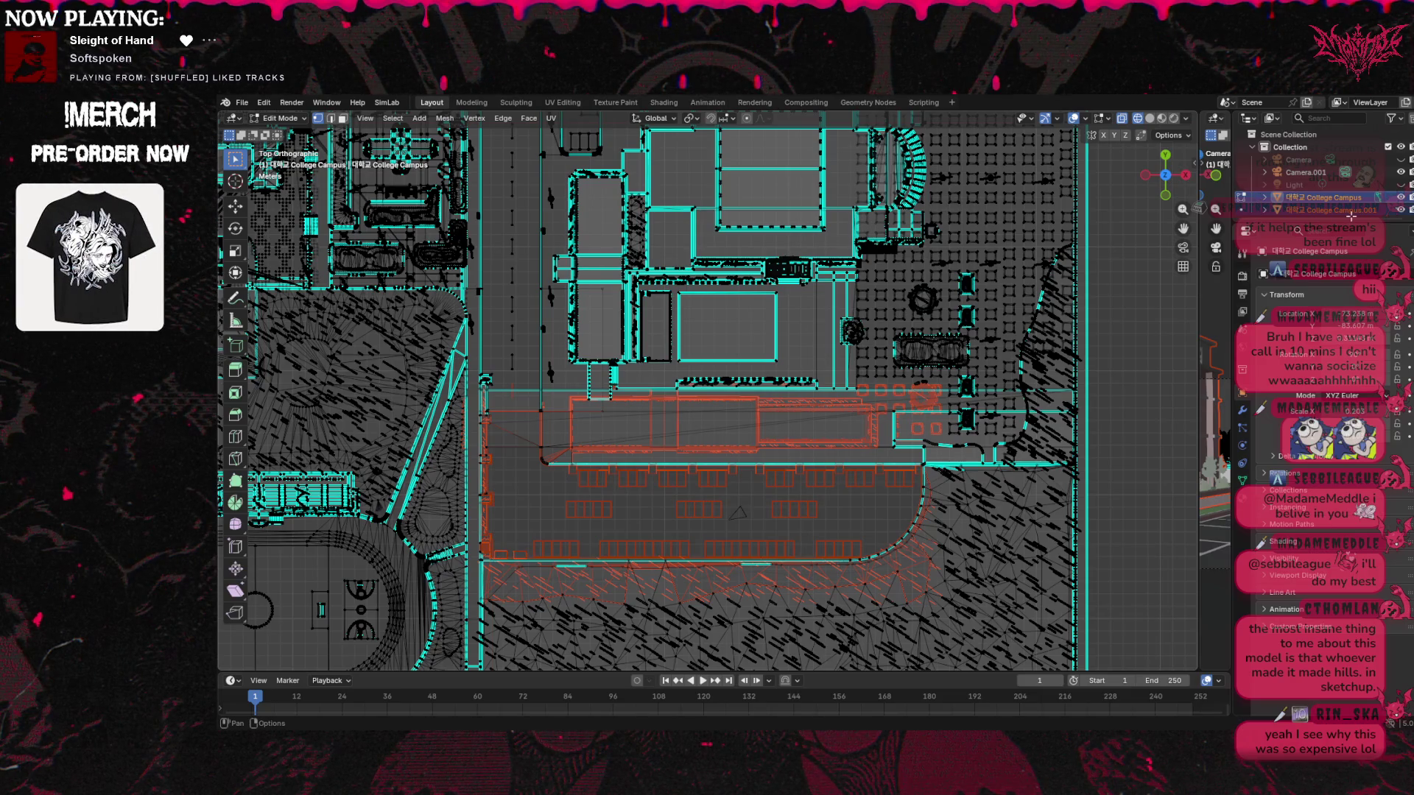
Toggle visibility of College Campus and College Campus.001 to verify the split, leaving the original hidden
click(1401, 197)
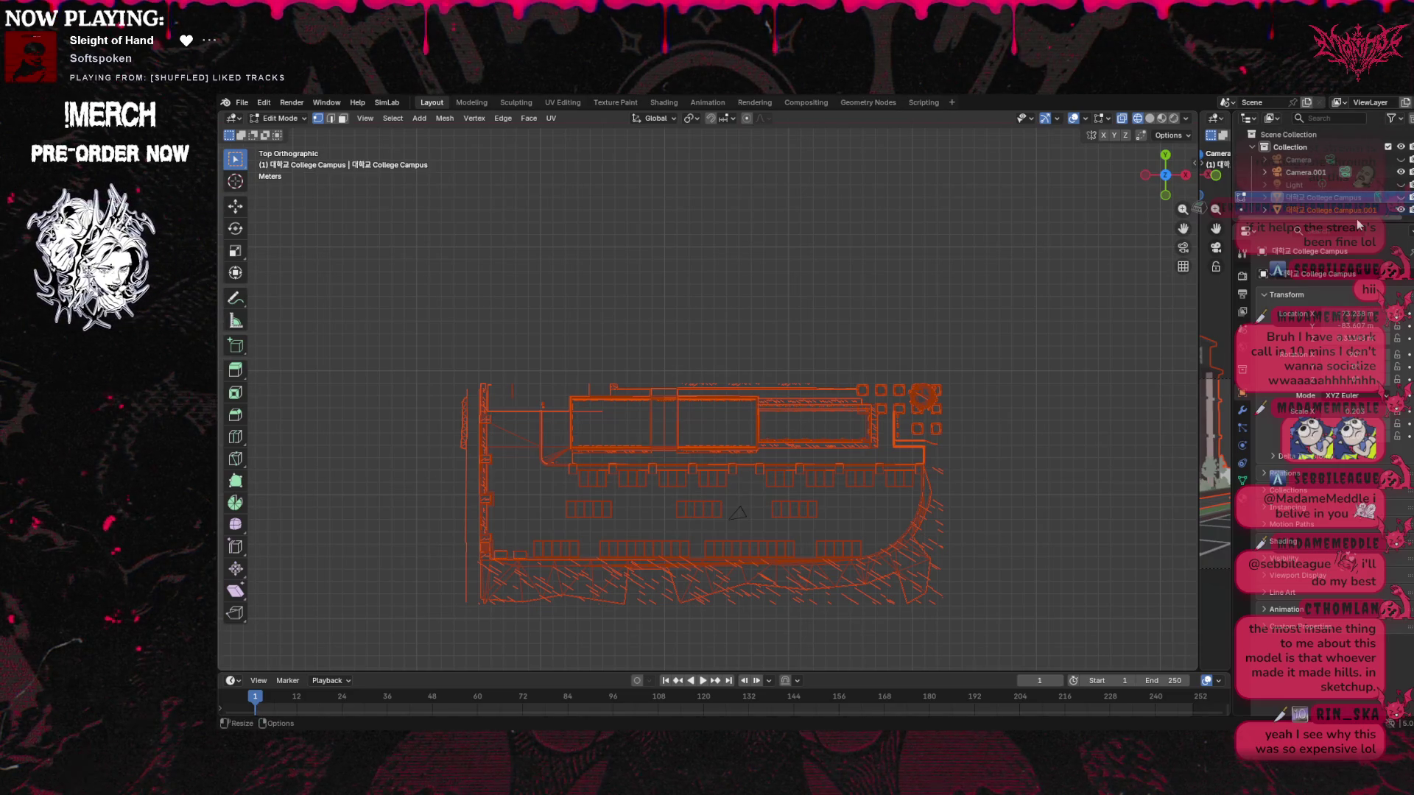
key(alt+h)
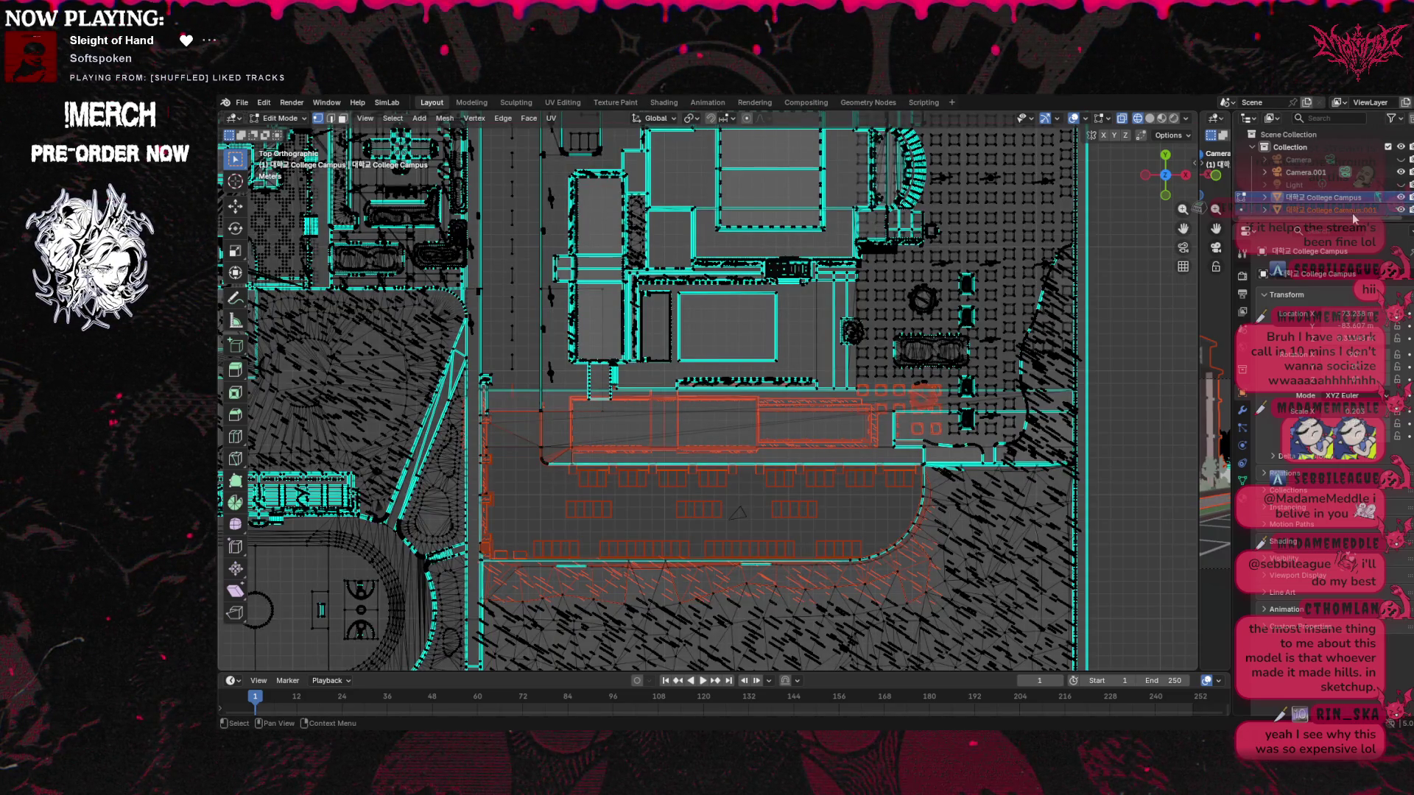
click(1353, 209)
drag(1311, 221, 1311, 401)
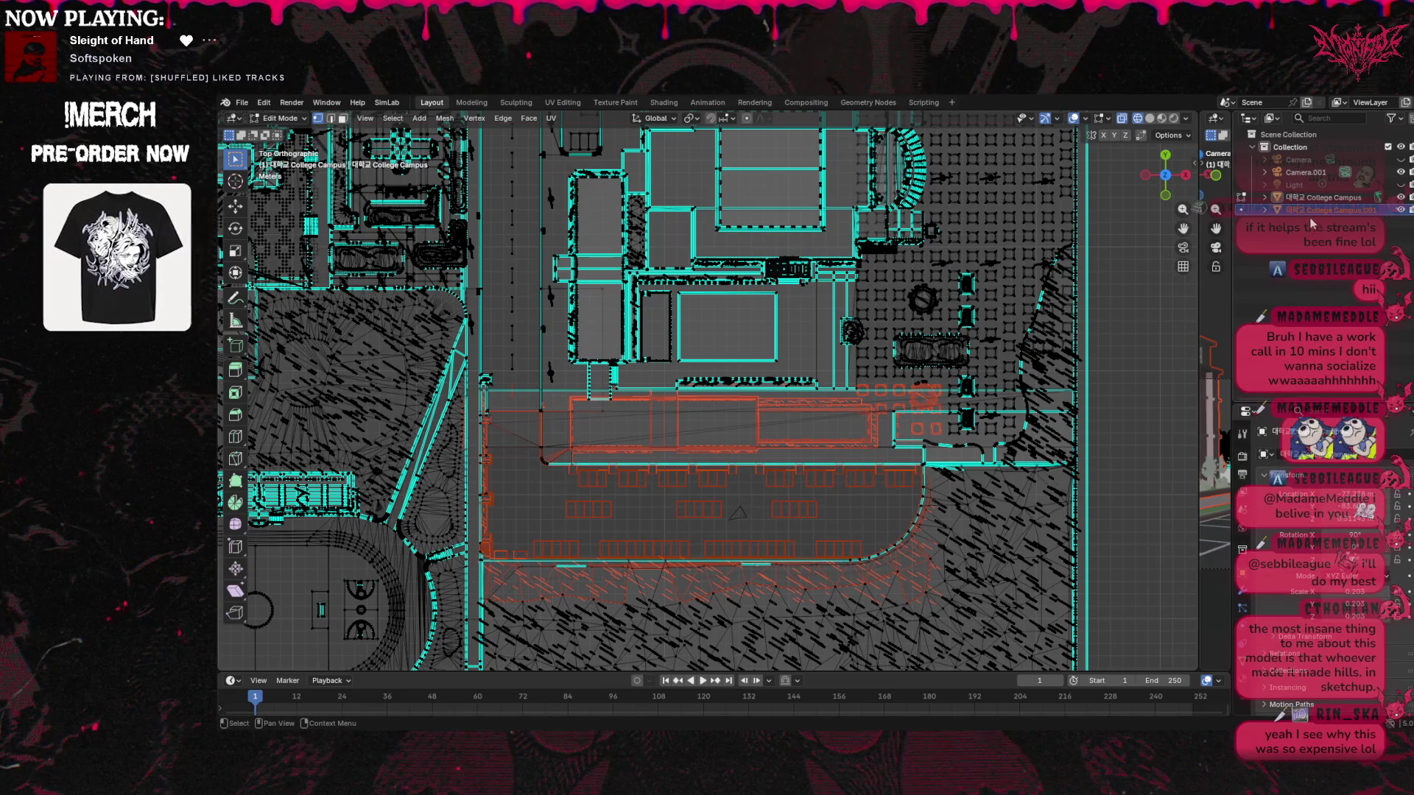
key(h)
key(alt+h)
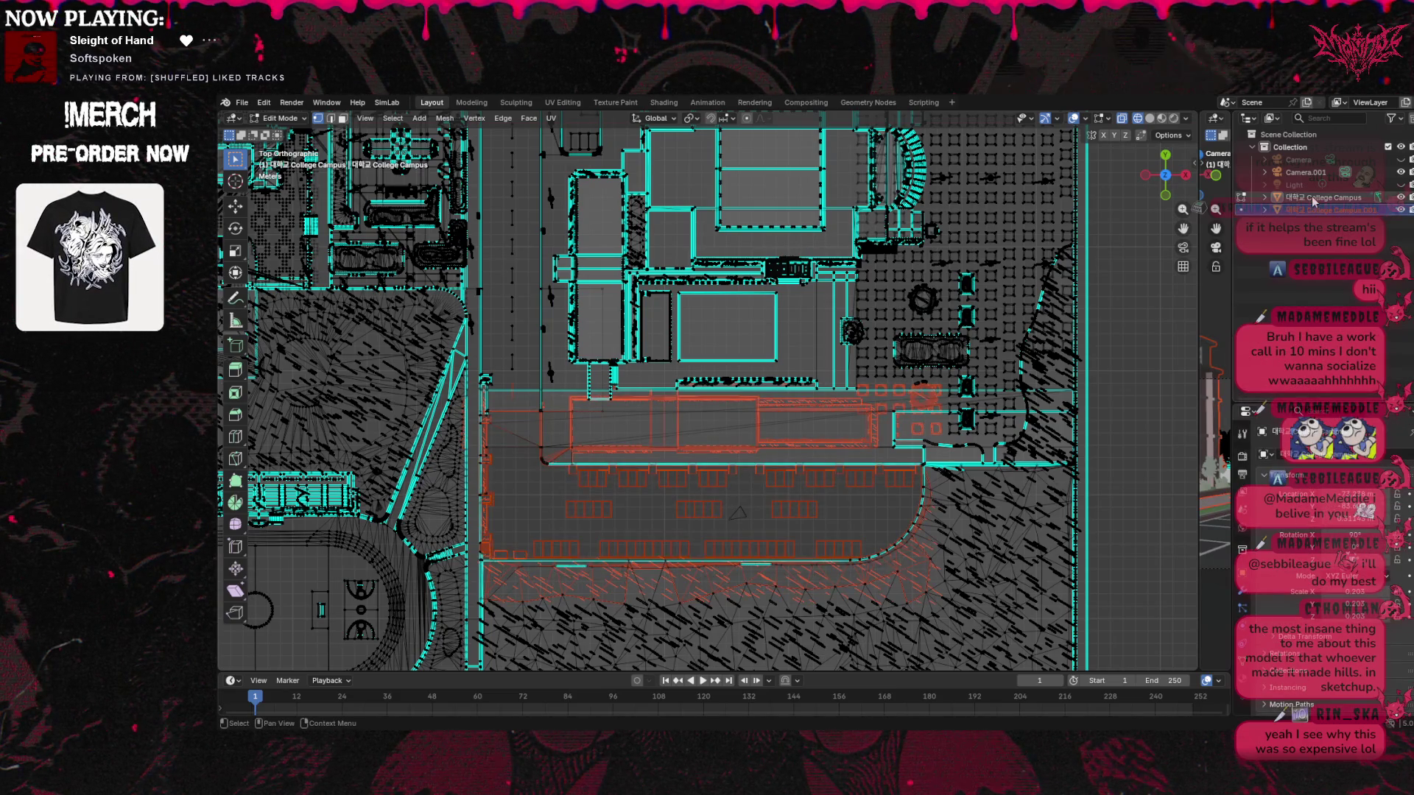
key(h)
key(alt+h)
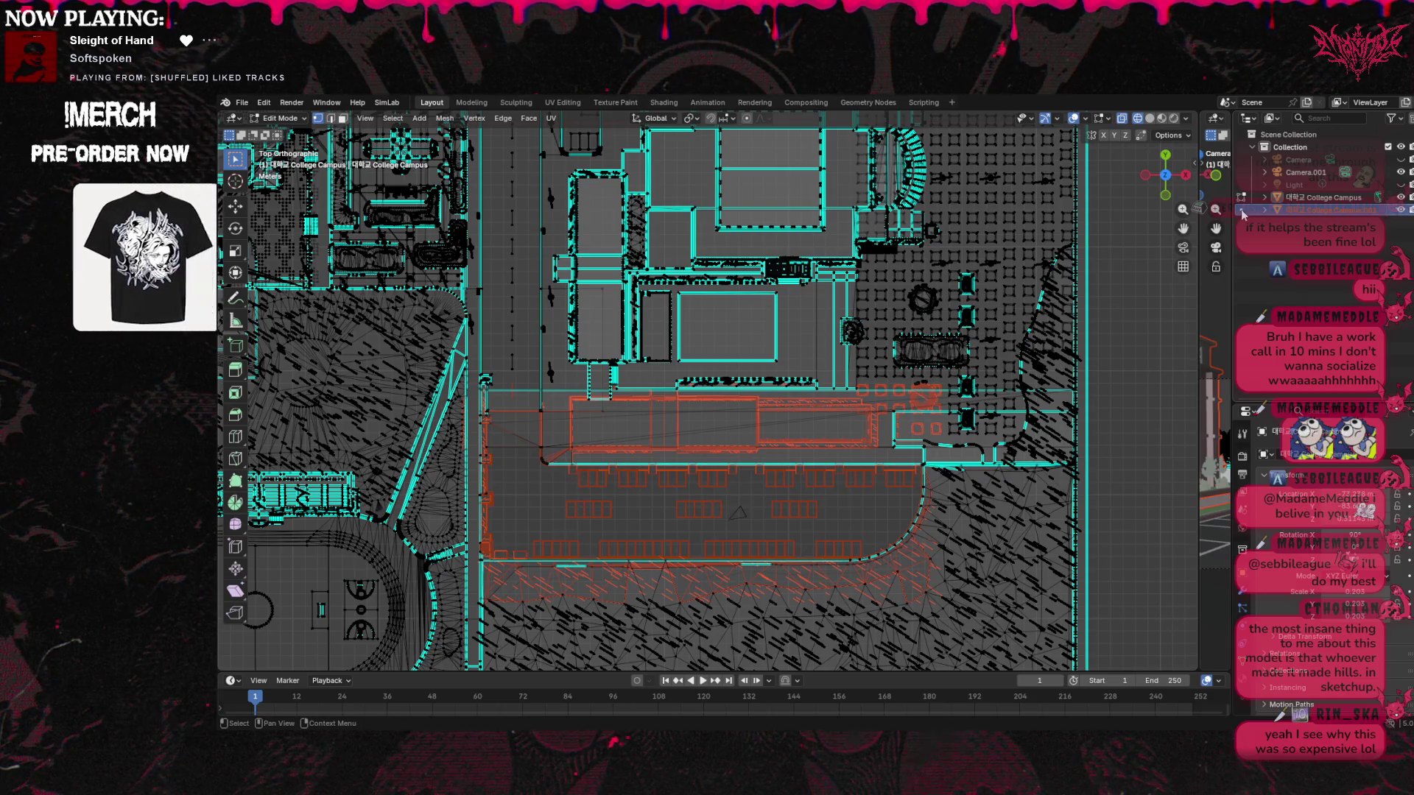
click(1402, 197)
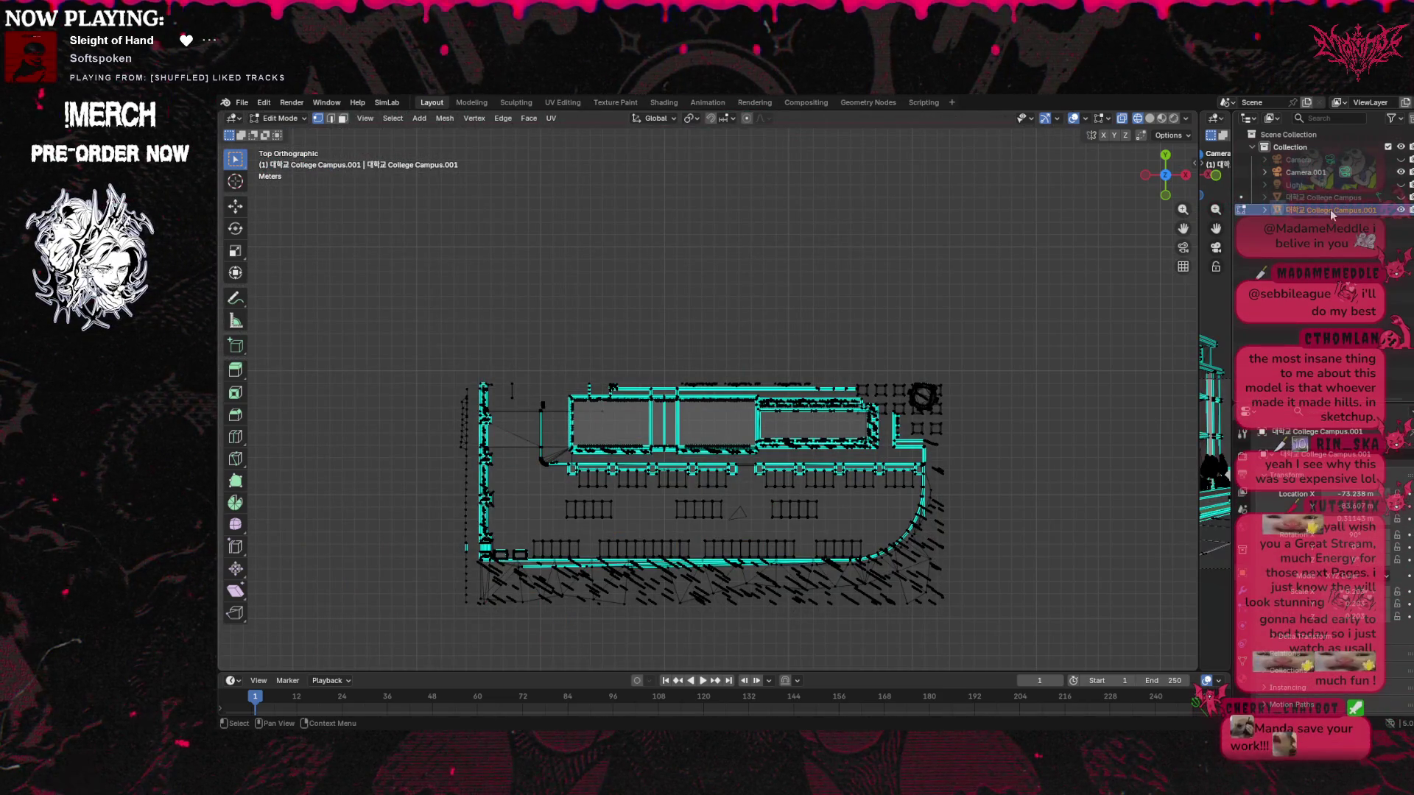
Preview the separated object in Rendered, Solid, then Rendered shading, and tilt into perspective
click(1174, 118)
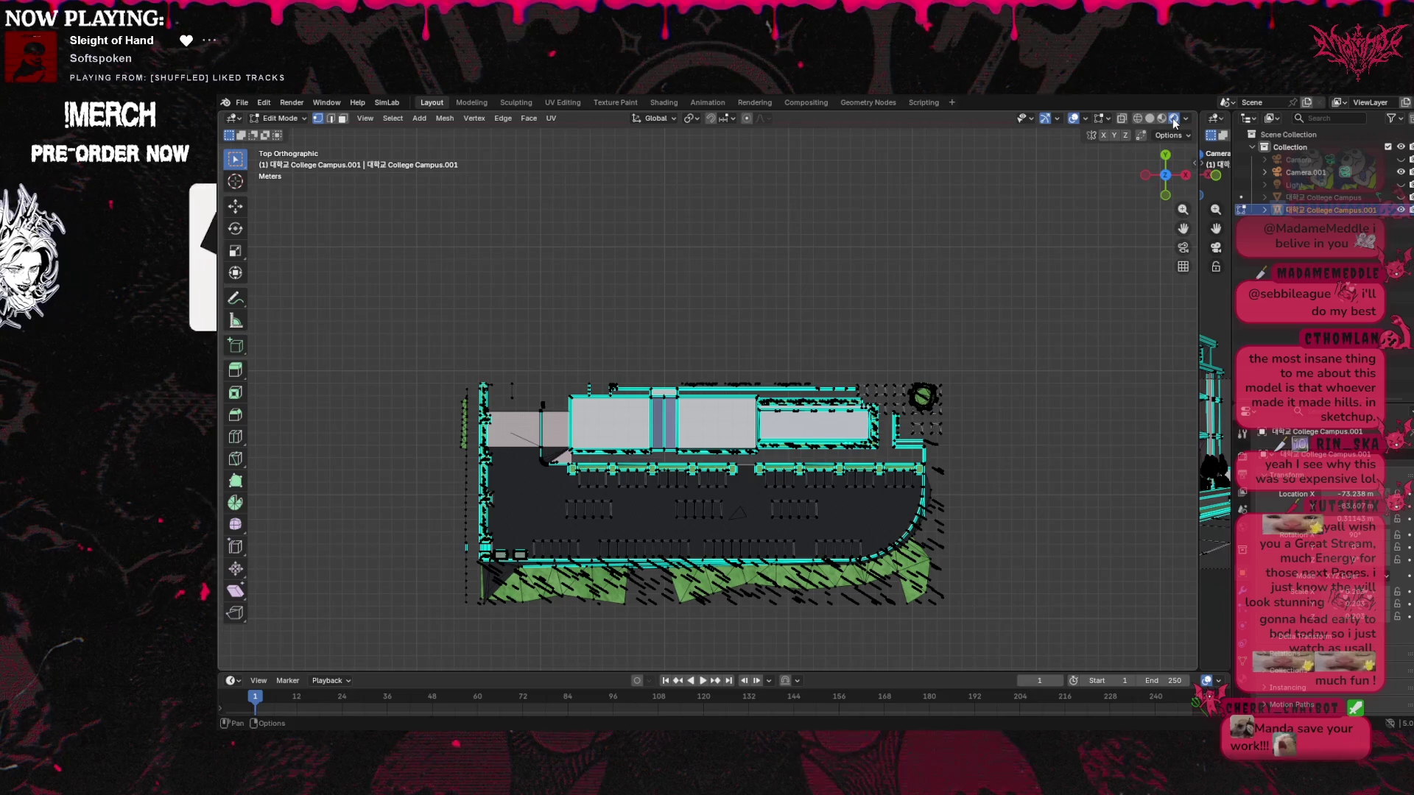
click(1150, 119)
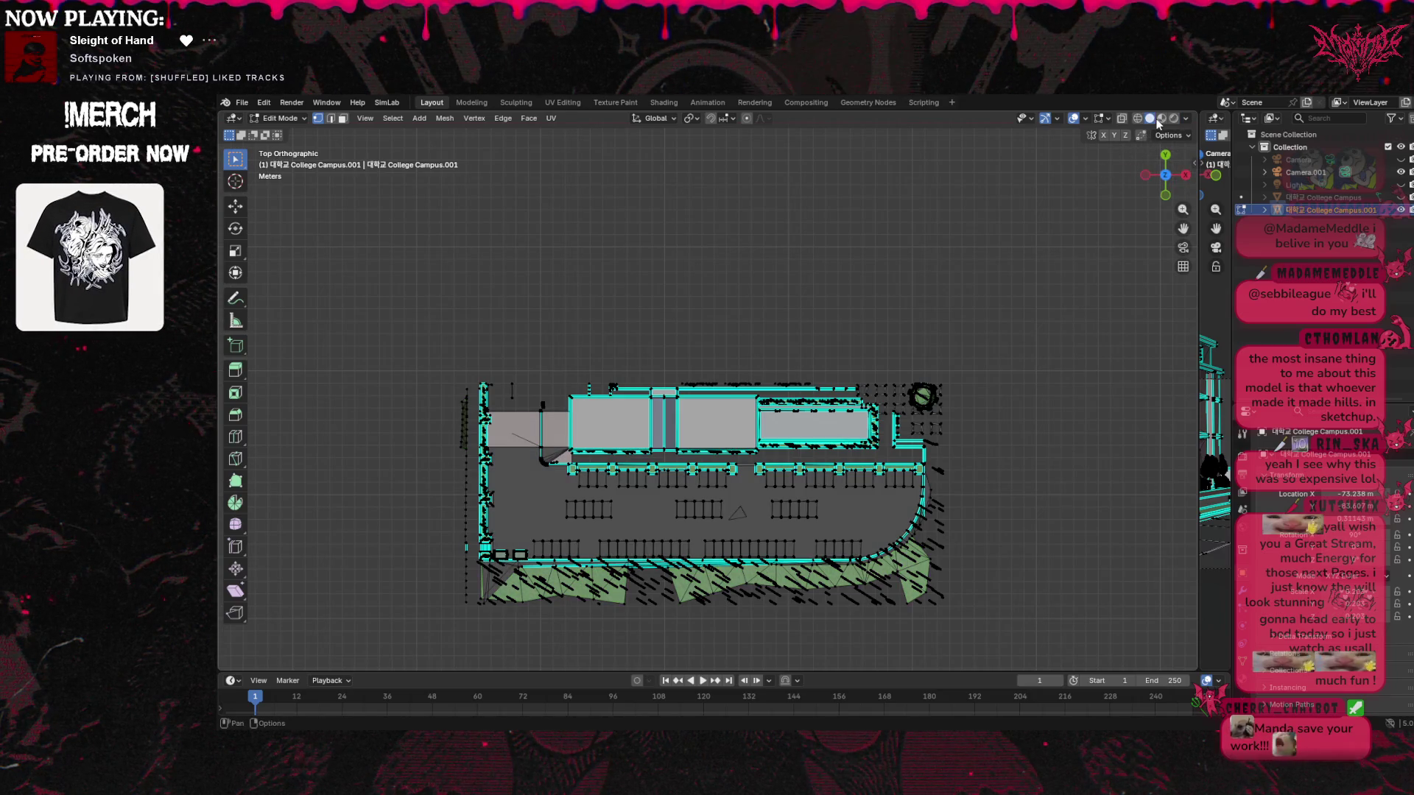
click(1176, 119)
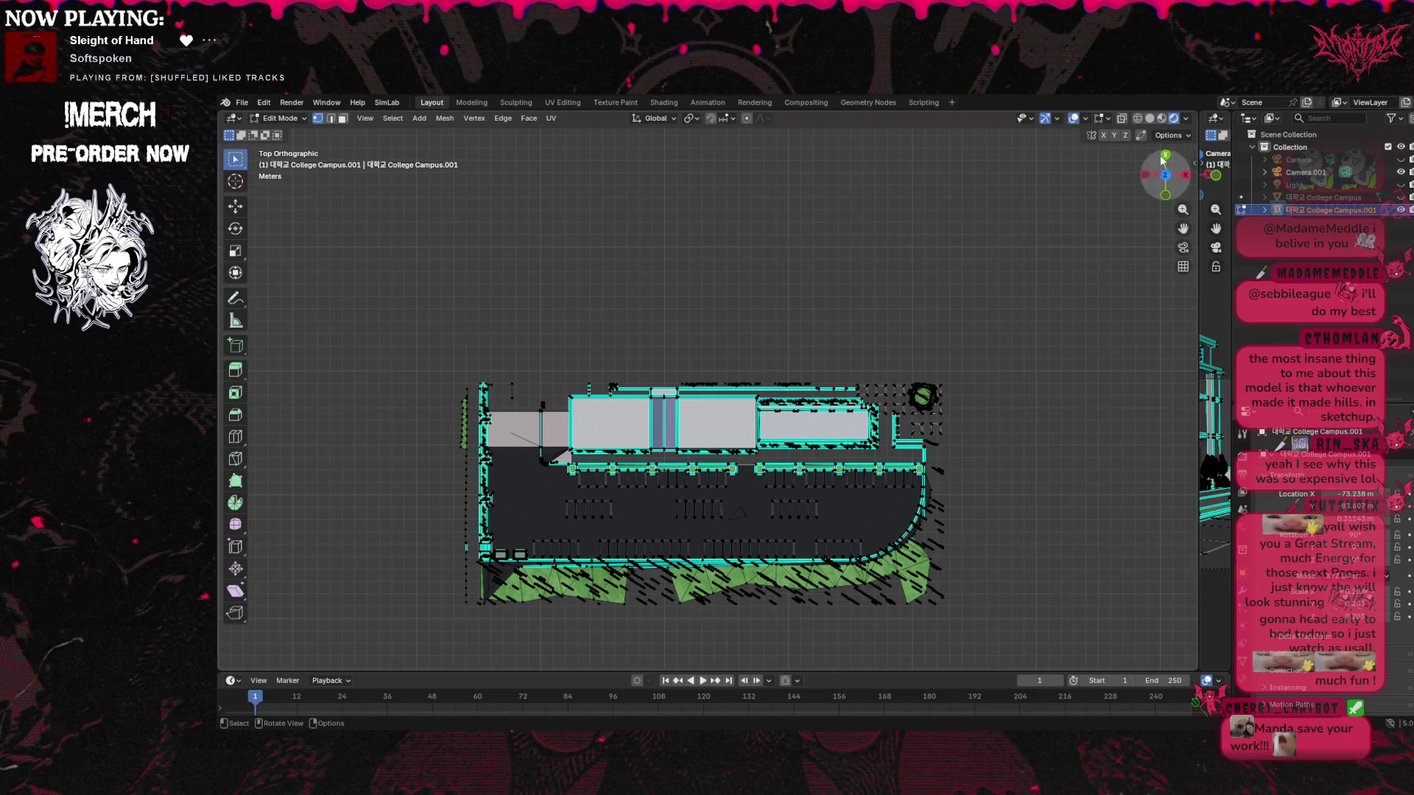
drag(1165, 180, 1084, 256)
Zoom and orbit to a close 3D view of the brick building and parking lot, then open the modes list
scroll(948, 375, up, 6)
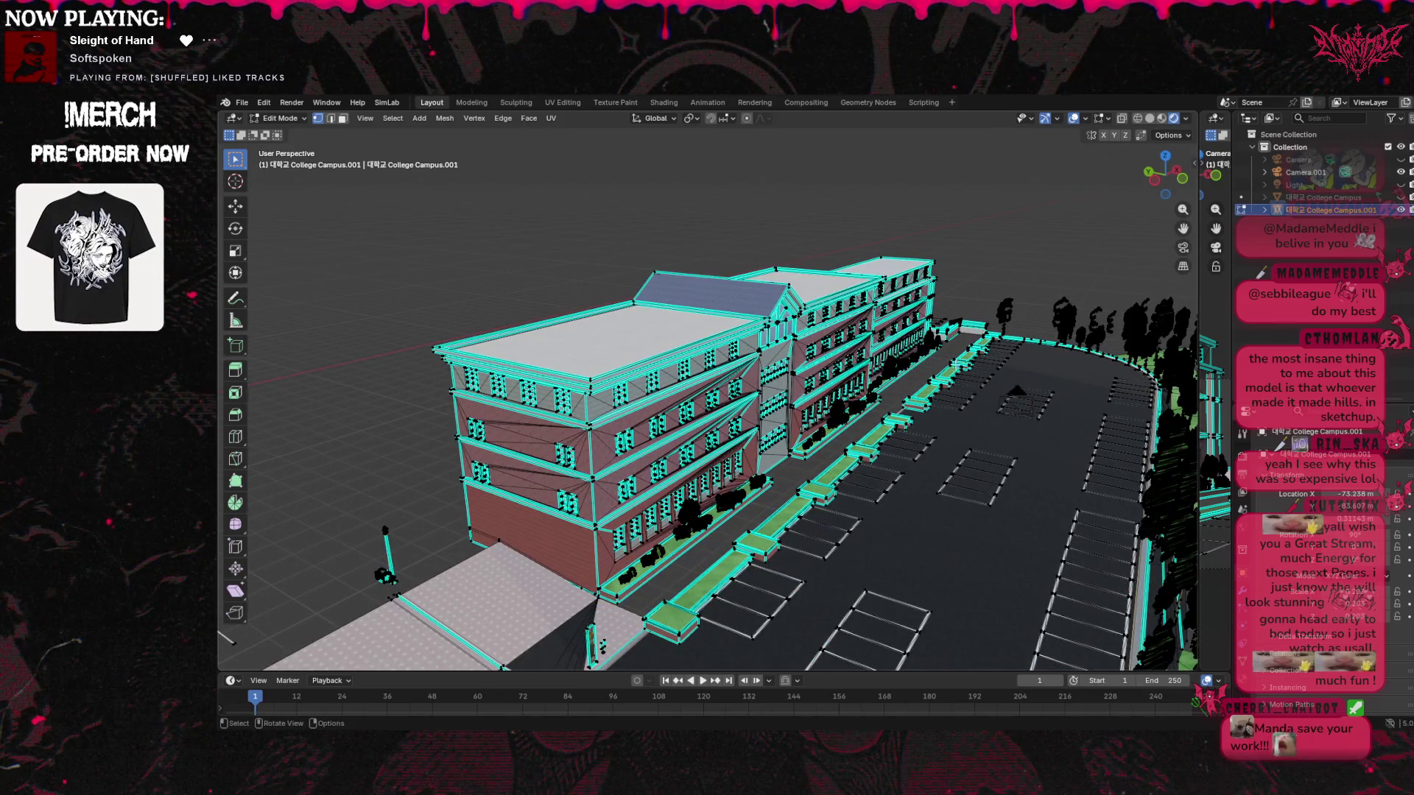
scroll(961, 357, up, 3)
middle_drag(1098, 220, 641, 301)
drag(1163, 177, 1149, 183)
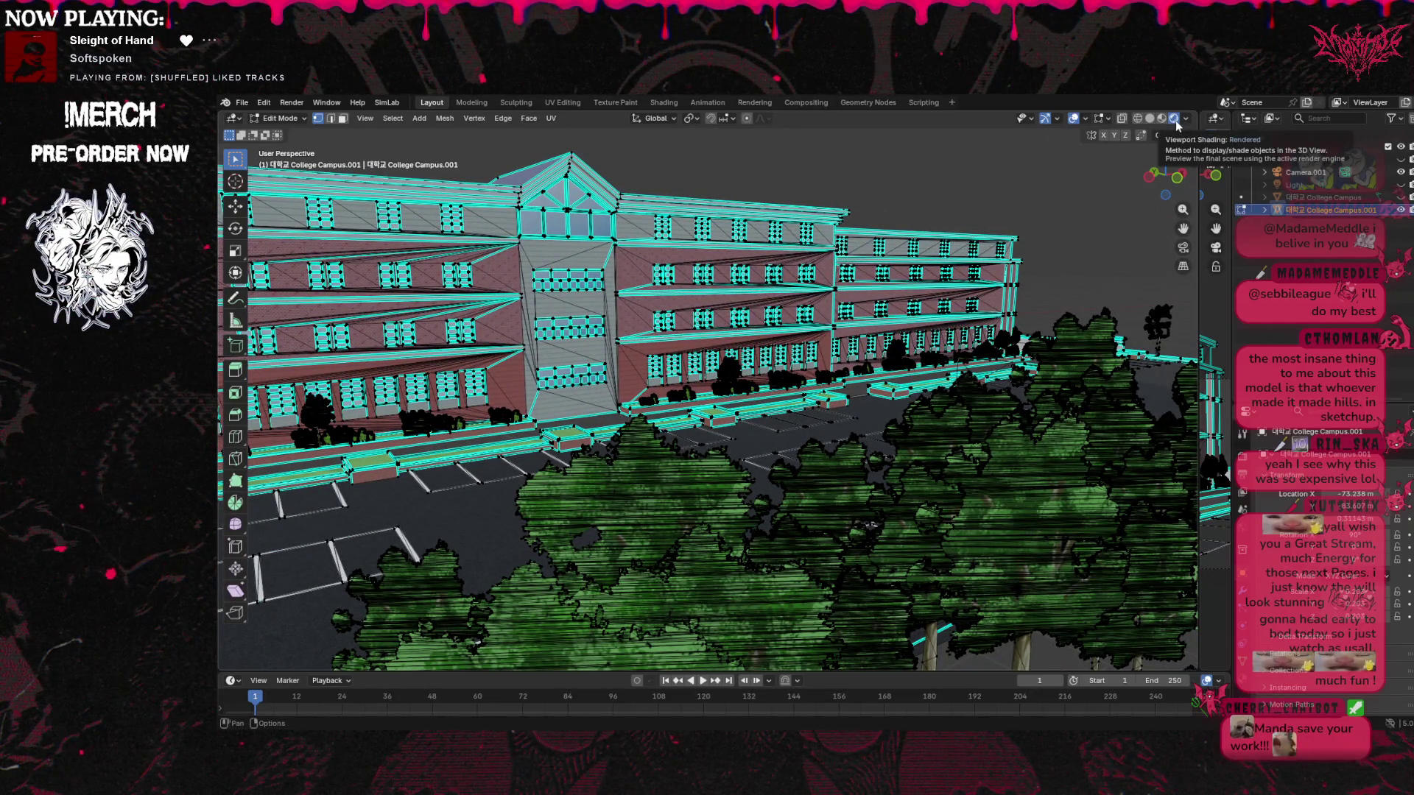
drag(1165, 175, 1156, 190)
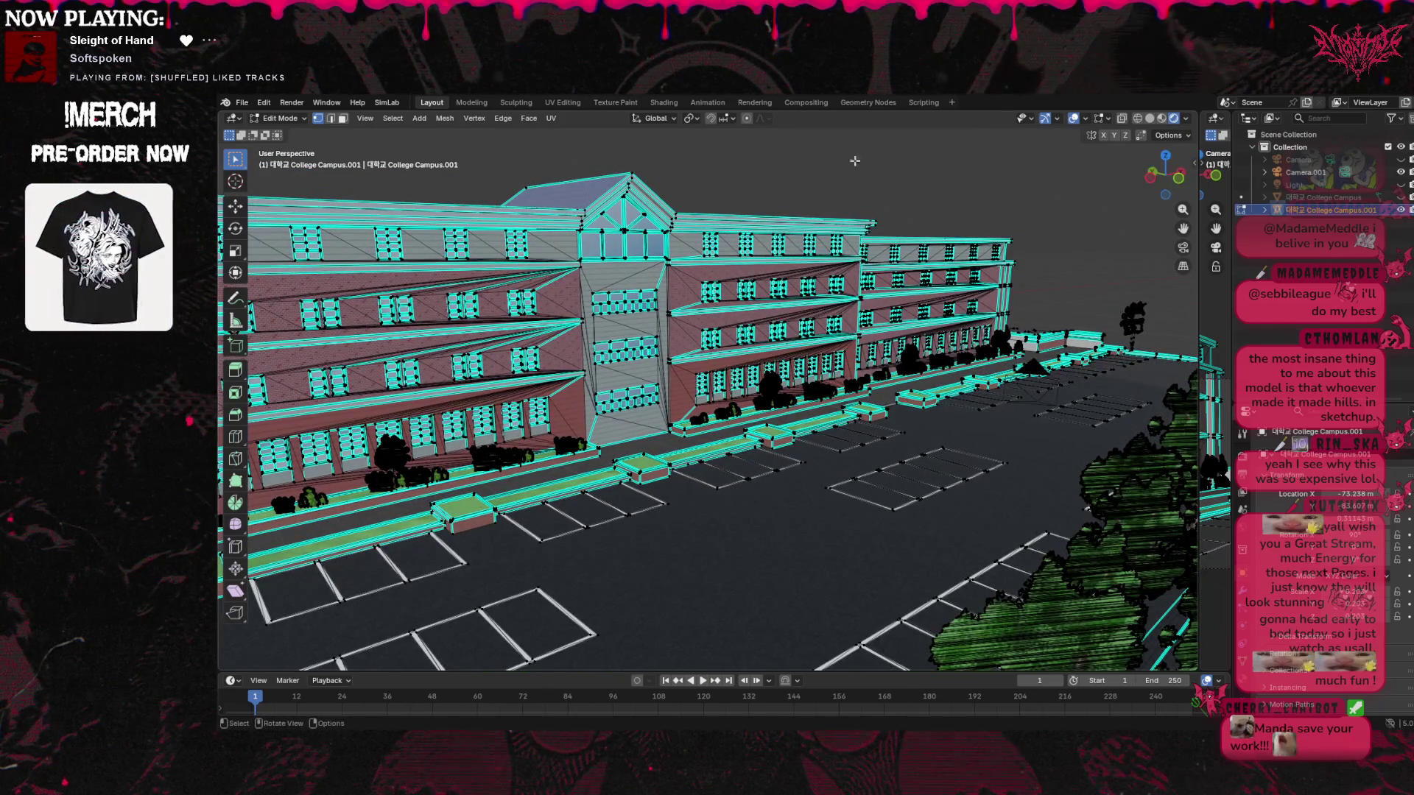
click(292, 120)
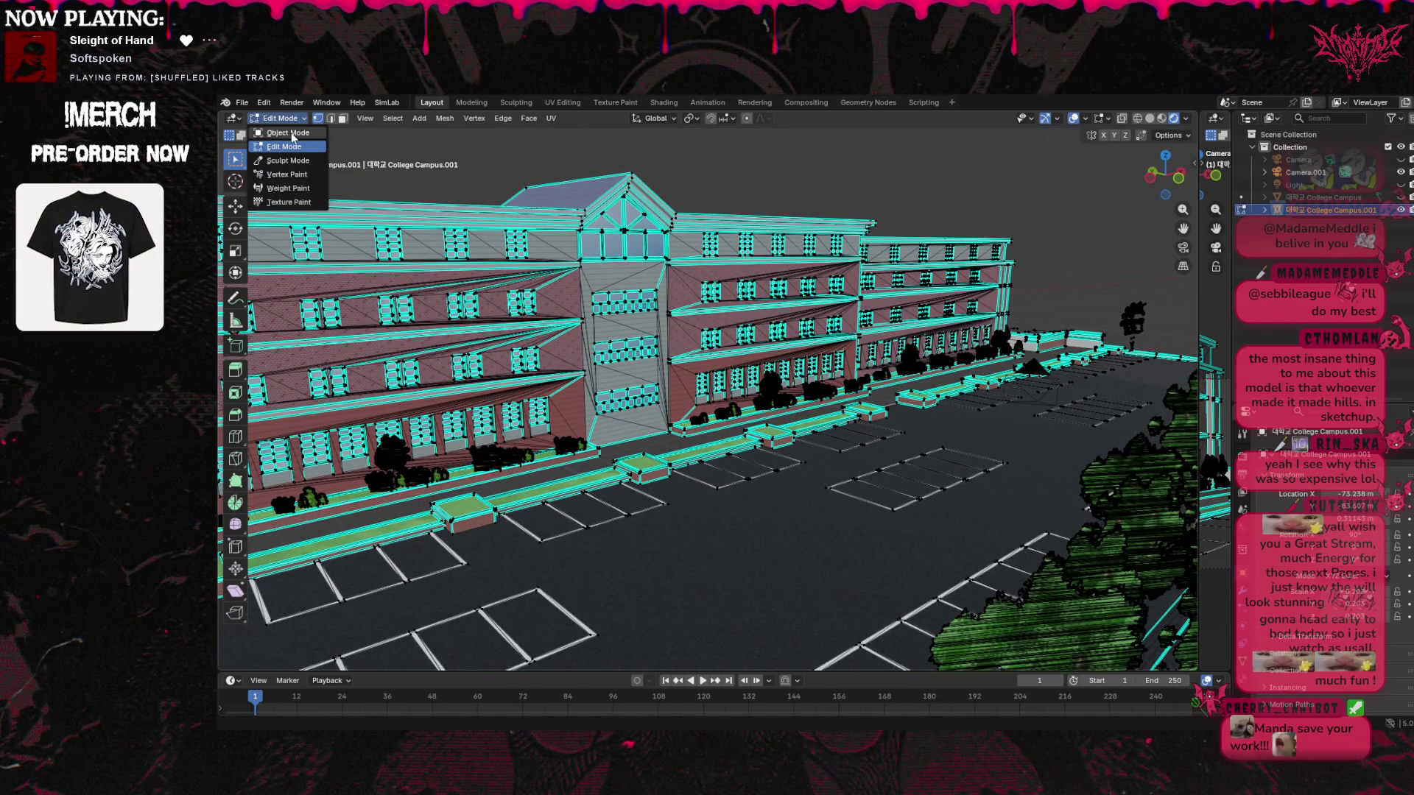
Return College Campus.001 to Object Mode and frame the whole campus model in the view
click(292, 135)
drag(1164, 177, 905, 191)
mouse_move(906, 191)
middle_down()
mouse_move(839, 193)
mouse_move(1076, 243)
mouse_move(1097, 193)
middle_up()
drag(1165, 175, 1068, 154)
mouse_move(1165, 176)
mouse_down()
mouse_move(991, 186)
mouse_move(979, 304)
mouse_move(1127, 178)
mouse_move(1032, 184)
mouse_move(1075, 190)
mouse_up()
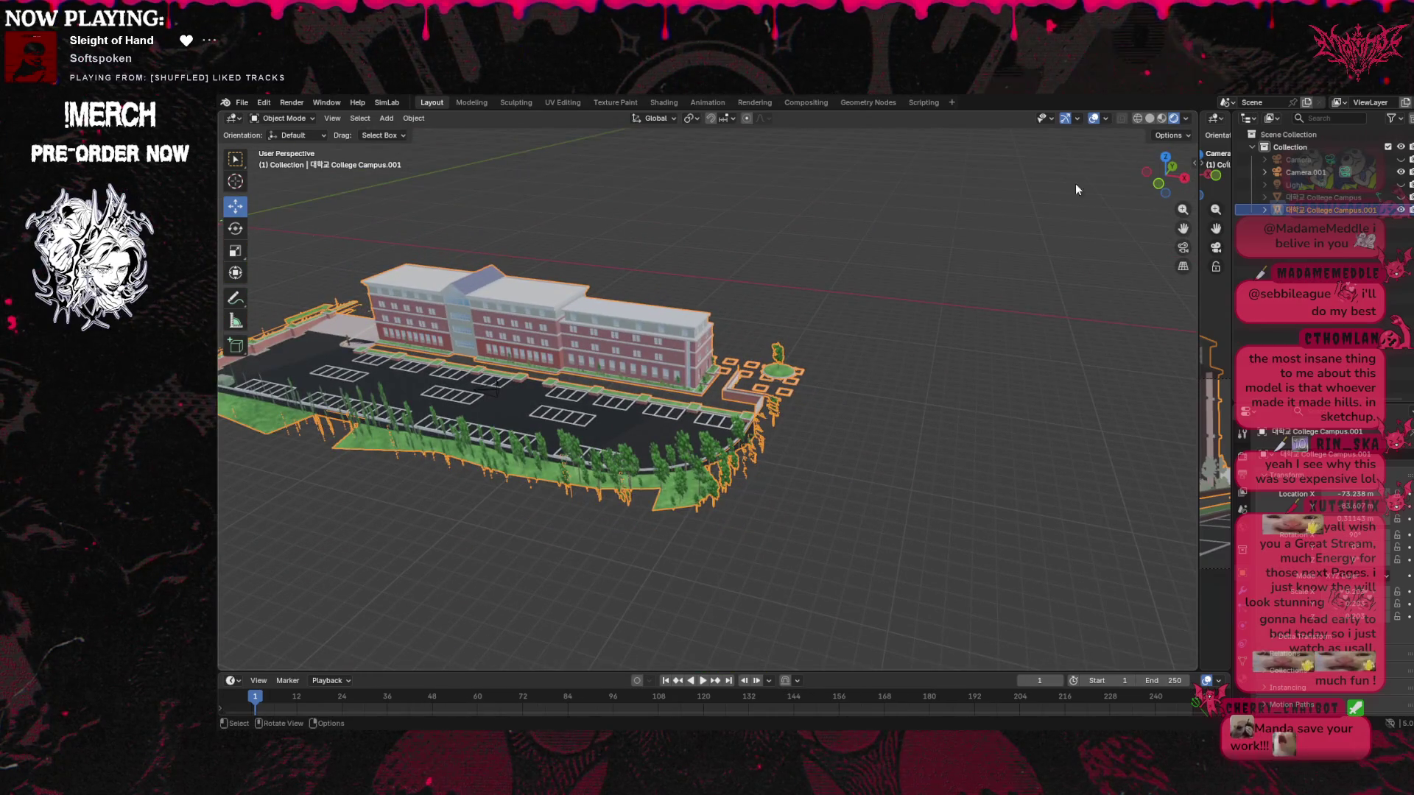
shift+middle_drag(1076, 189, 809, 324)
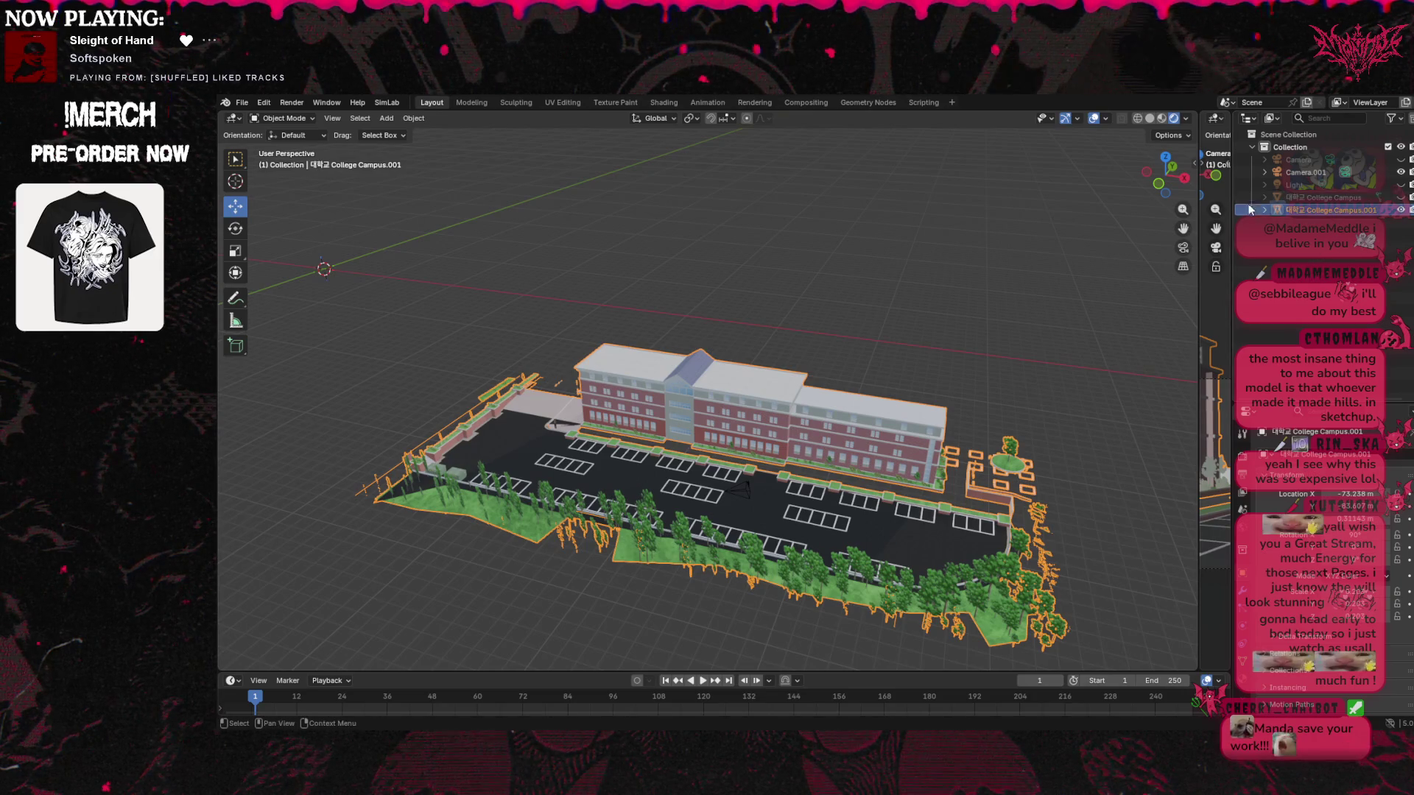
key(KP_Decimal)
Shift the campus object about 11.48 m along X with the Move gizmo, then pick the Cursor tool
scroll(574, 488, up, 2)
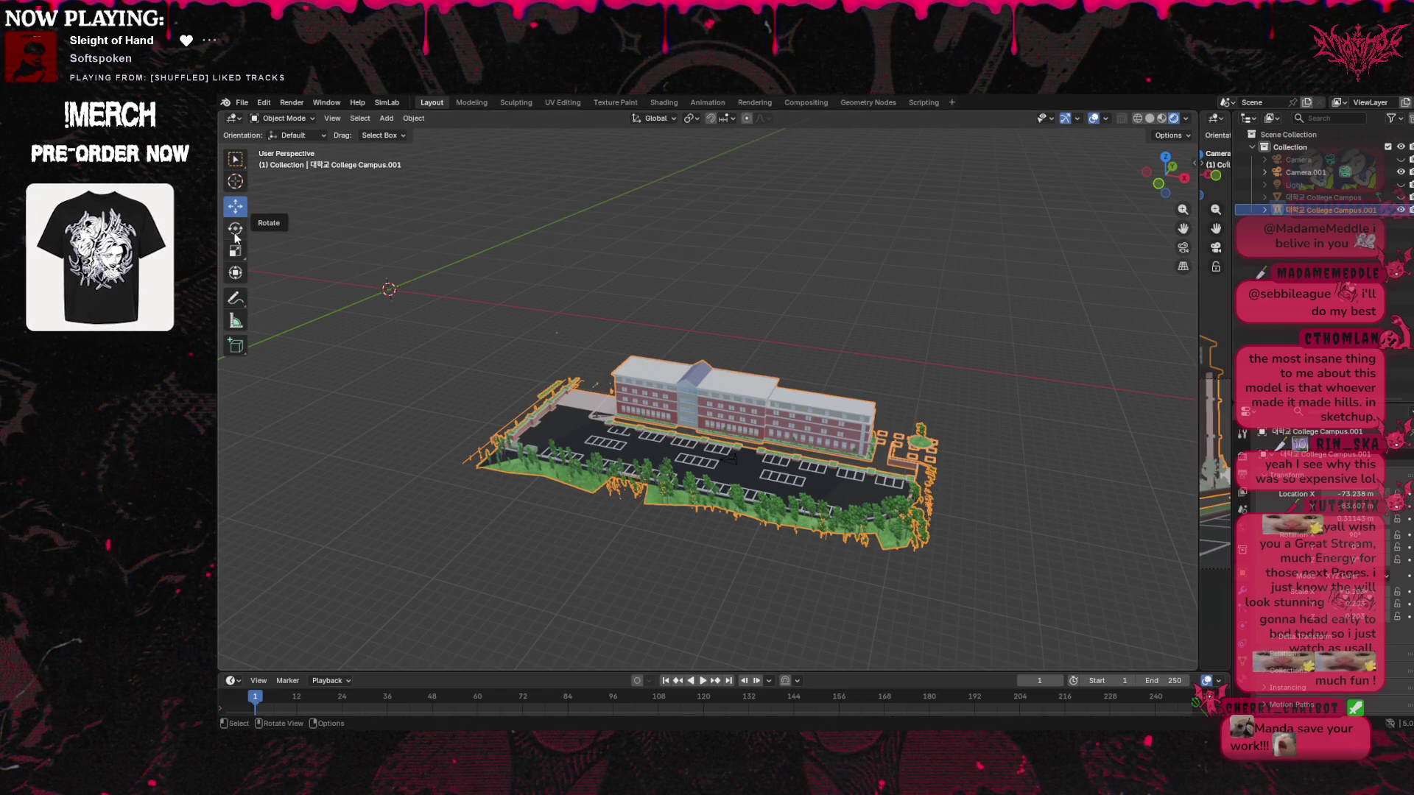
scroll(425, 295, down, 5)
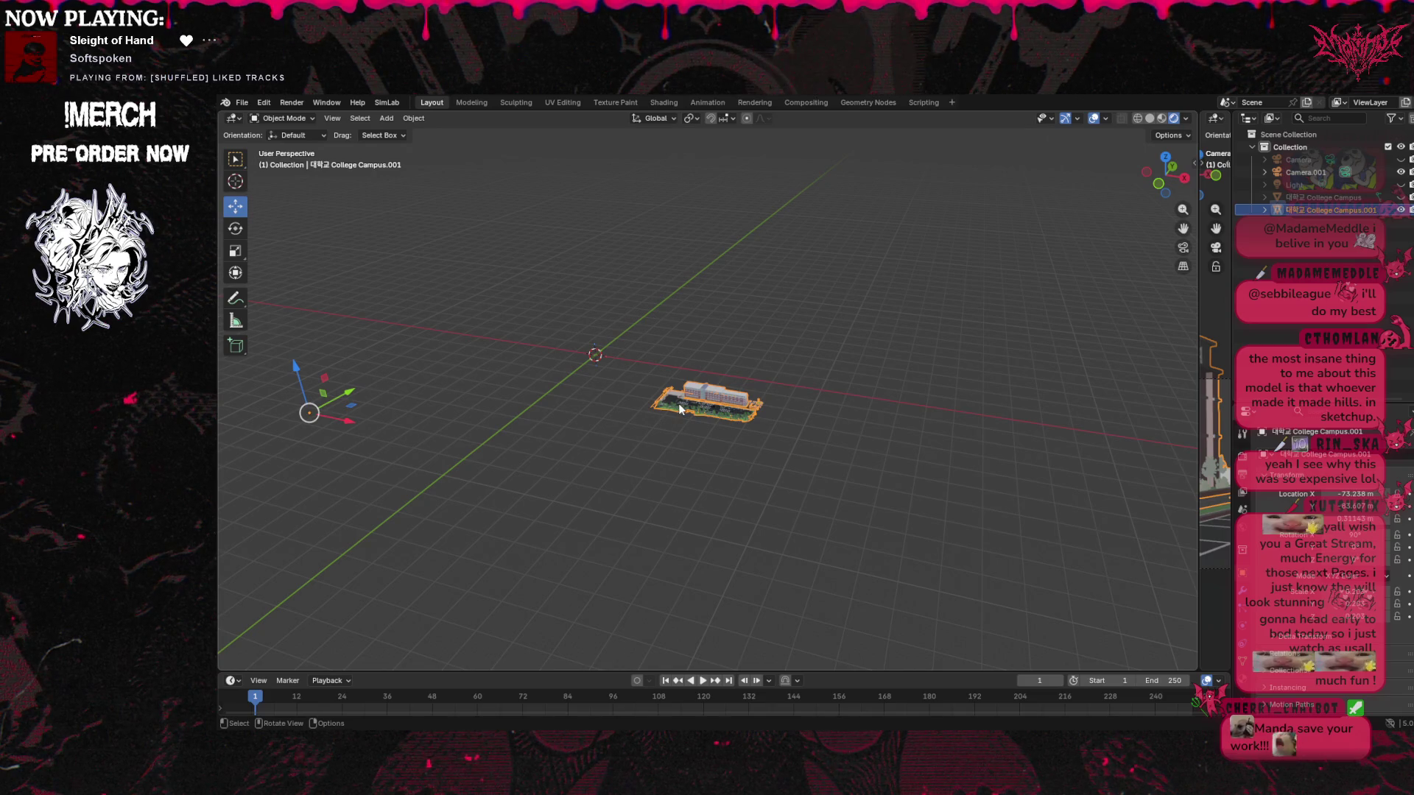
middle_drag(679, 410, 575, 418)
mouse_move(240, 428)
mouse_down()
mouse_move(280, 429)
mouse_move(268, 421)
mouse_up()
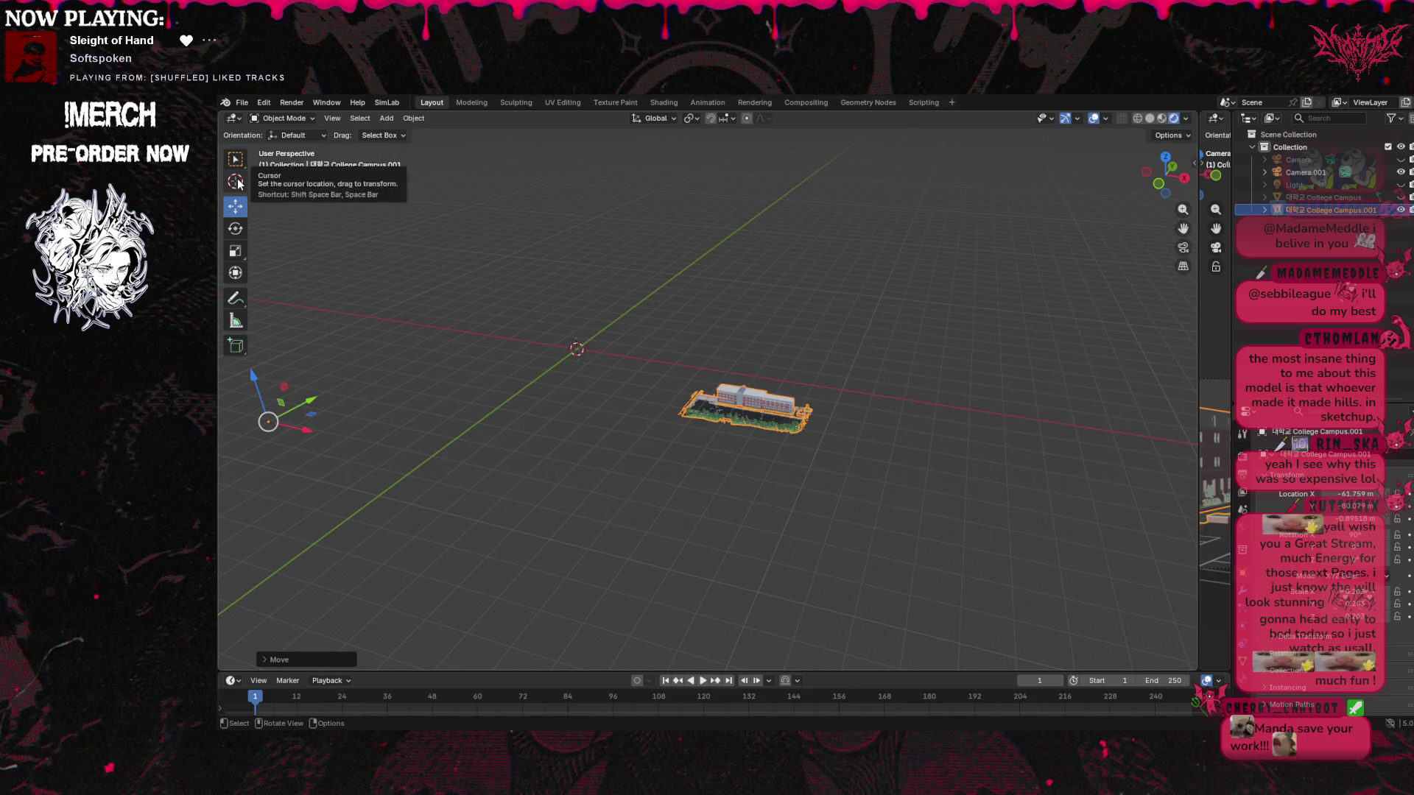
click(241, 185)
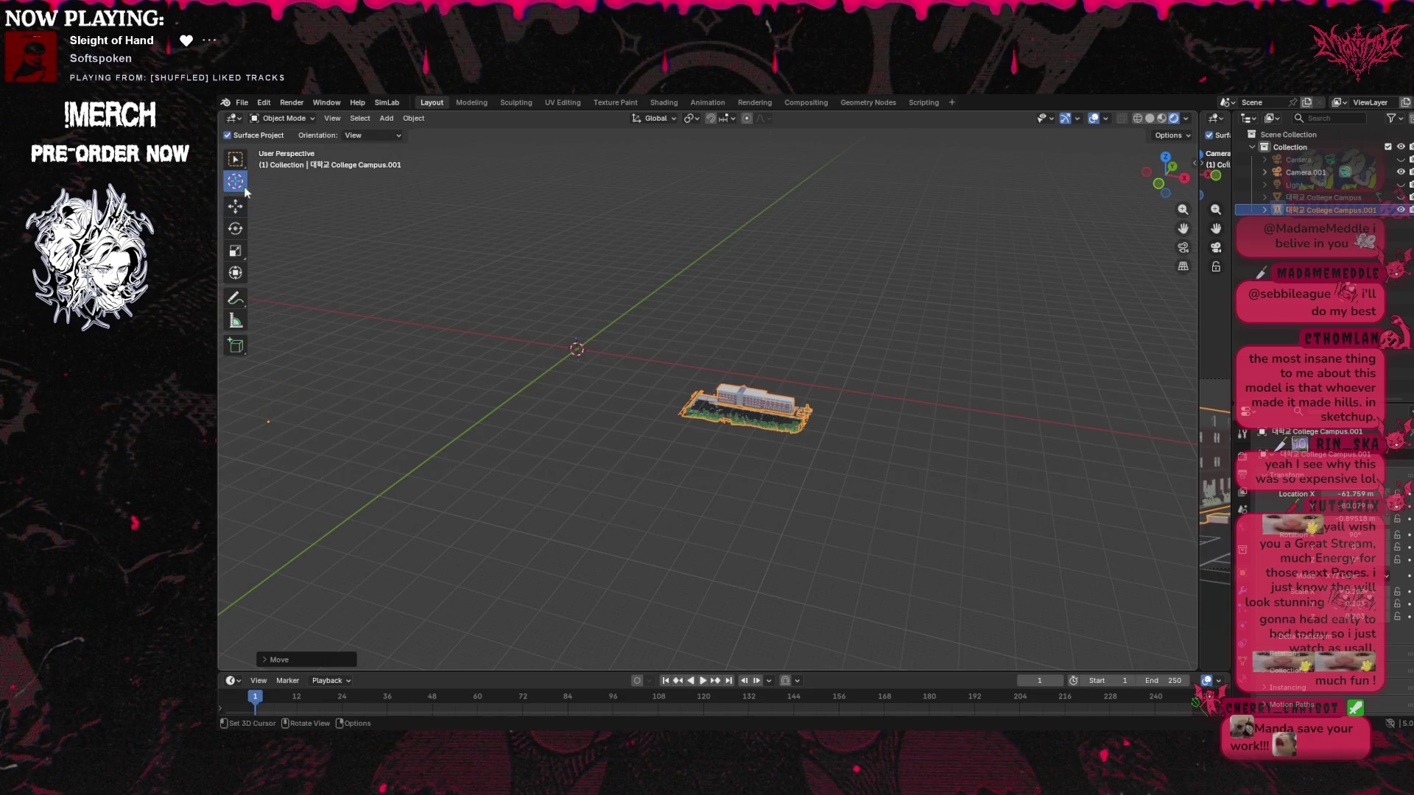
scroll(709, 411, up, 3)
Set College Campus.001's origin with Object > Set Origin > Origin to Center of Mass (Surface)
right_click(713, 411)
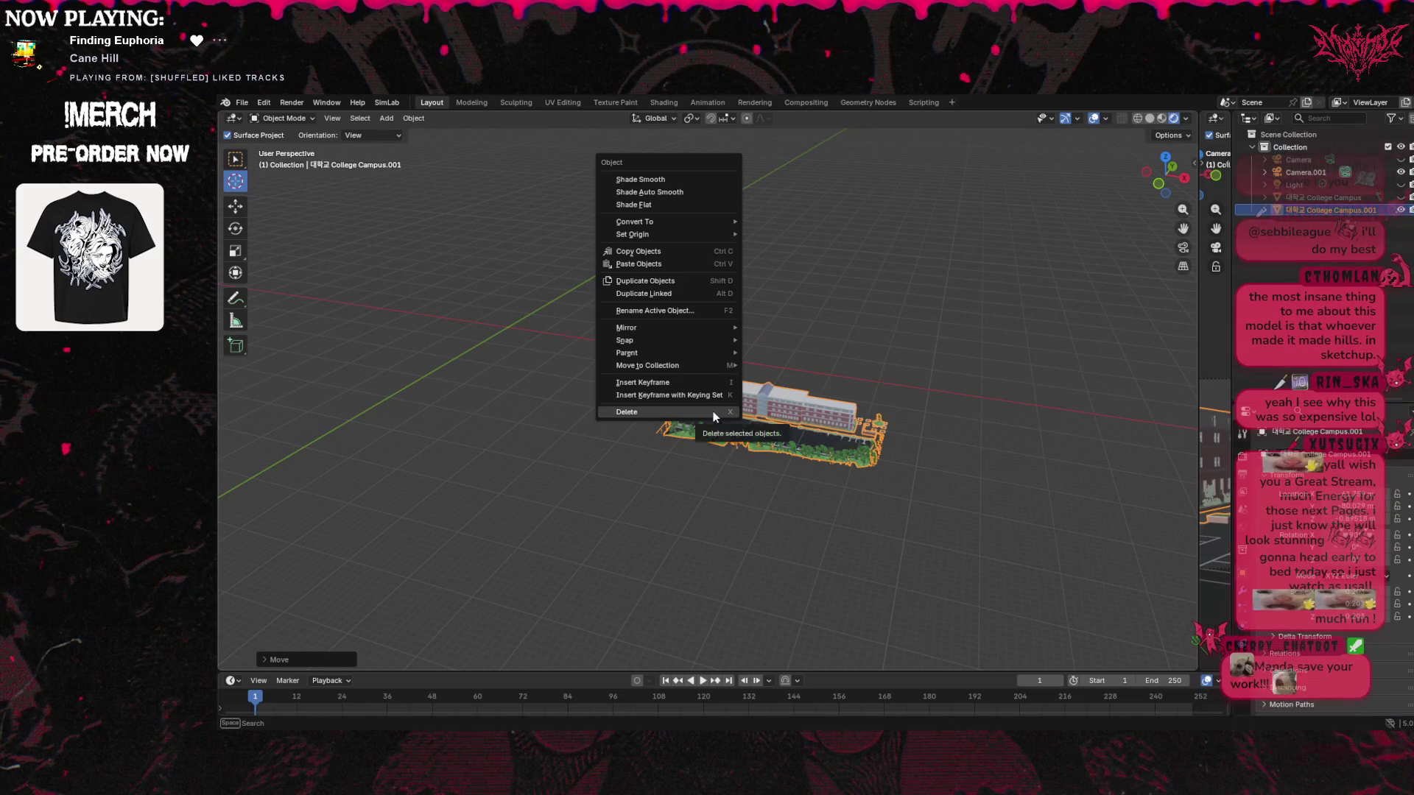
click(705, 483)
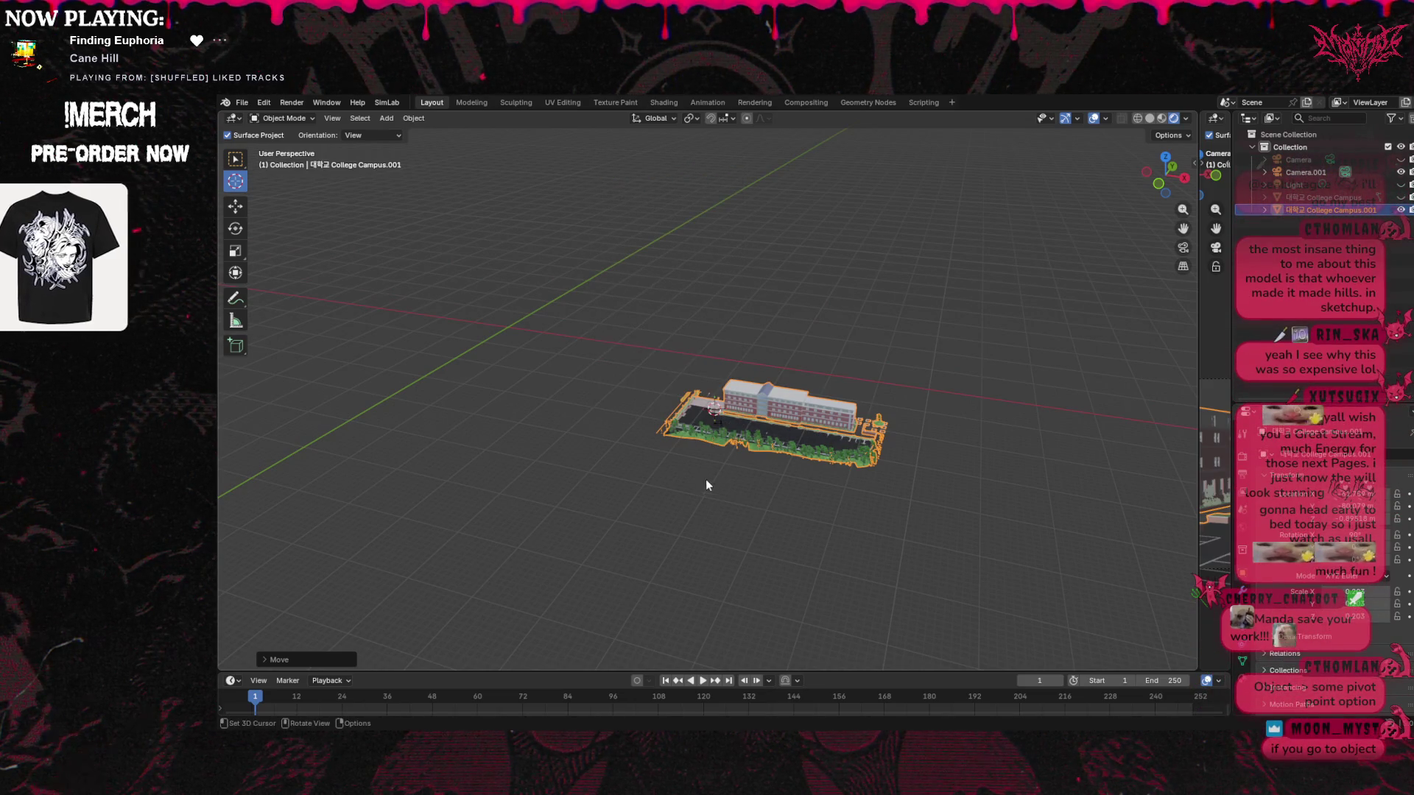
scroll(706, 479, down, 4)
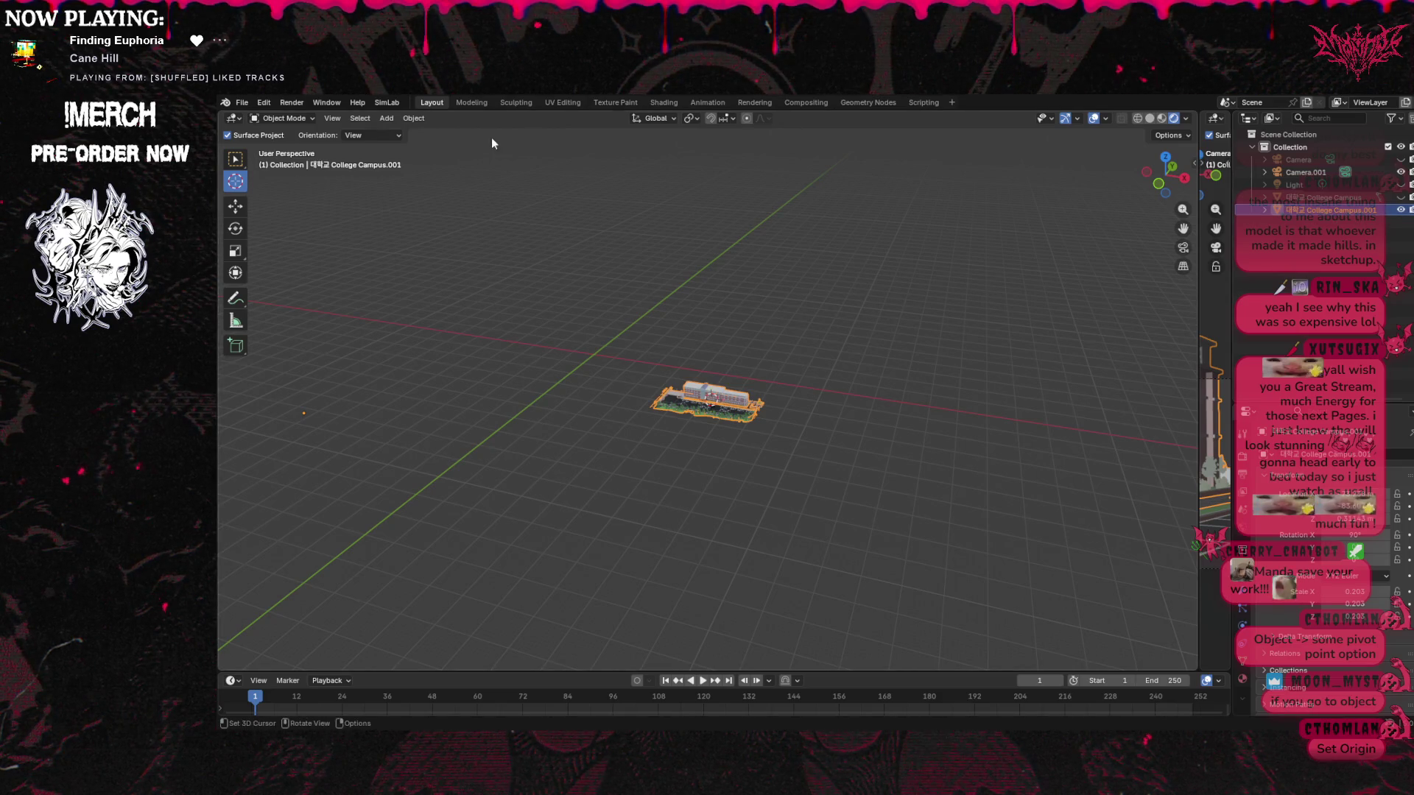
click(414, 119)
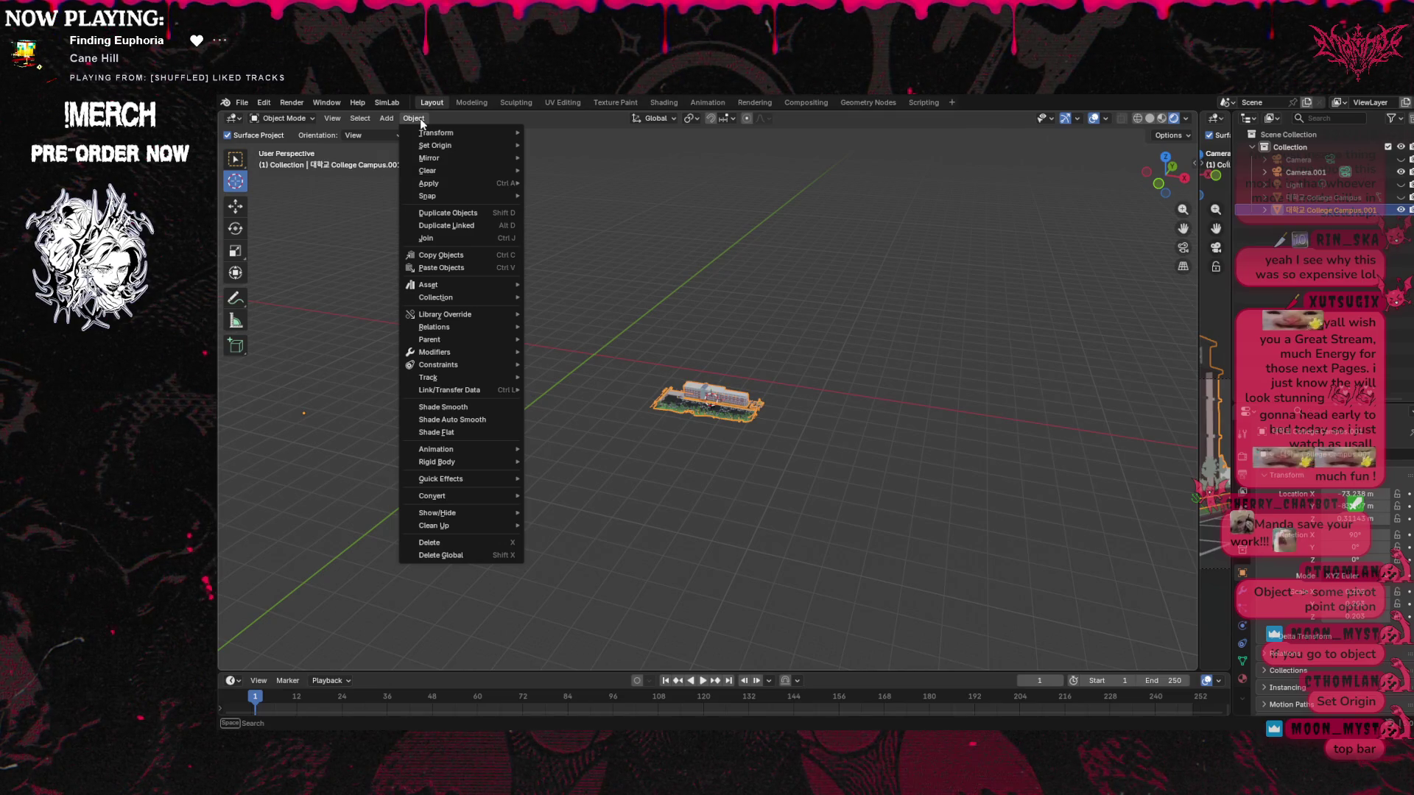
mouse_move(438, 147)
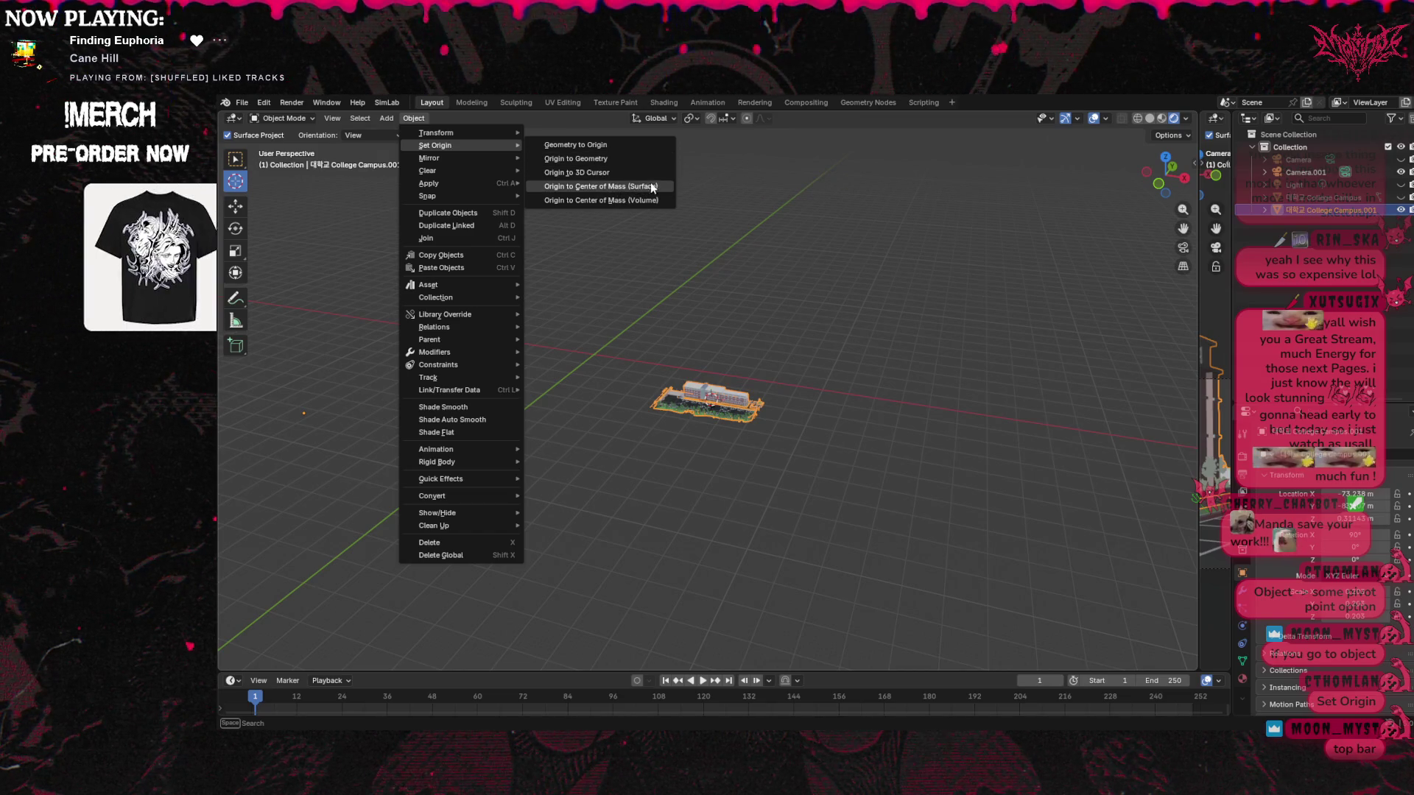
click(648, 189)
scroll(810, 383, up, 10)
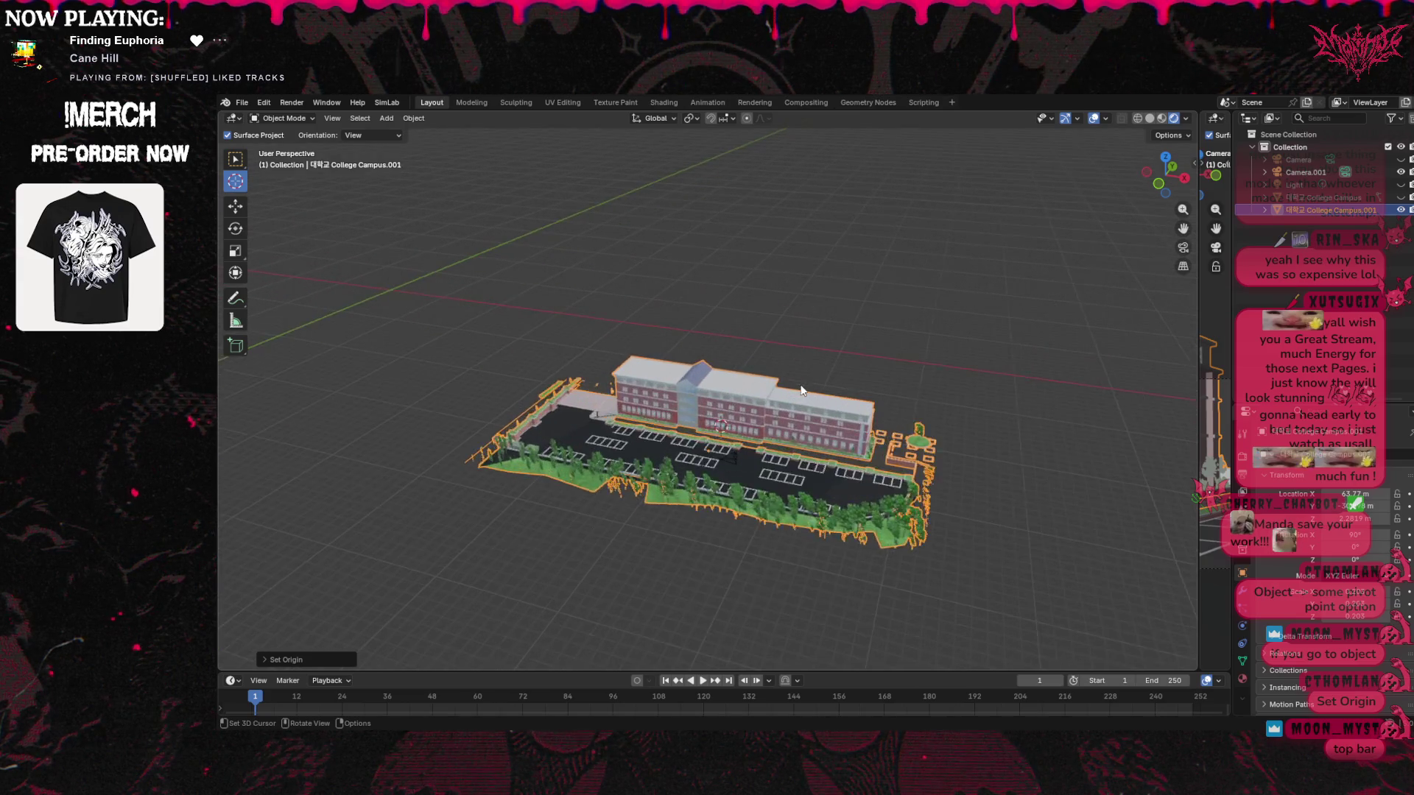
scroll(801, 399, down, 2)
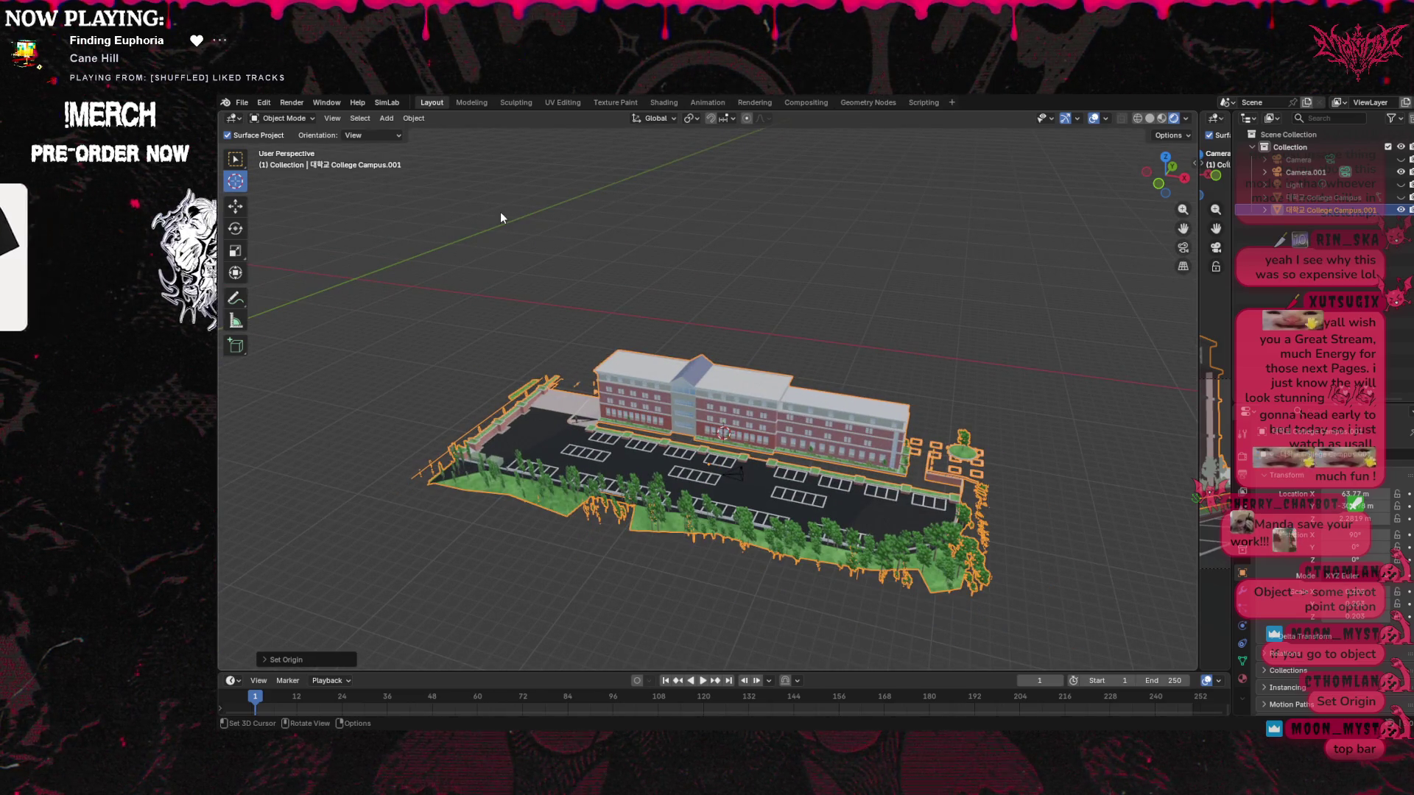
scroll(550, 205, down, 2)
scroll(816, 277, down, 2)
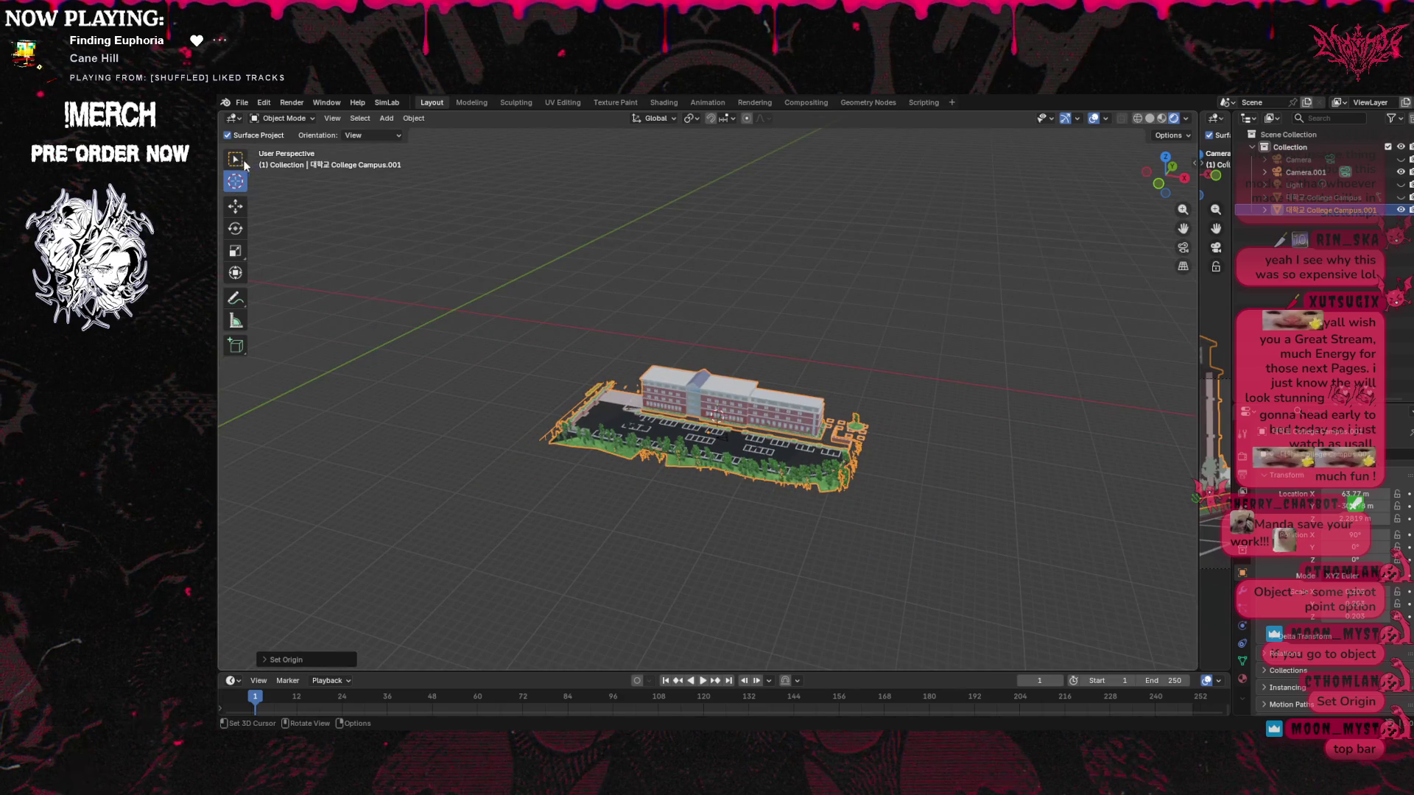
click(237, 207)
Move the small campus building with G along X and Y until it sits at the world origin
mouse_move(759, 444)
mouse_down()
mouse_move(449, 368)
mouse_move(551, 324)
mouse_up()
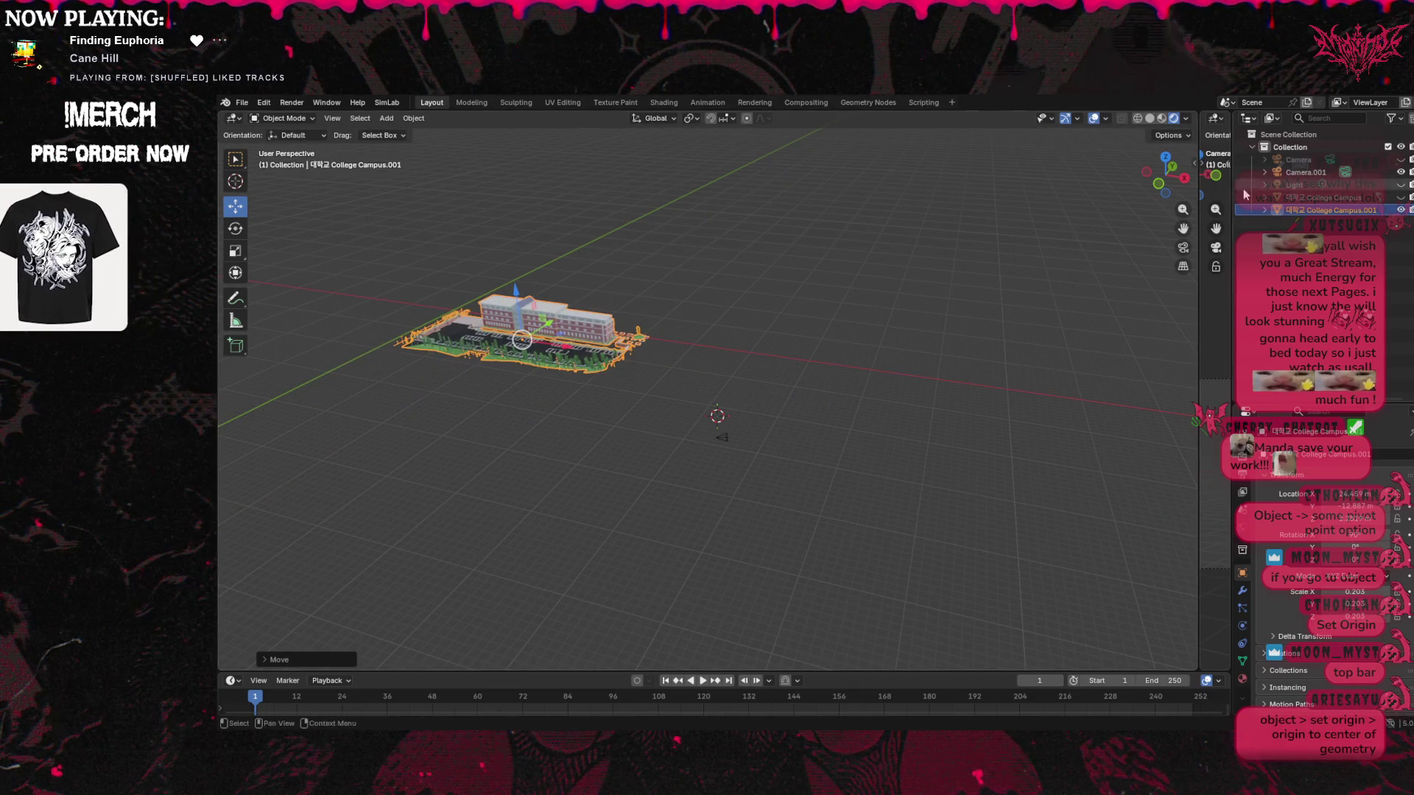
drag(1183, 184, 1175, 187)
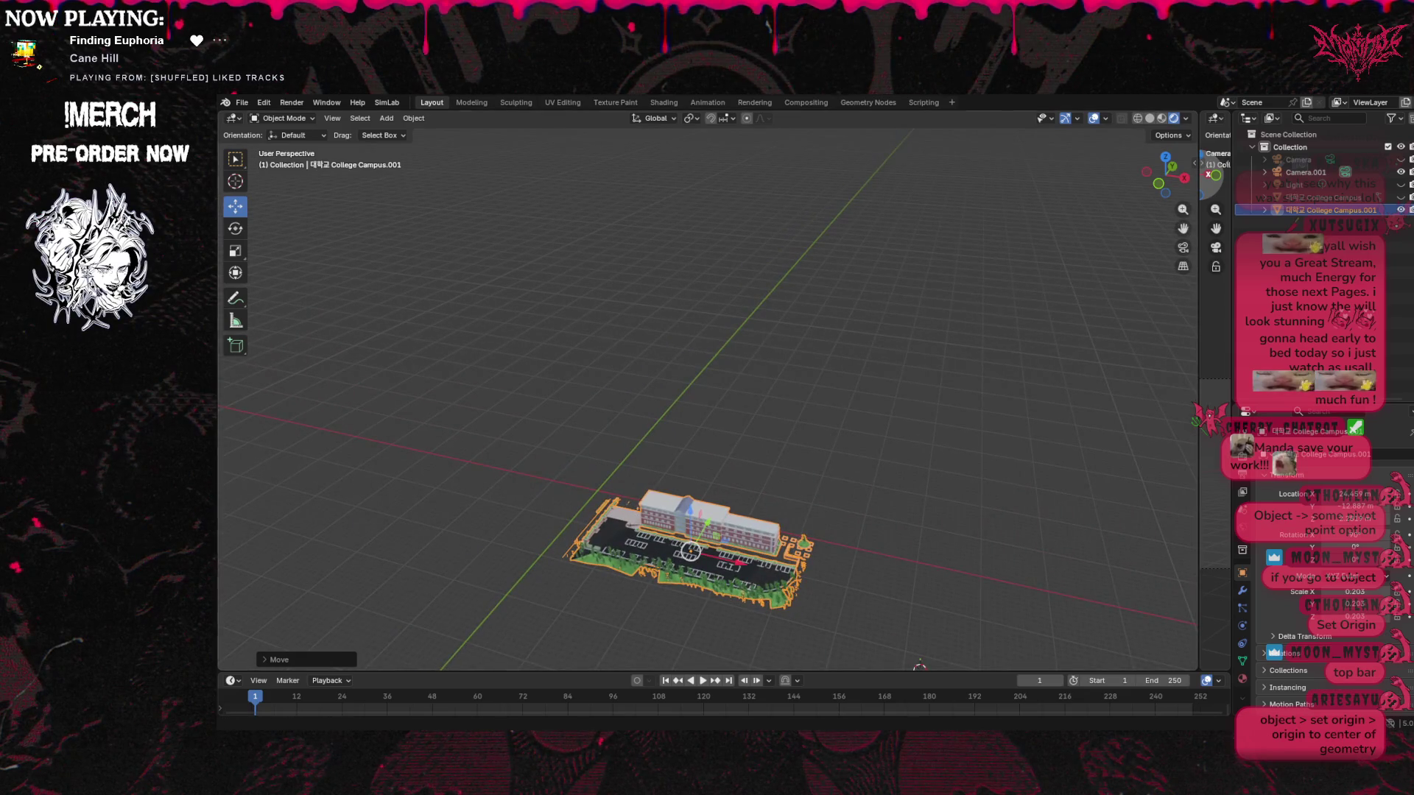
key(g)
key(x)
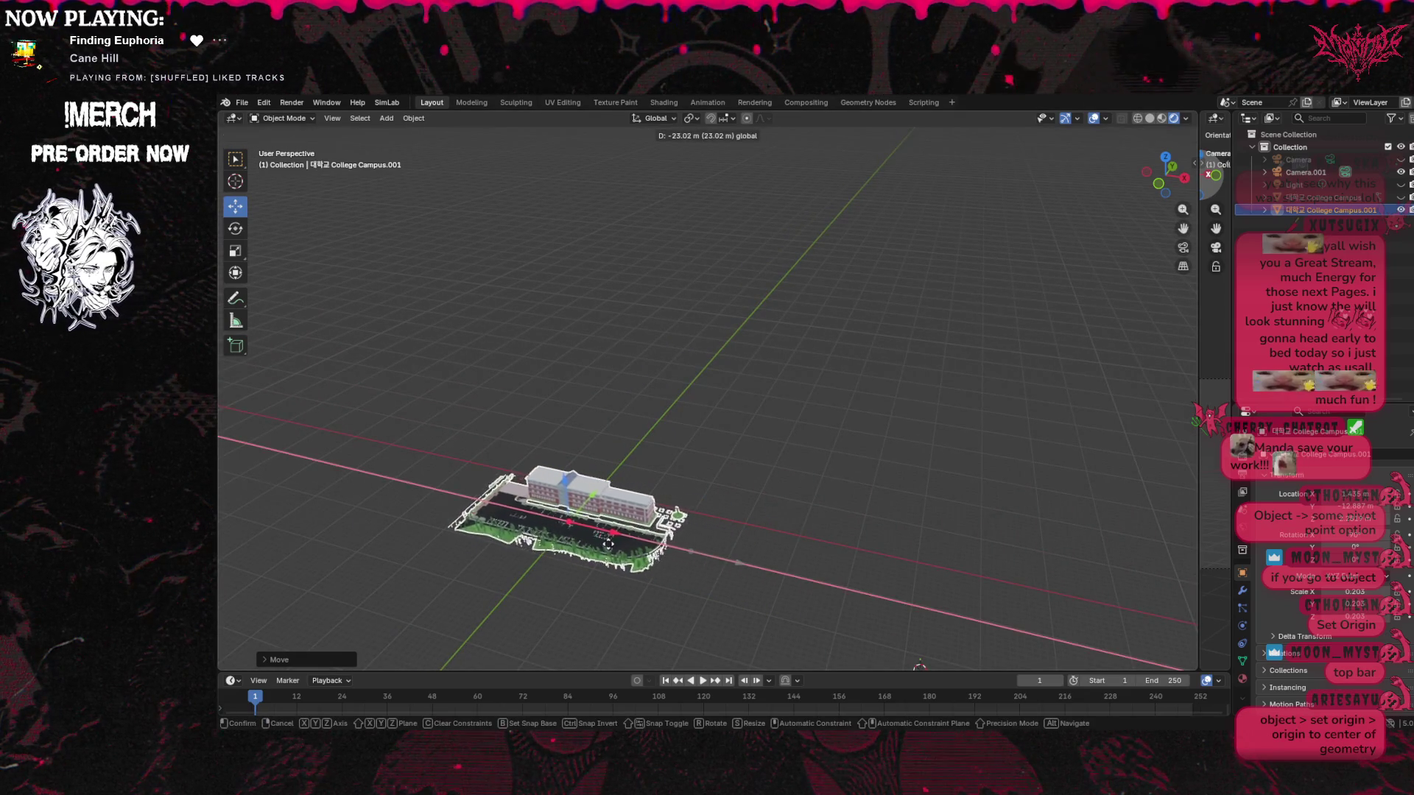
key(y)
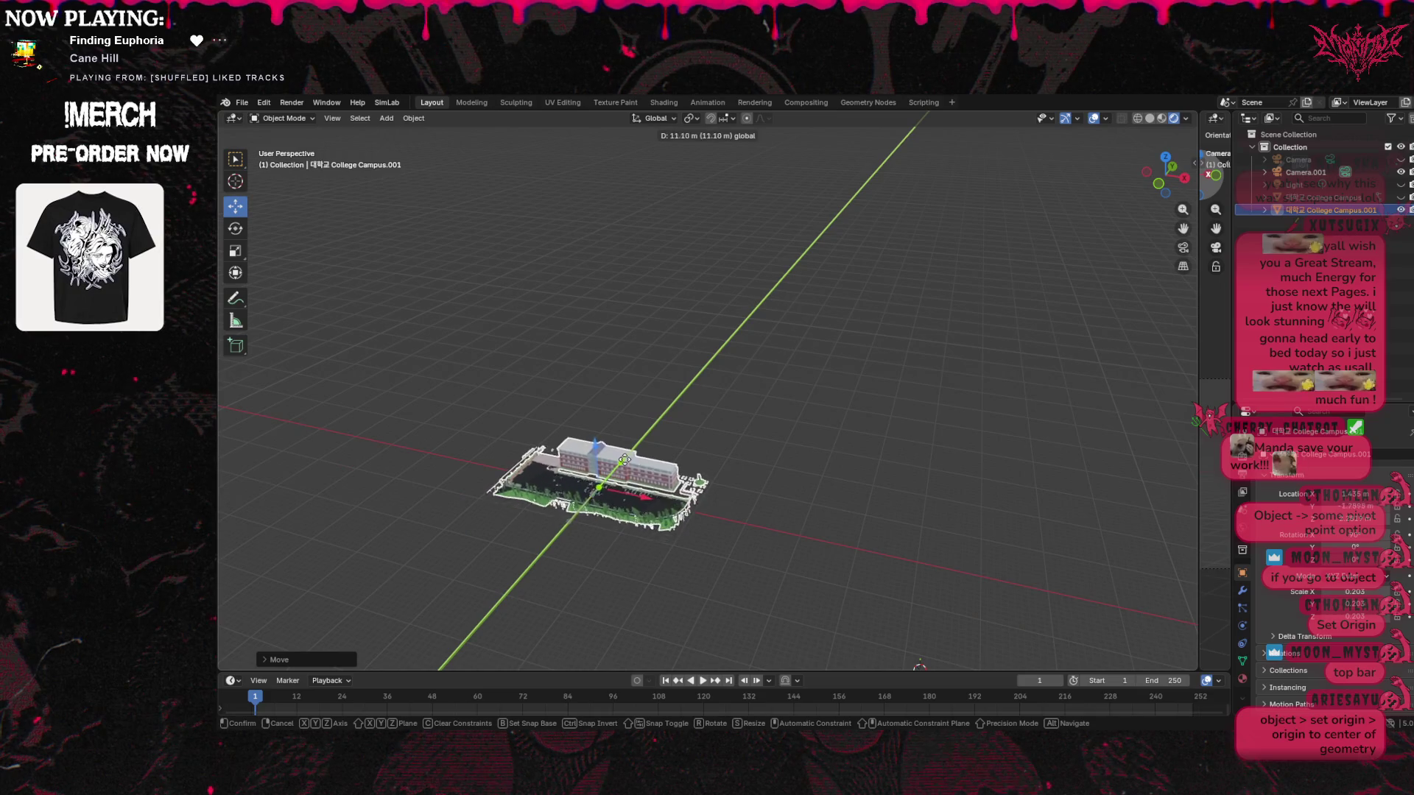
click(669, 533)
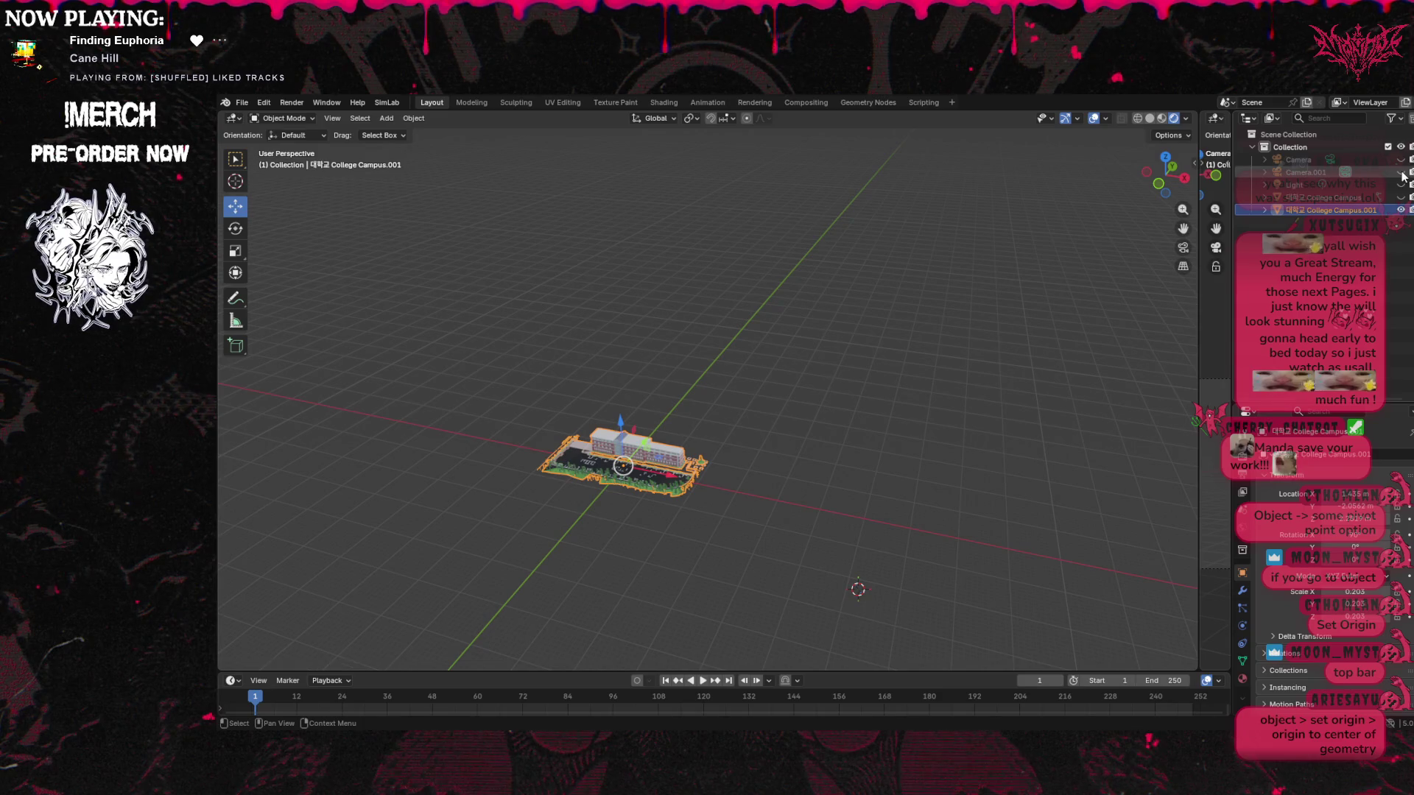
right_click(1322, 212)
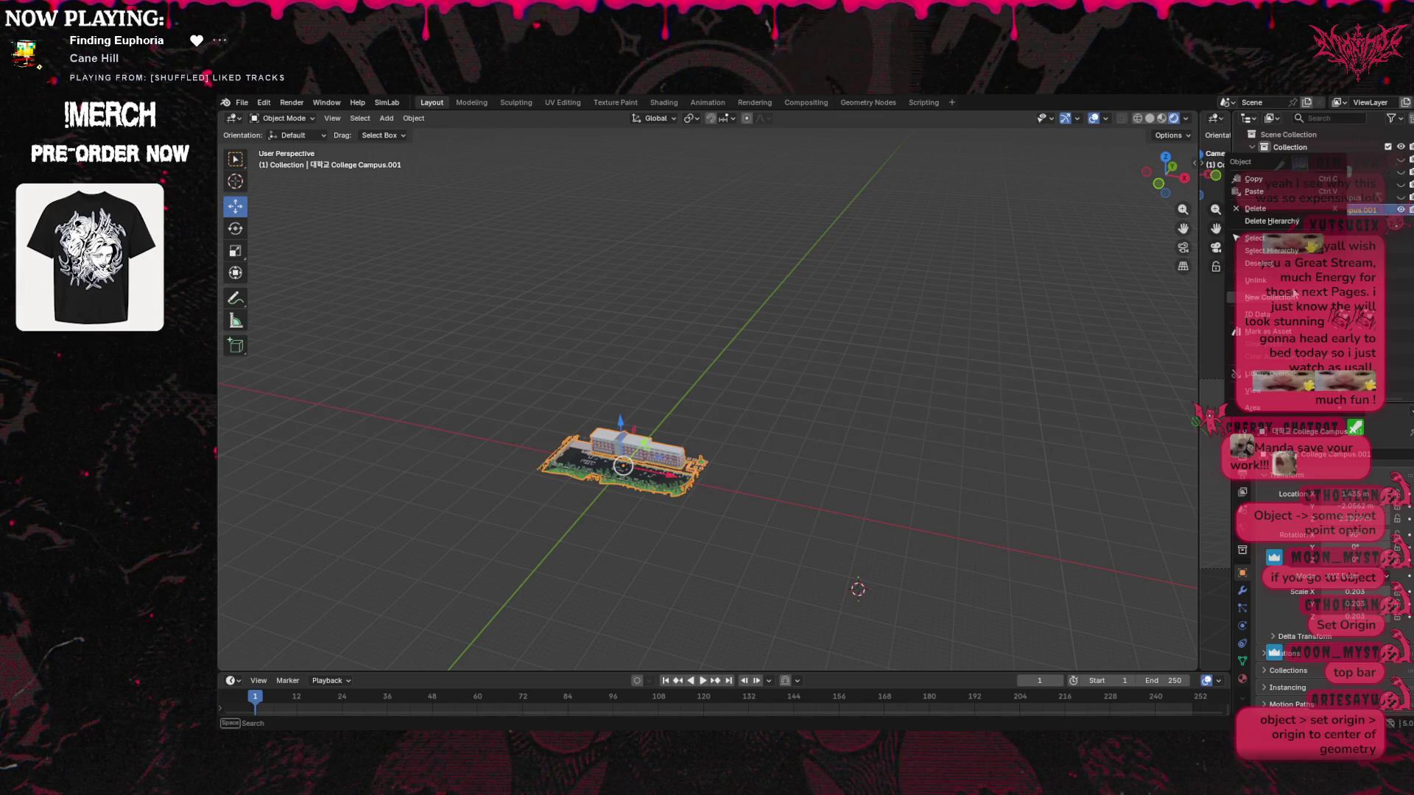
click(1355, 207)
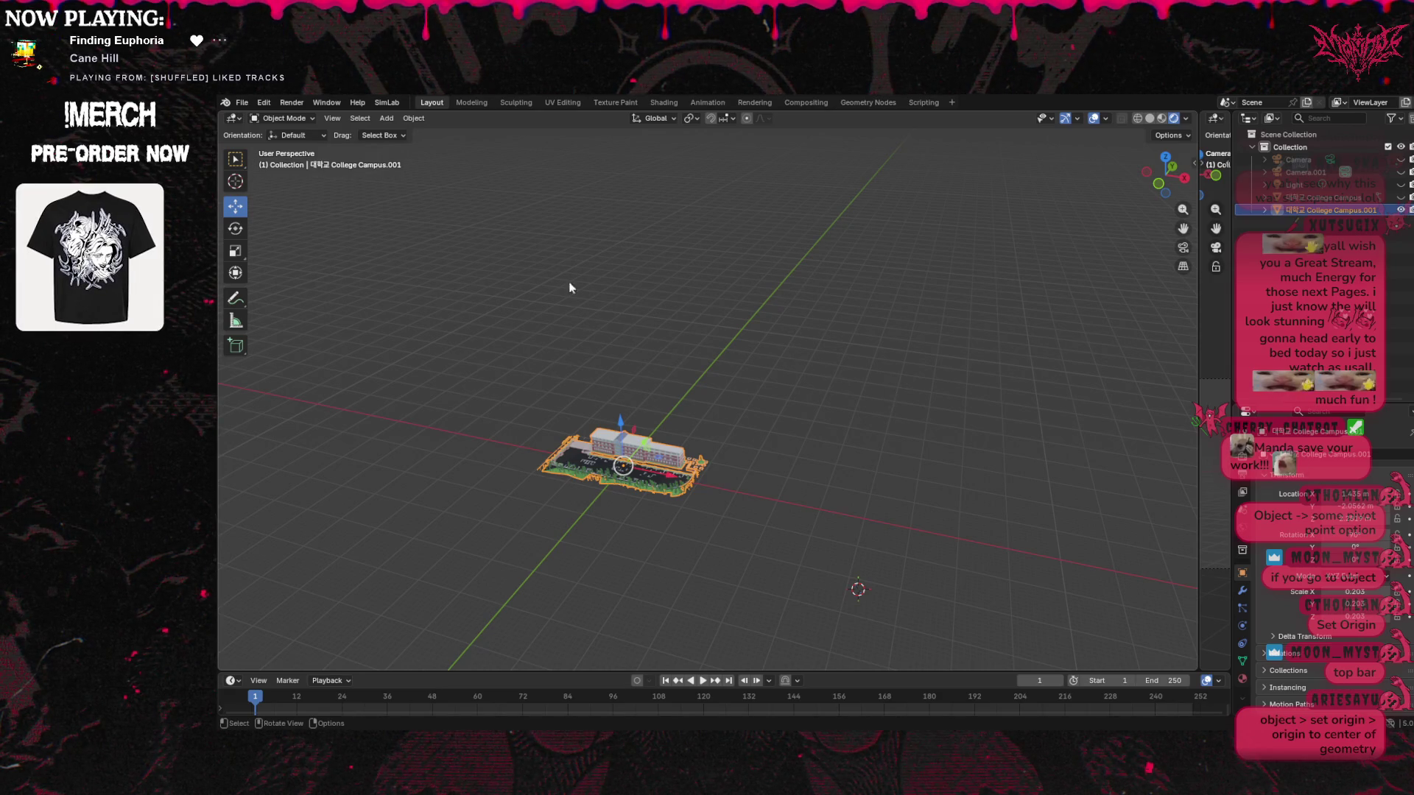
Save campus edits.blend, then hide College Campus so only College Campus.001 stays visible
click(242, 103)
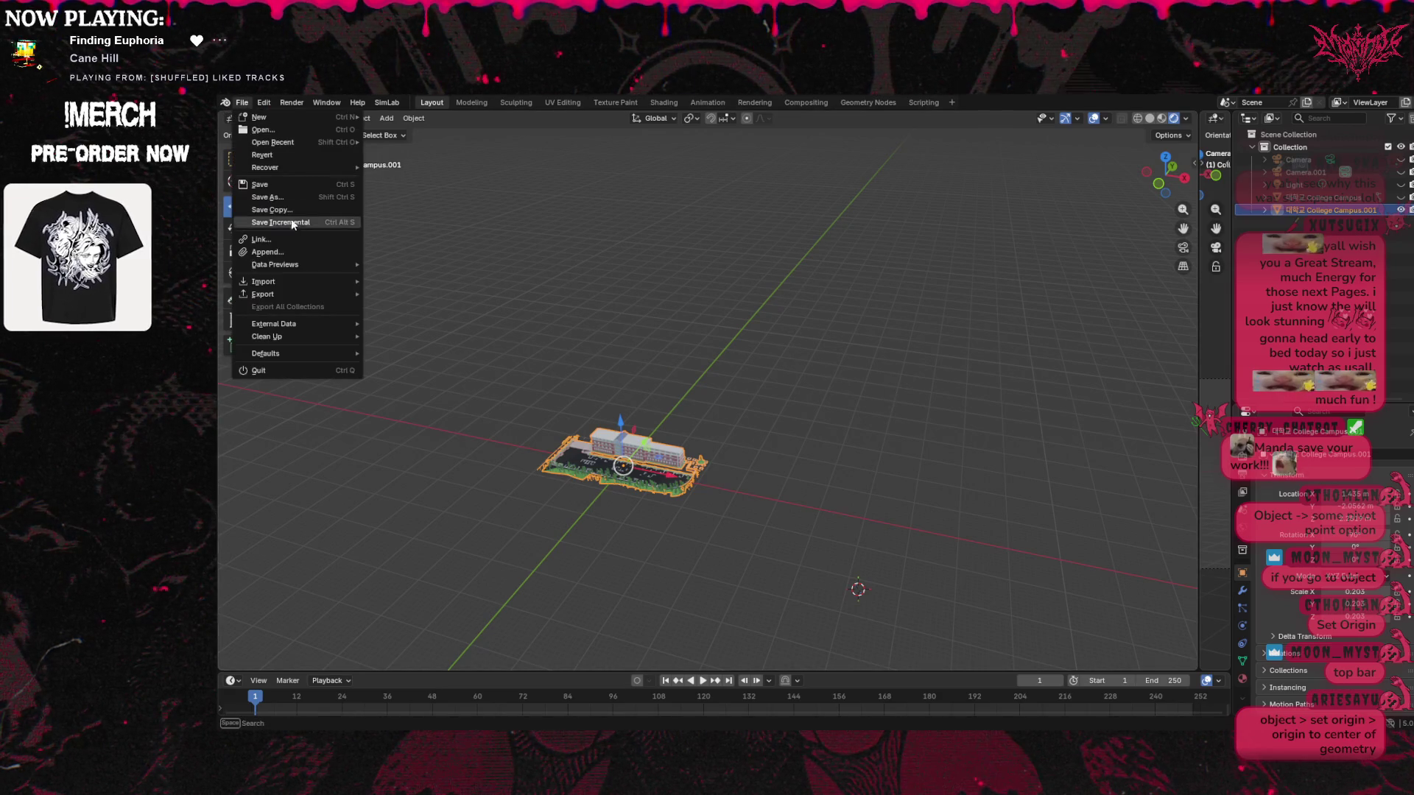
click(272, 185)
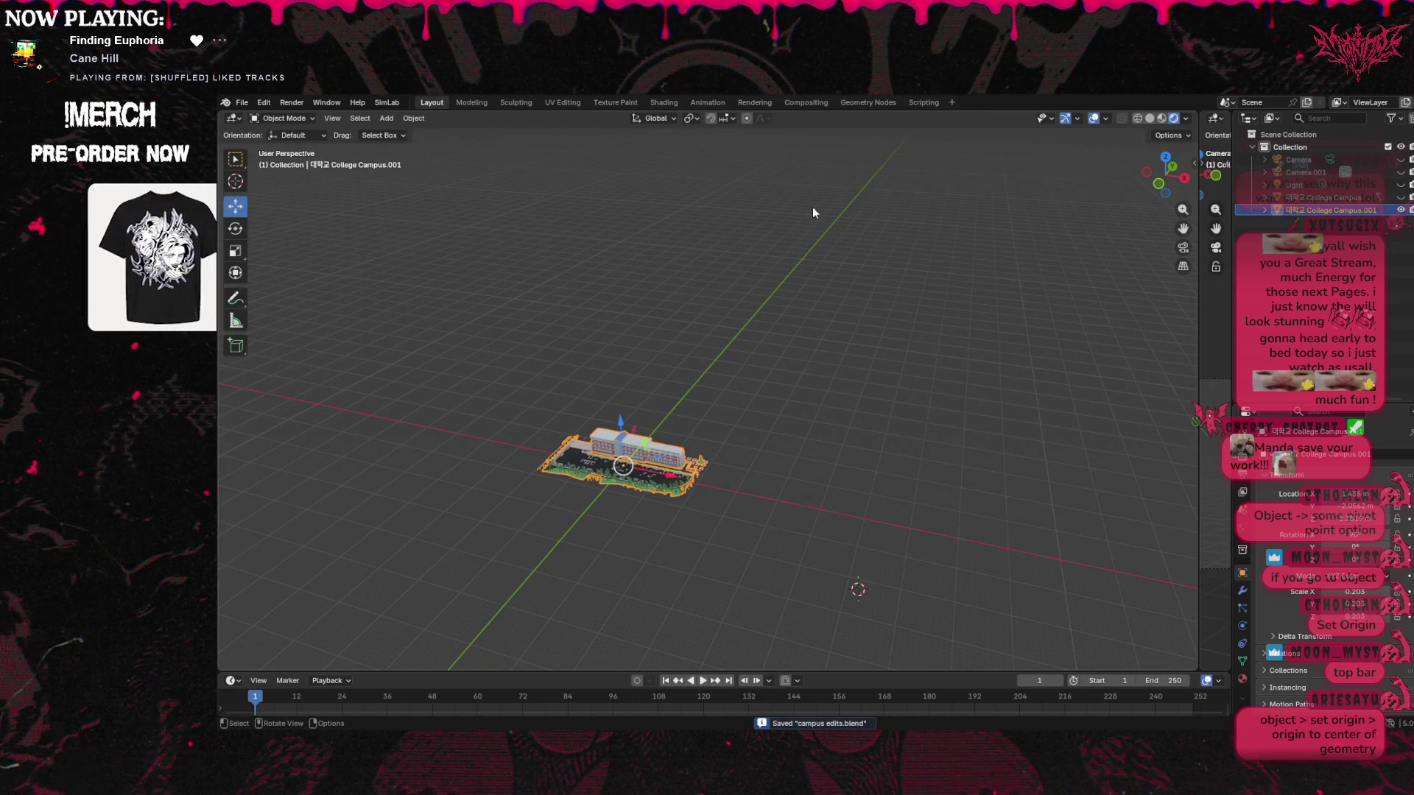
click(1401, 210)
click(1401, 197)
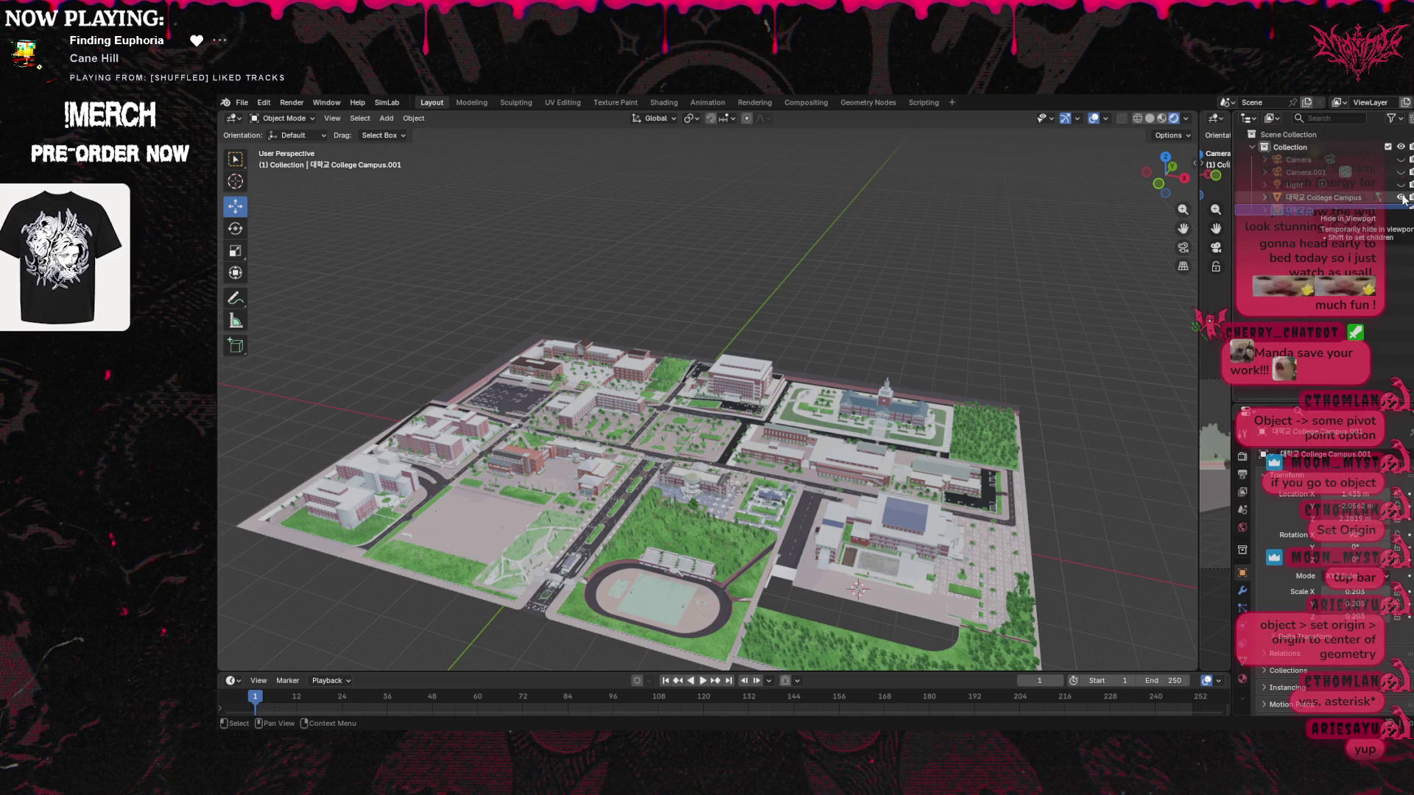
middle_drag(1134, 420, 1046, 471)
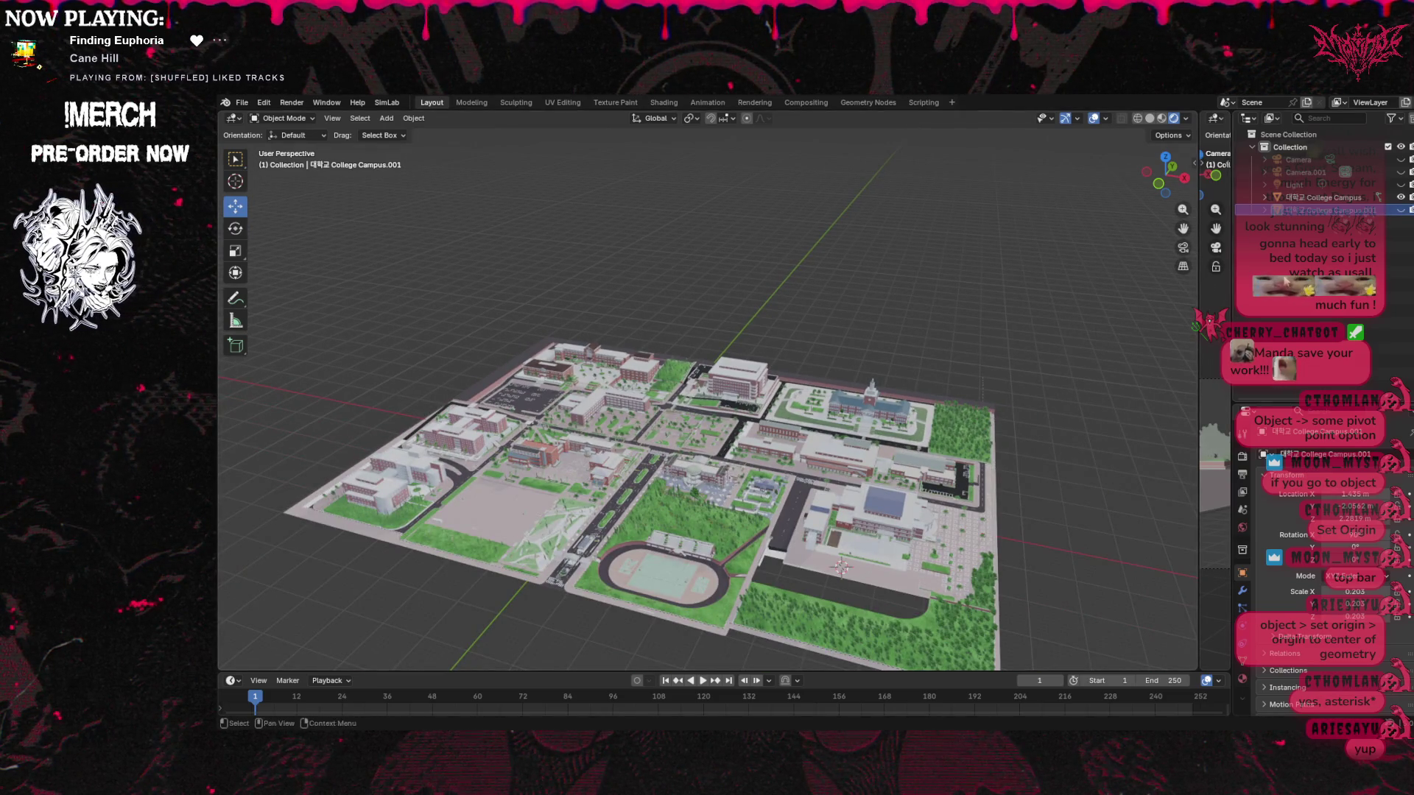
click(1402, 197)
click(1401, 210)
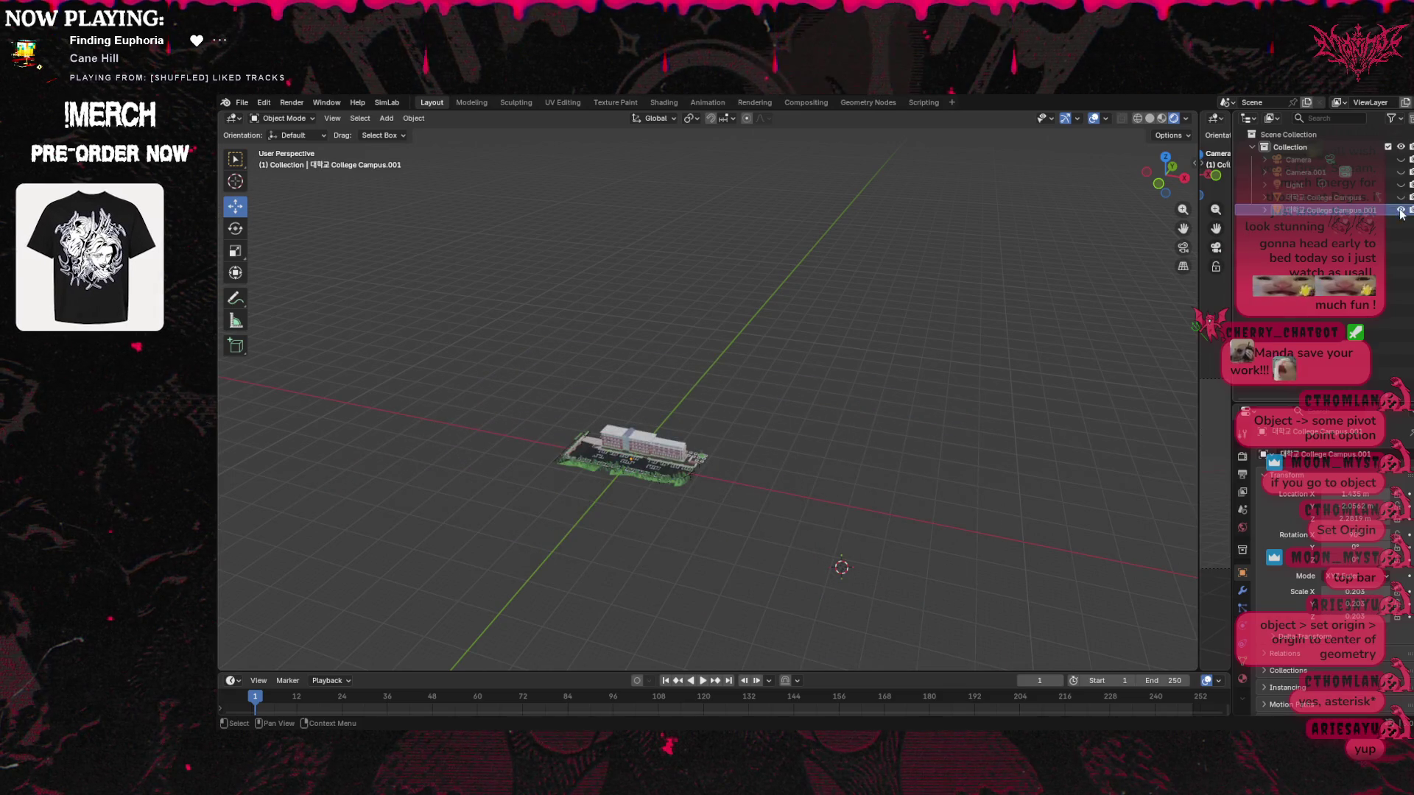
Look through the File > Export format list, close it, then reopen the File menu
click(241, 102)
mouse_move(285, 286)
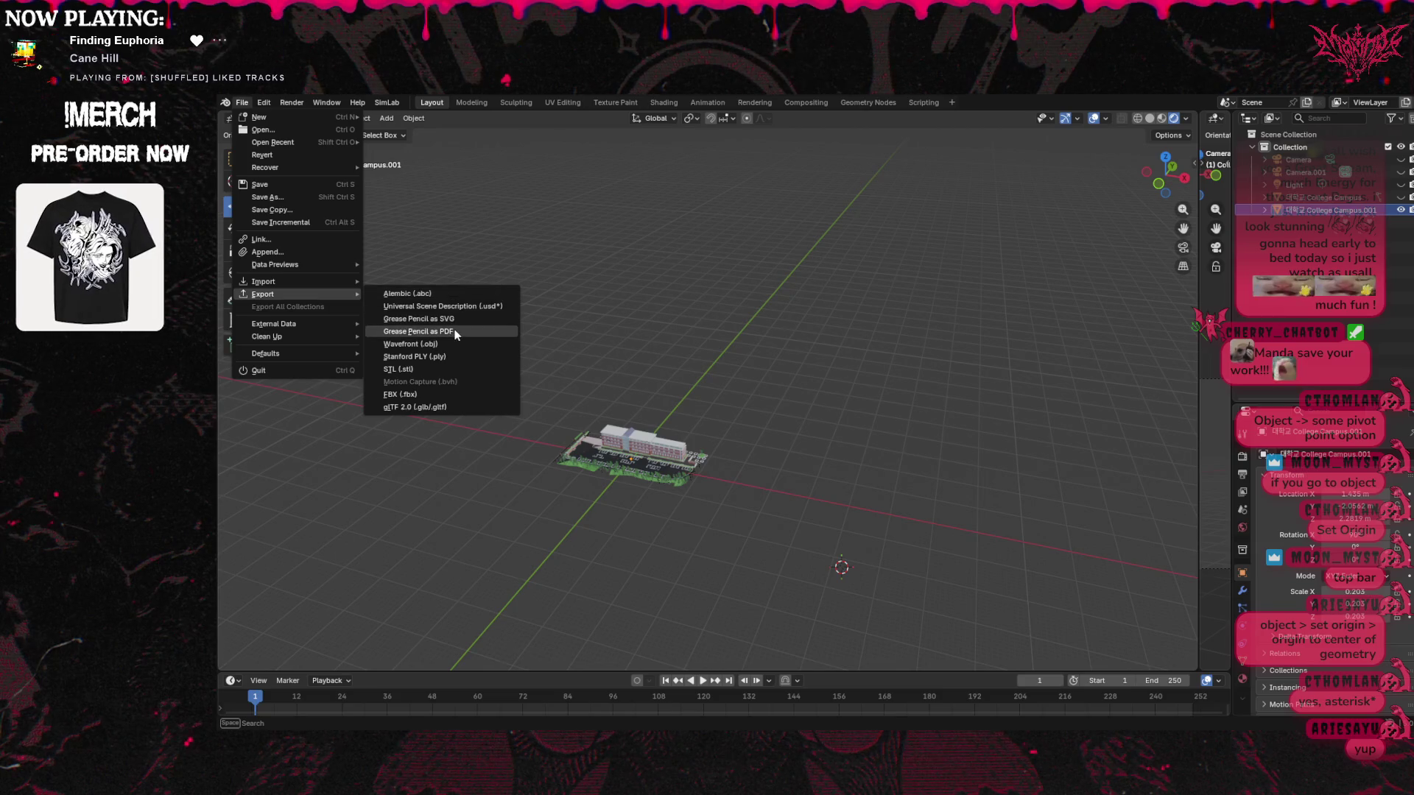
key(Escape)
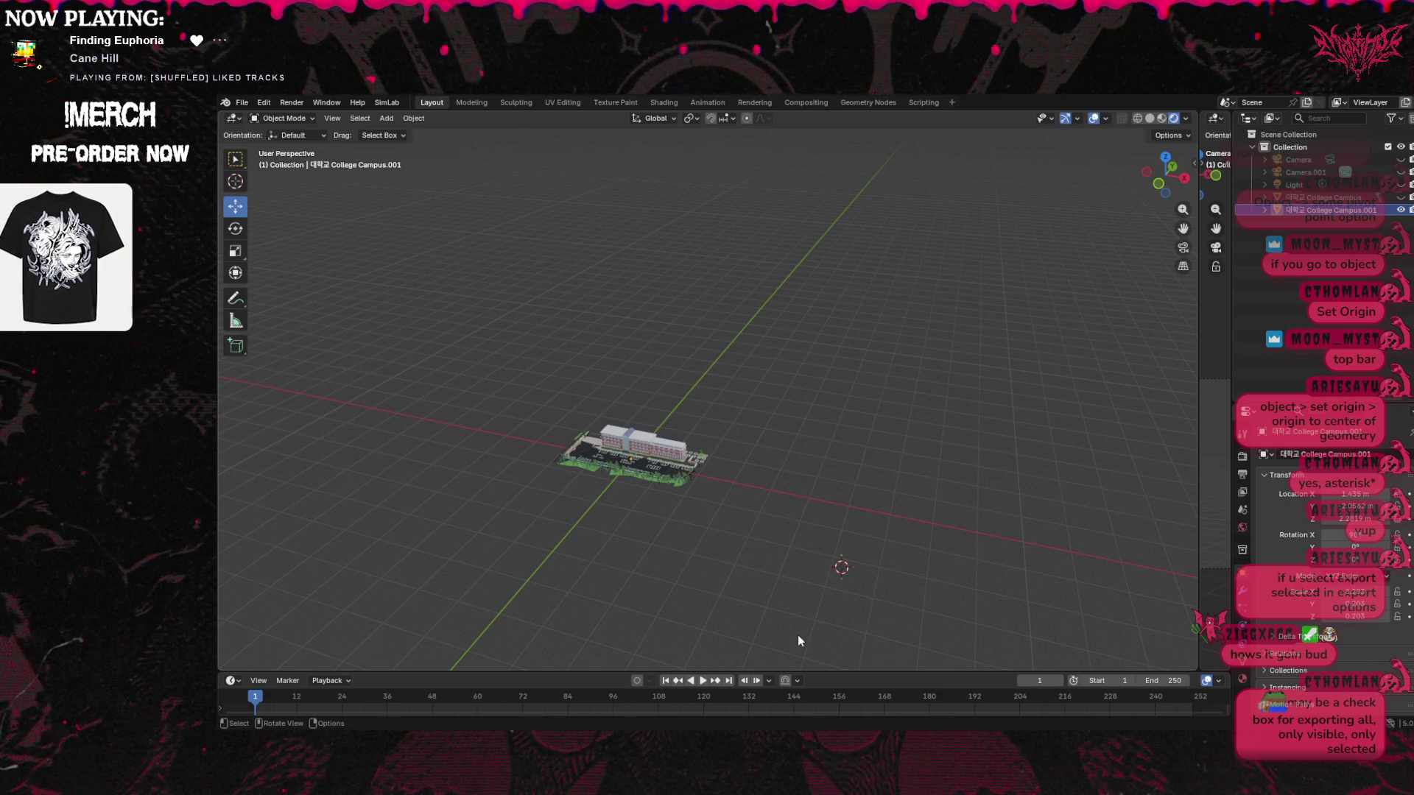
click(241, 102)
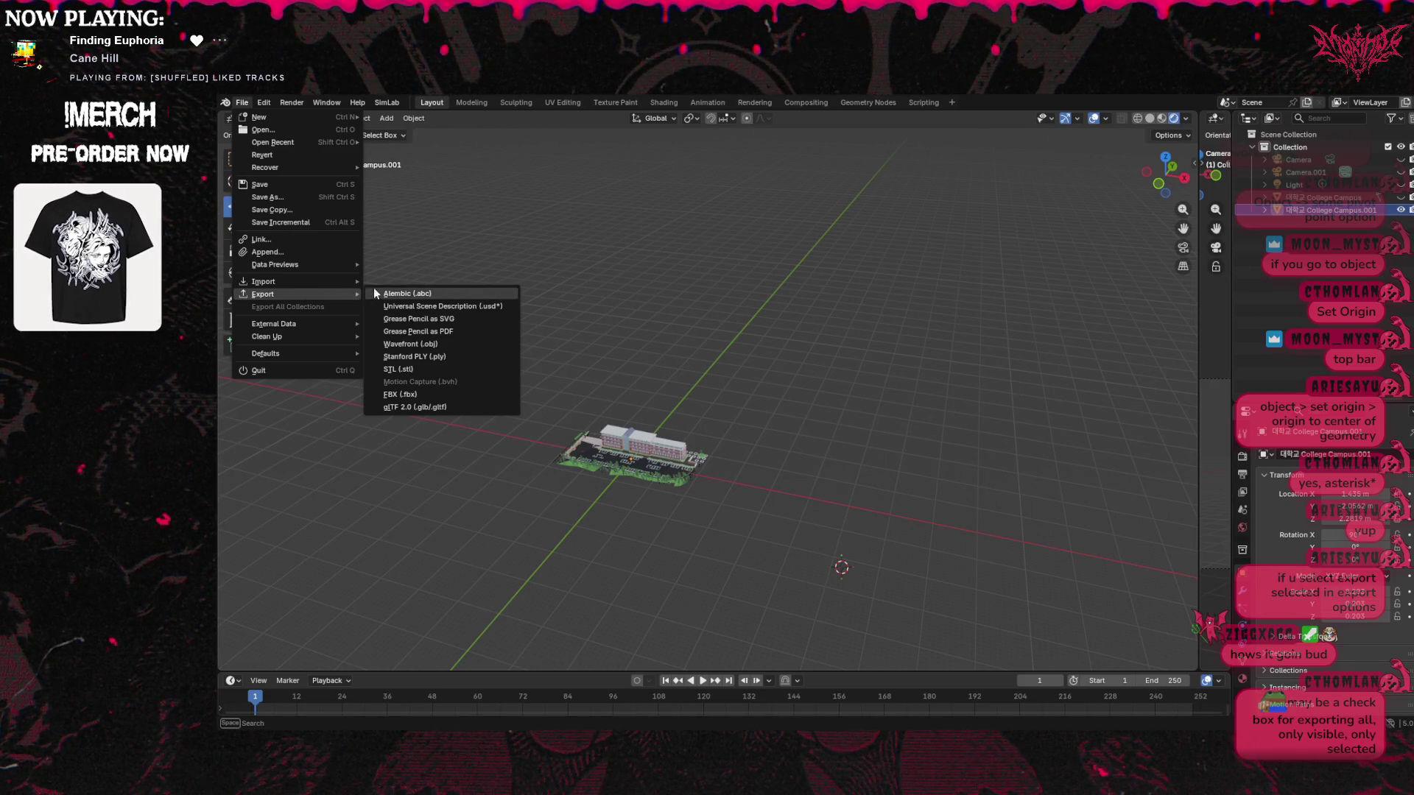
Export the small campus building as a Wavefront (.obj) file
click(435, 344)
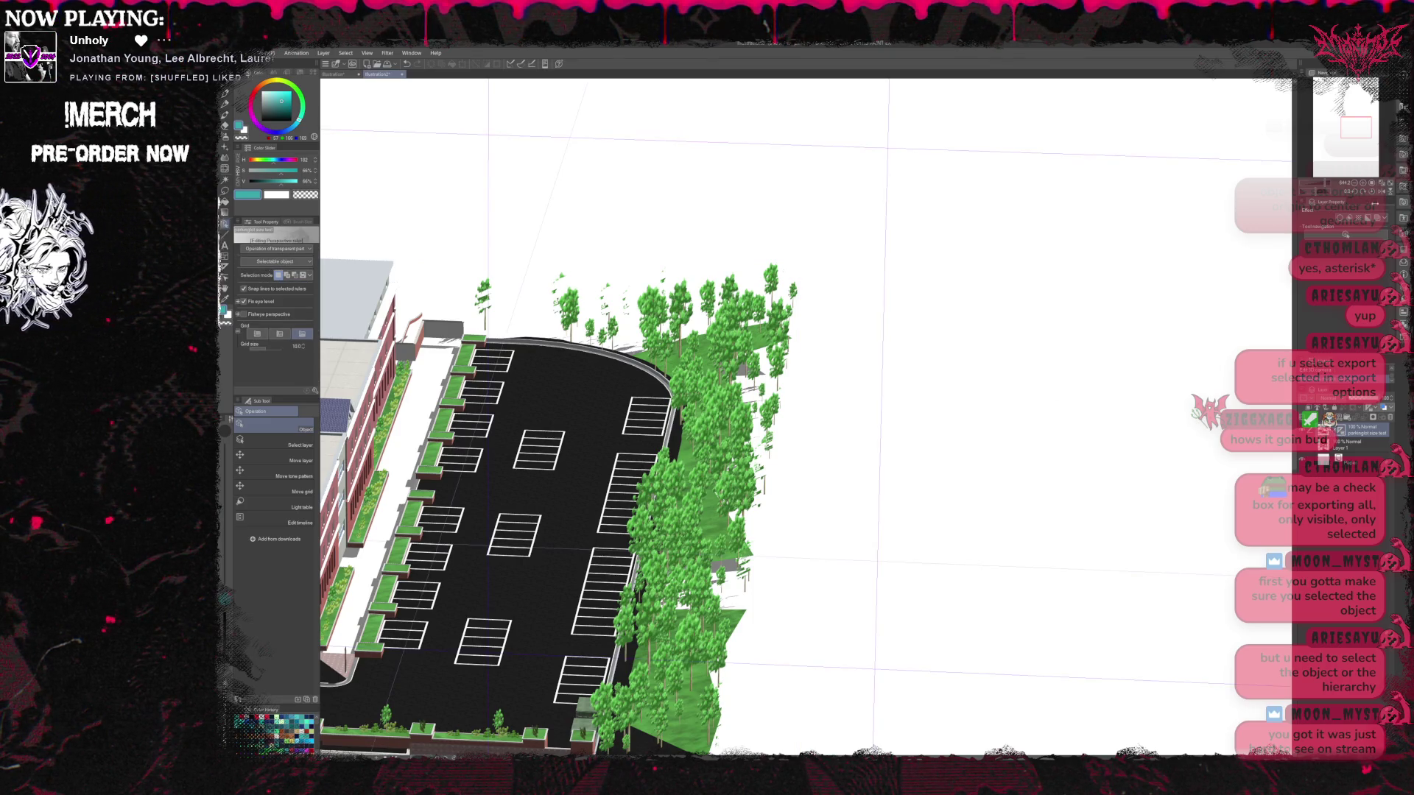
Fit the page in the Navigator, select the building model, and drop the camera to a low angle
mouse_move(1356, 128)
mouse_down()
mouse_move(1326, 145)
mouse_move(1346, 131)
mouse_up()
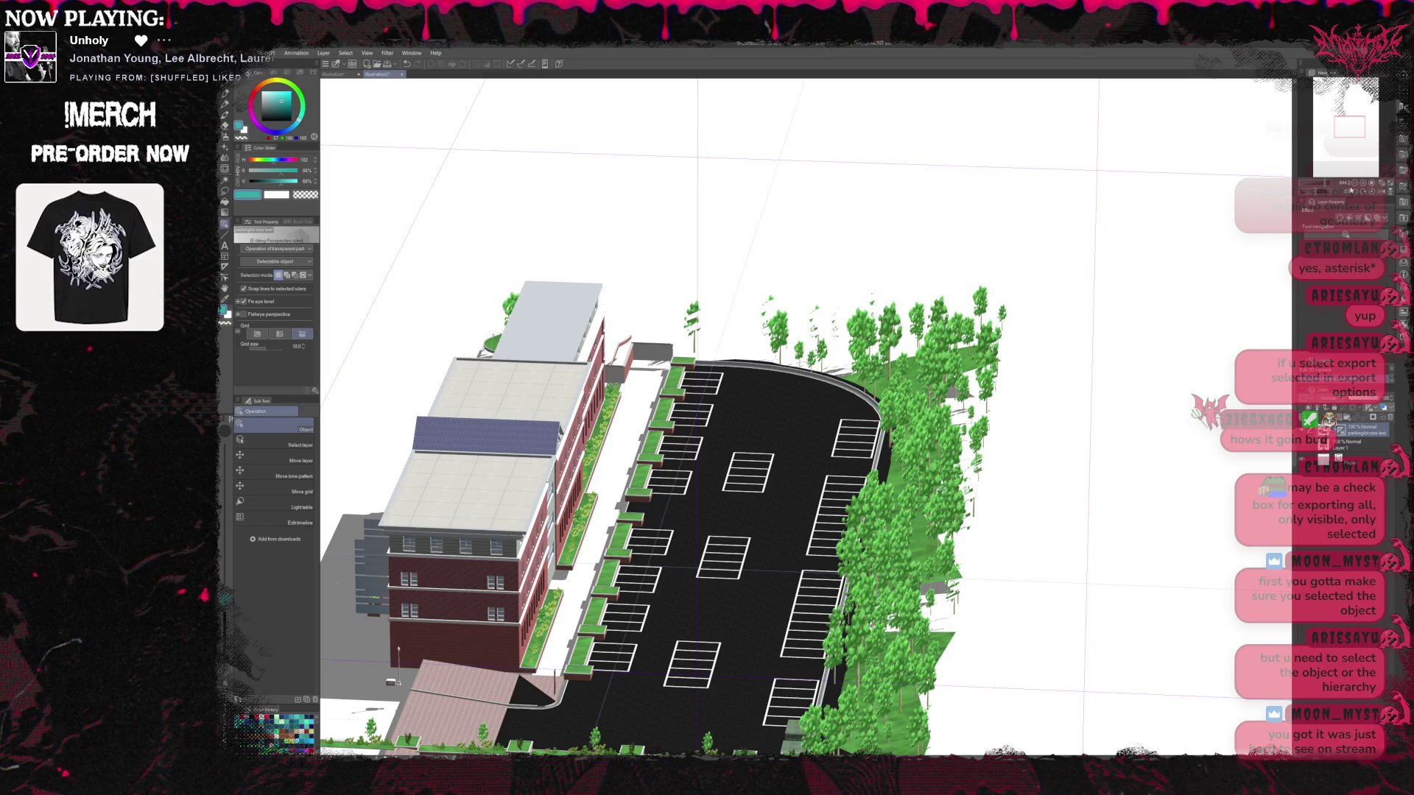
scroll(803, 416, down, 3)
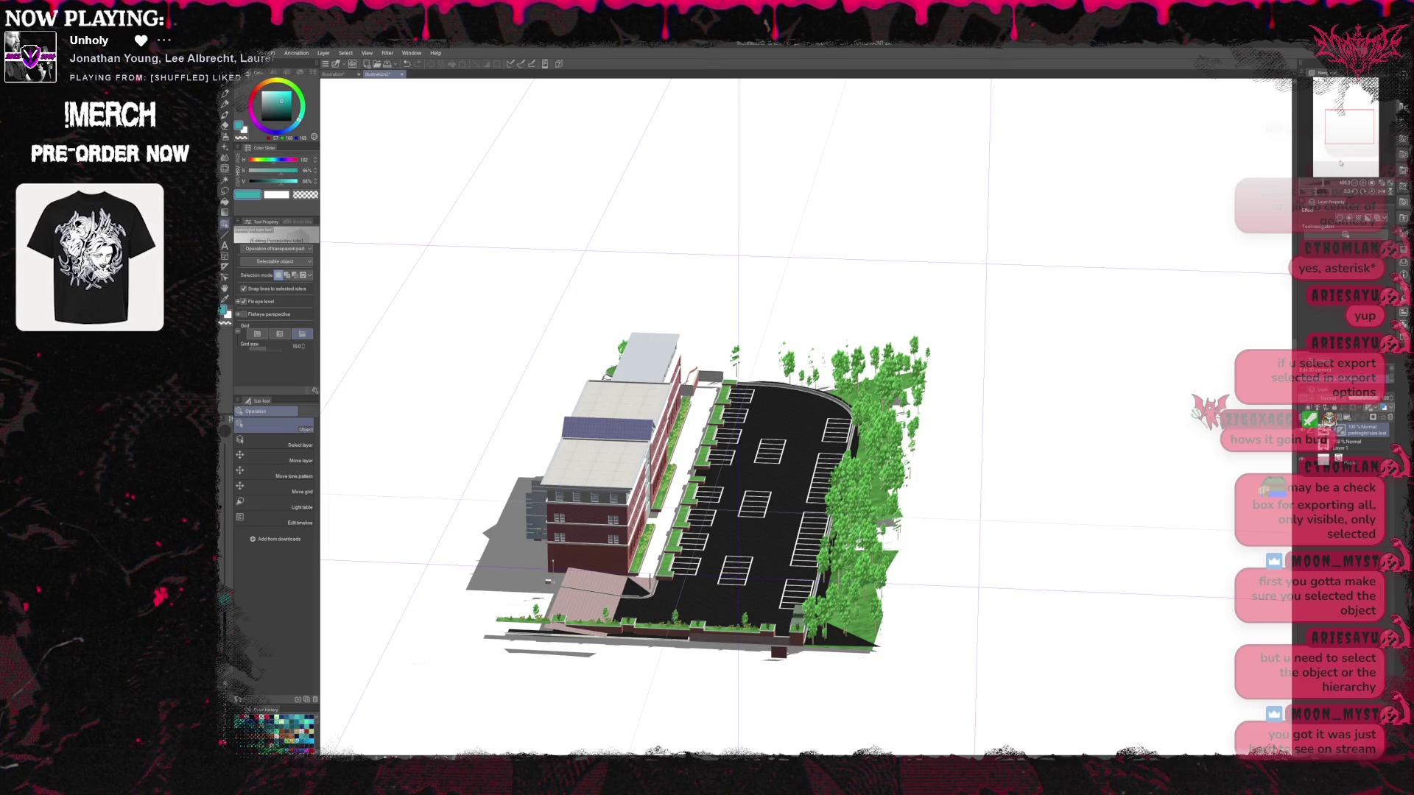
mouse_move(1339, 151)
mouse_down()
mouse_move(1333, 168)
mouse_move(1364, 111)
mouse_up()
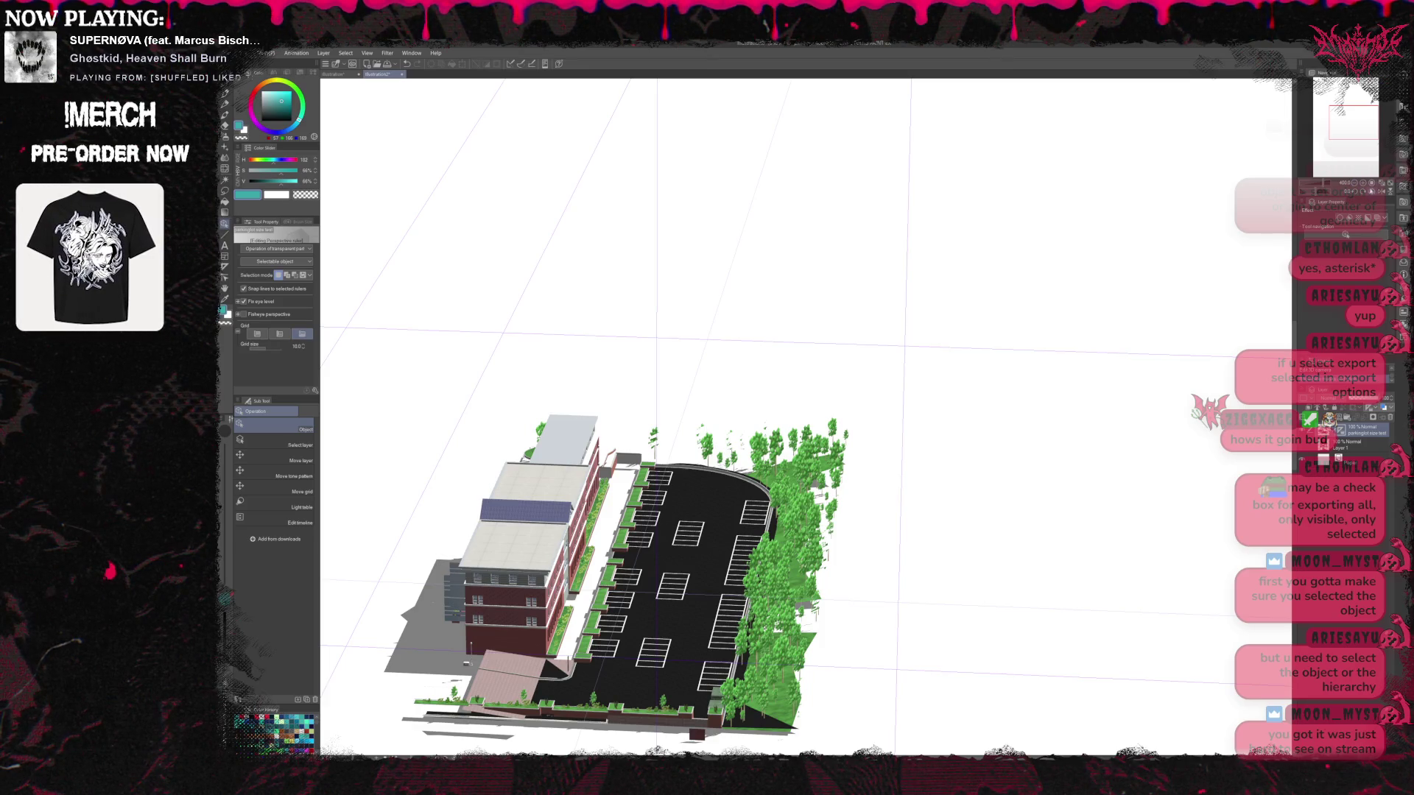
click(1354, 184)
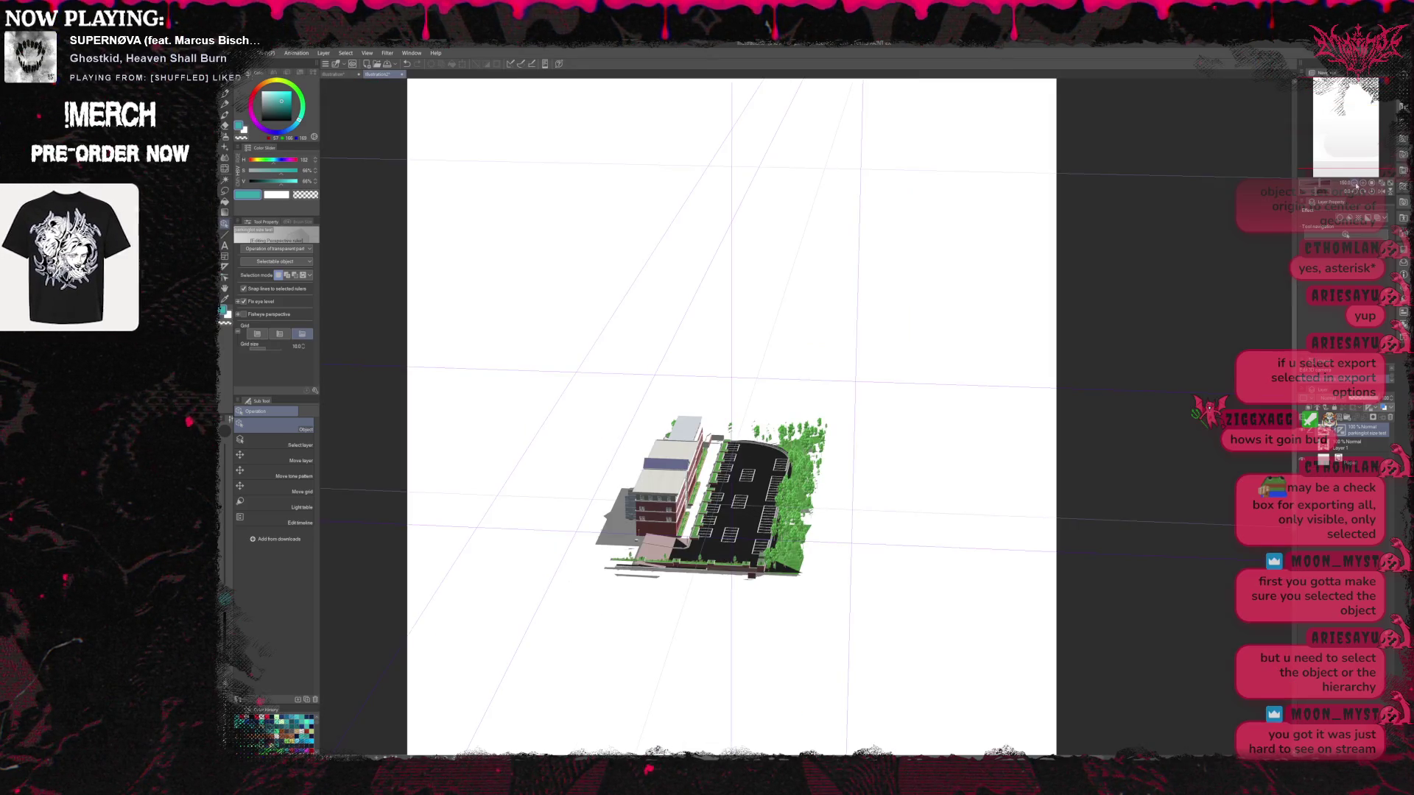
click(1353, 184)
click(1353, 184)
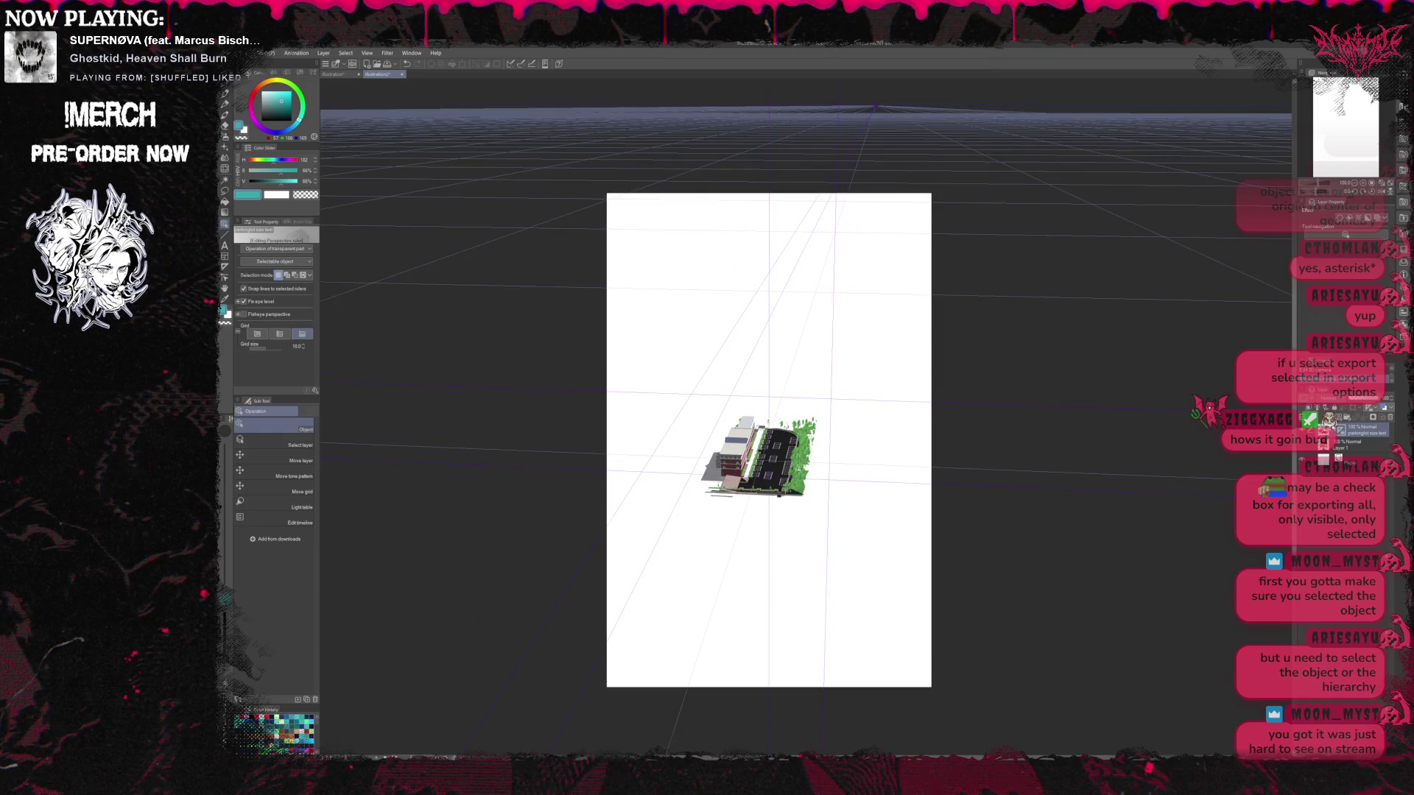
click(733, 494)
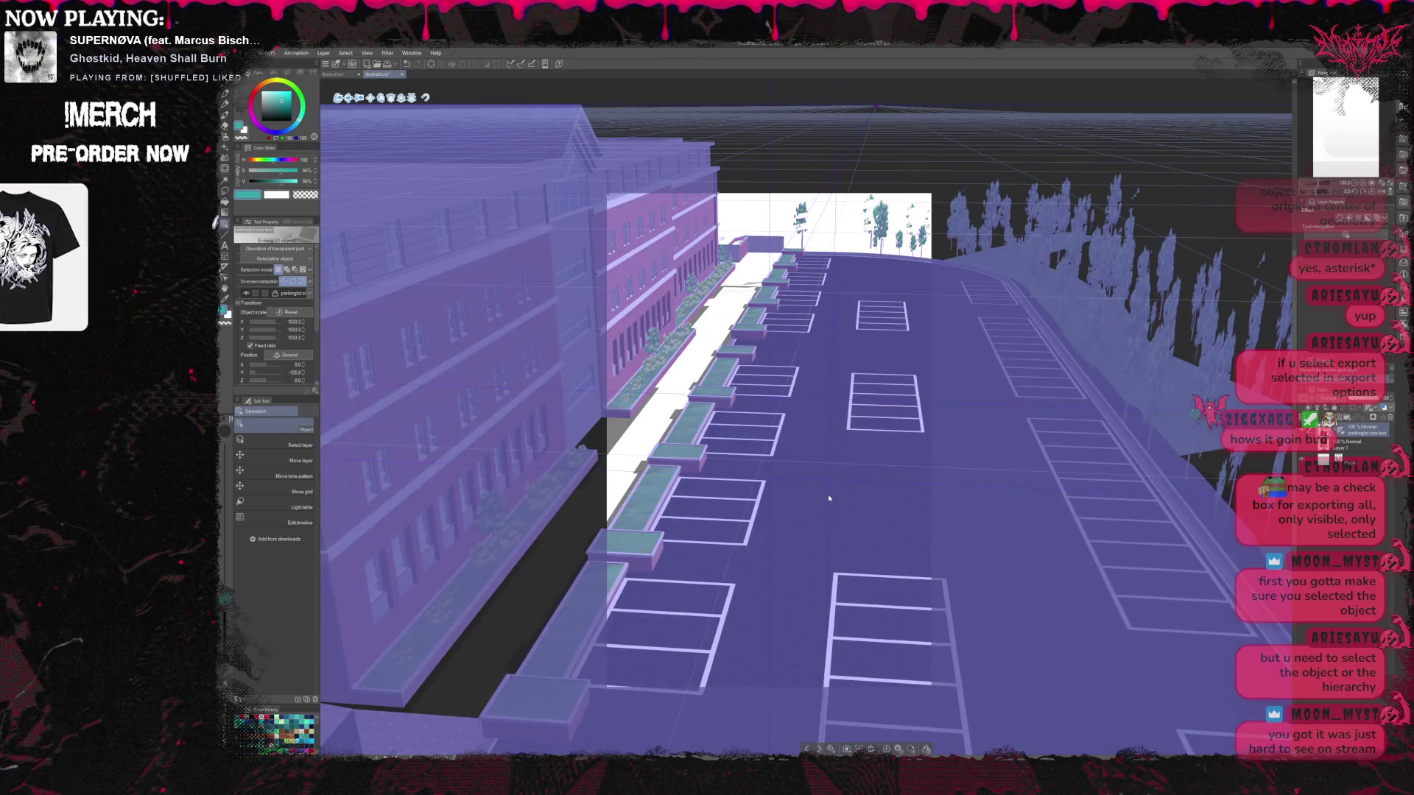
mouse_move(828, 499)
mouse_down()
mouse_move(869, 478)
mouse_move(847, 611)
mouse_up()
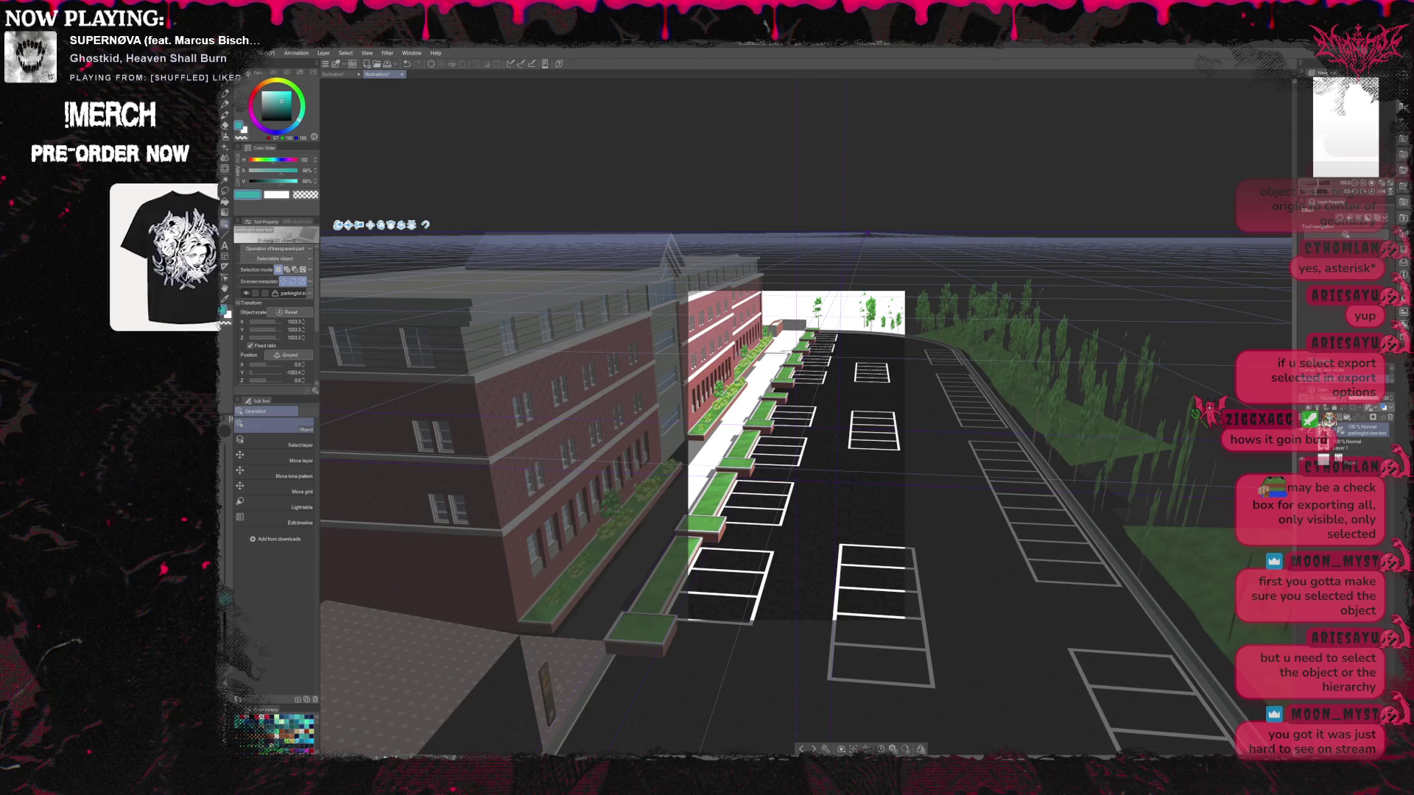
Tilt and rotate the 3D camera so it looks down the parking lot from slightly higher
drag(468, 635, 472, 685)
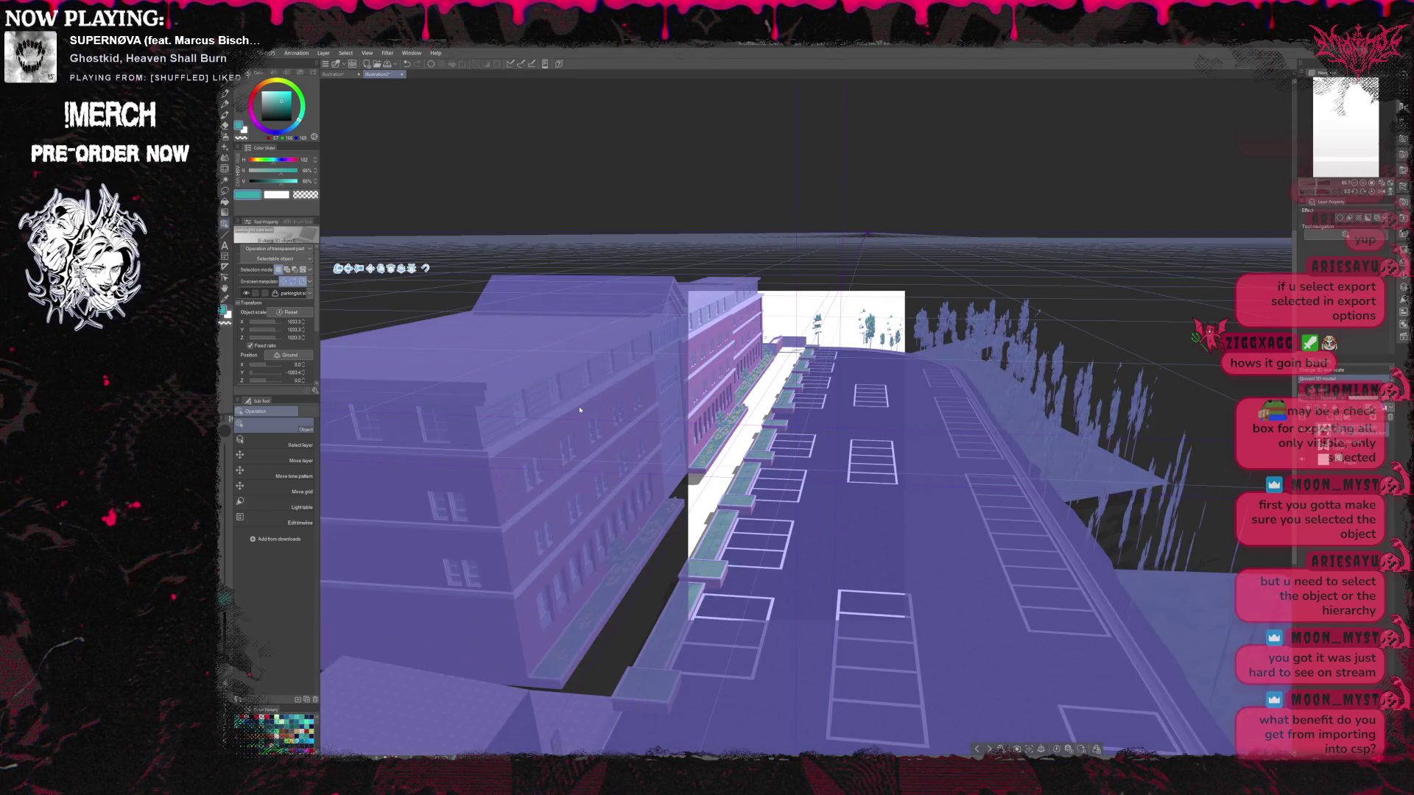
scroll(775, 526, down, 1)
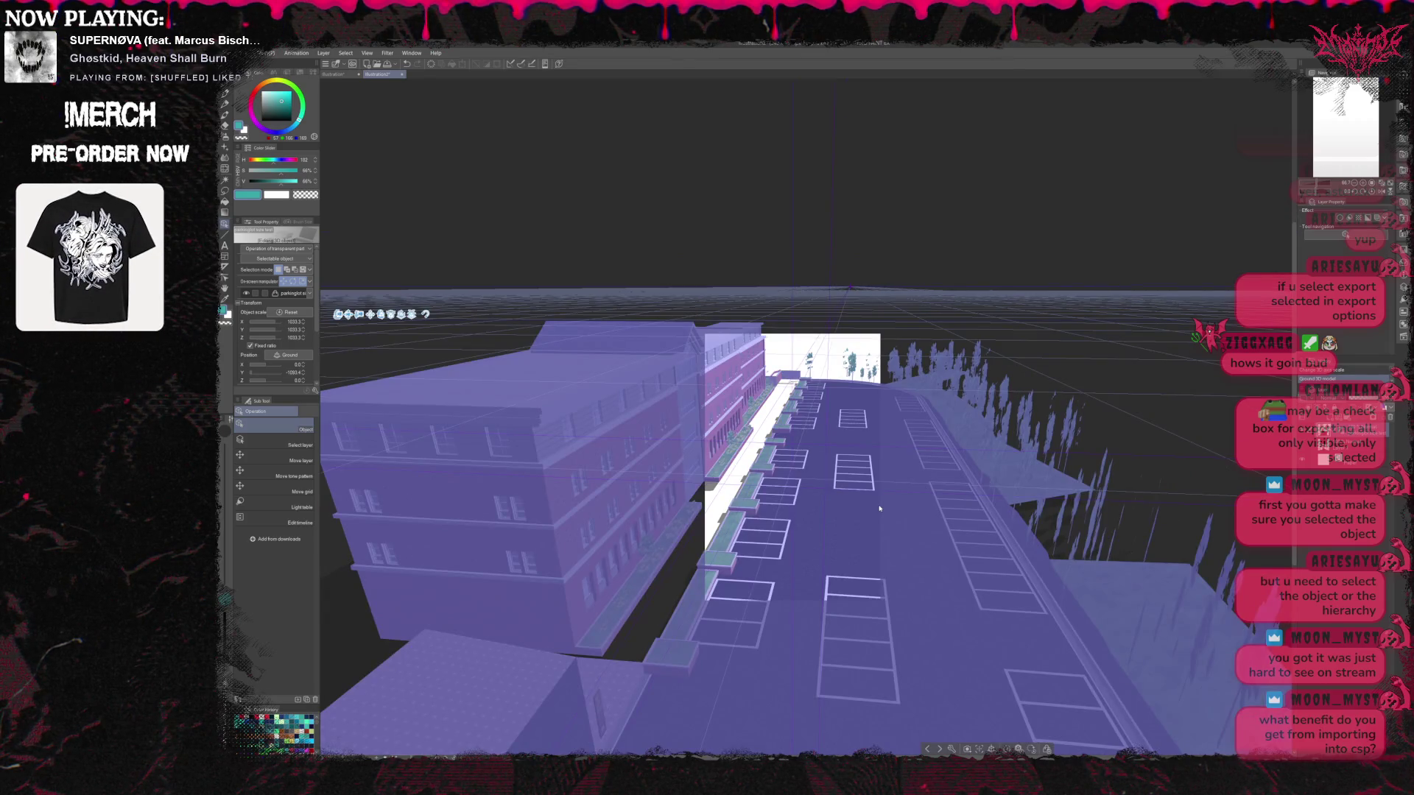
mouse_move(882, 502)
mouse_down()
mouse_move(1059, 483)
mouse_move(1059, 461)
mouse_up()
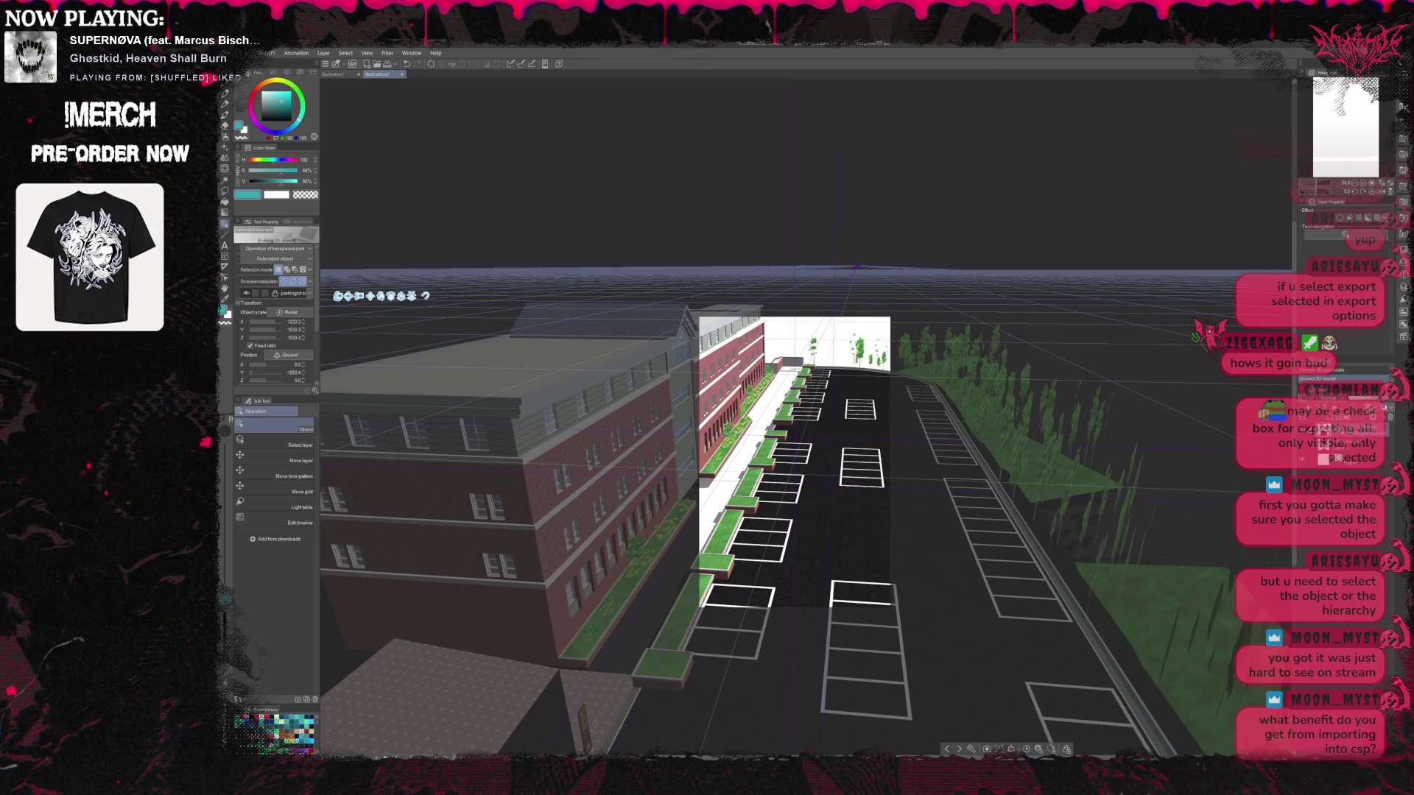
Show the 3D materials in the Material palette and select the Download folder
click(1403, 122)
click(1183, 168)
scroll(1201, 213, down, 3)
click(1201, 233)
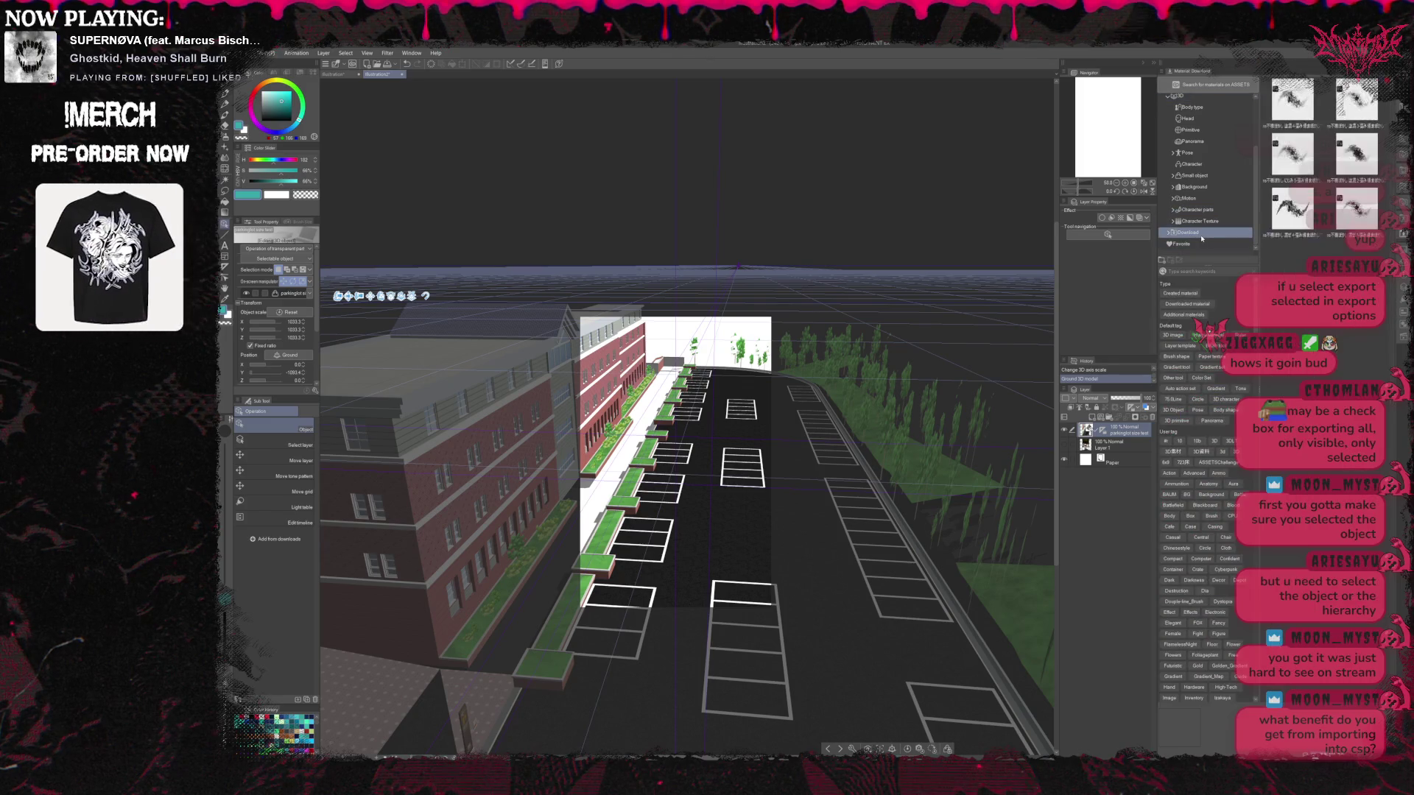
Filter the downloaded materials to show only 3D objects
click(1172, 336)
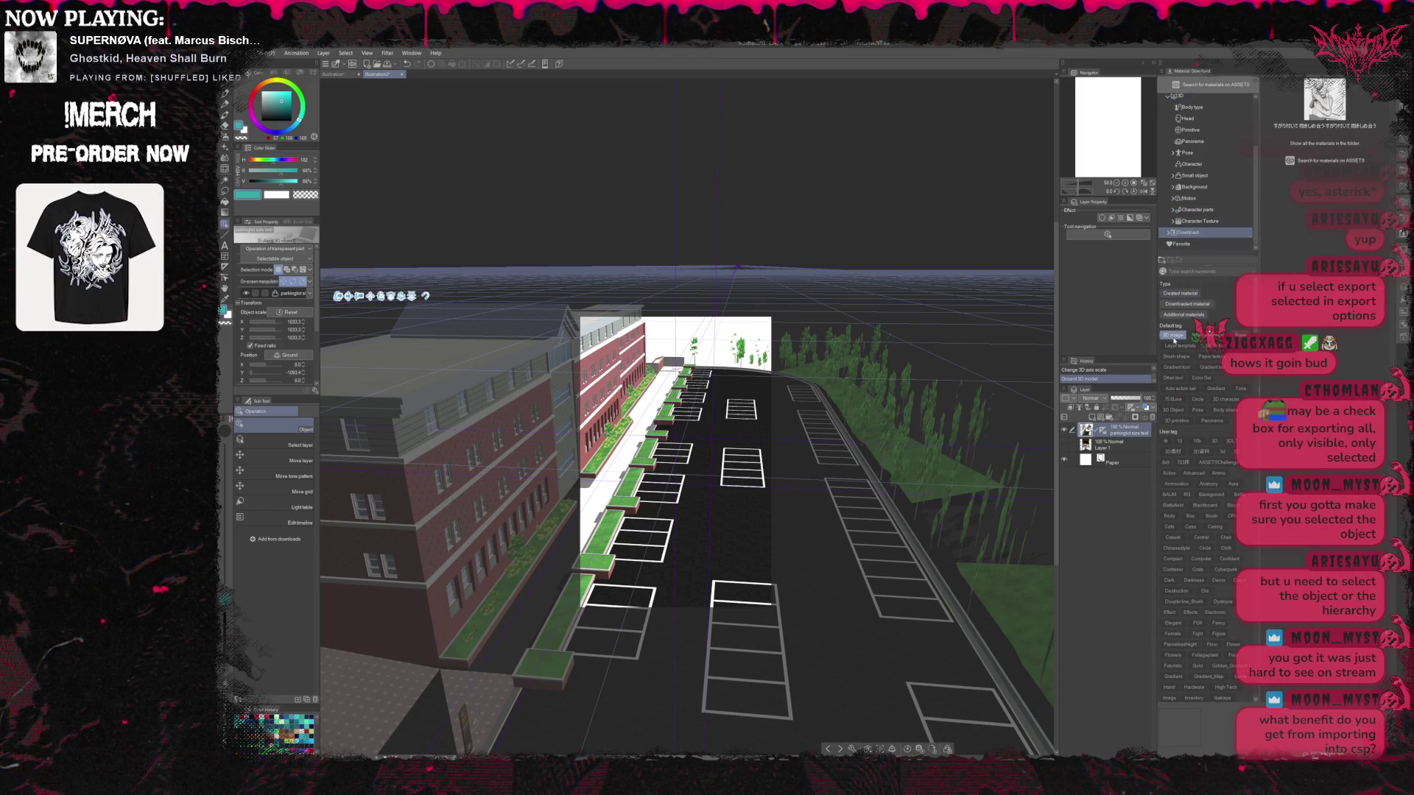
click(1173, 336)
click(1173, 410)
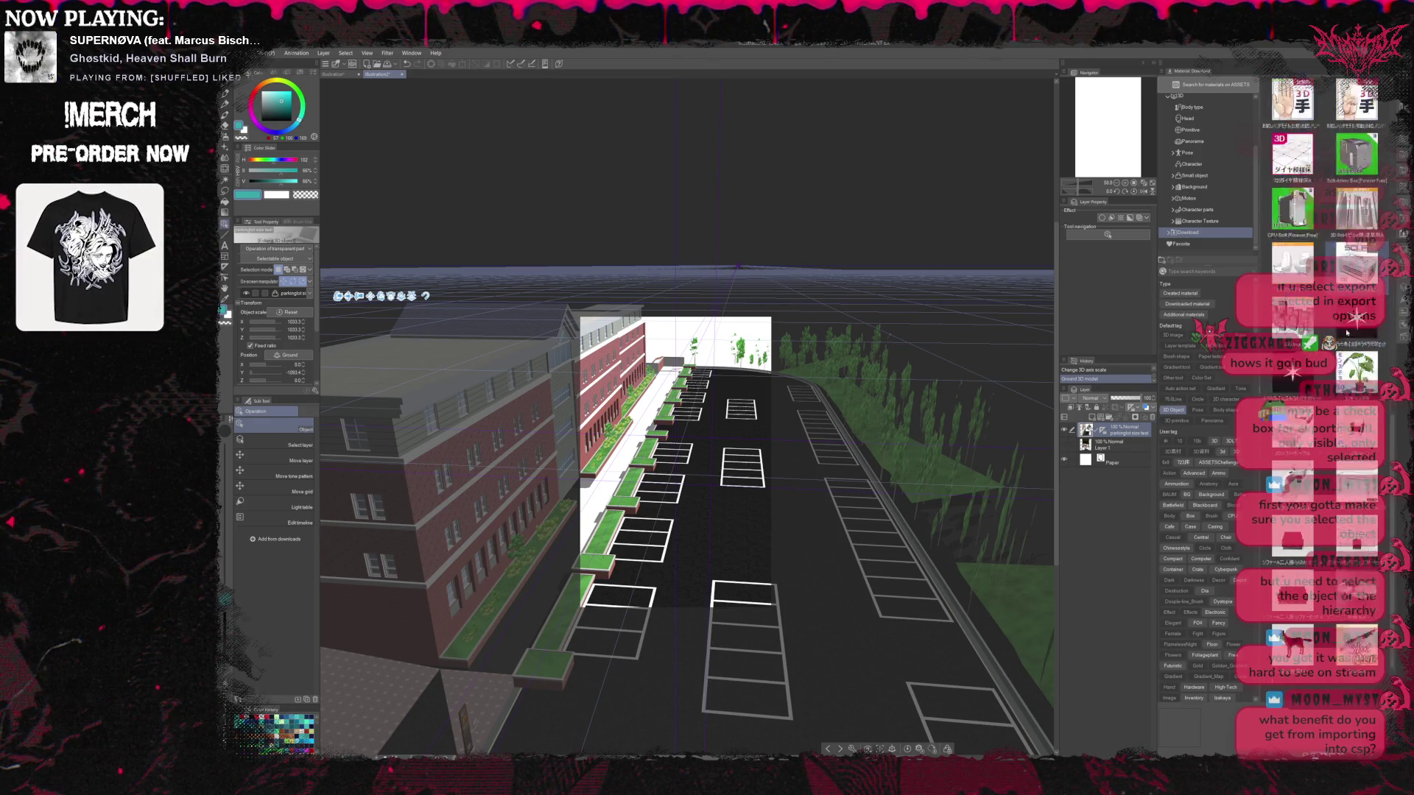
scroll(1346, 333, down, 4)
scroll(1346, 333, up, 6)
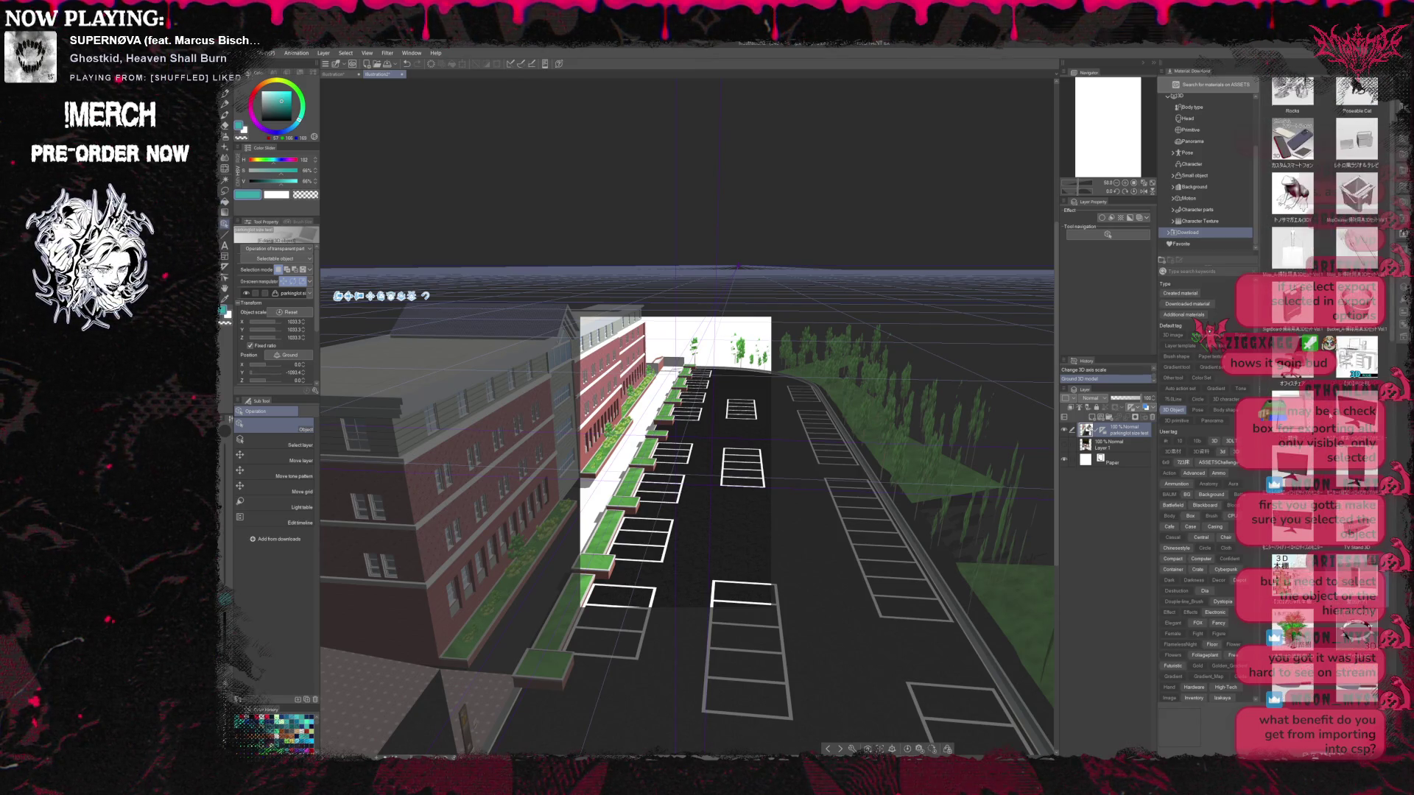
scroll(1326, 332, up, 3)
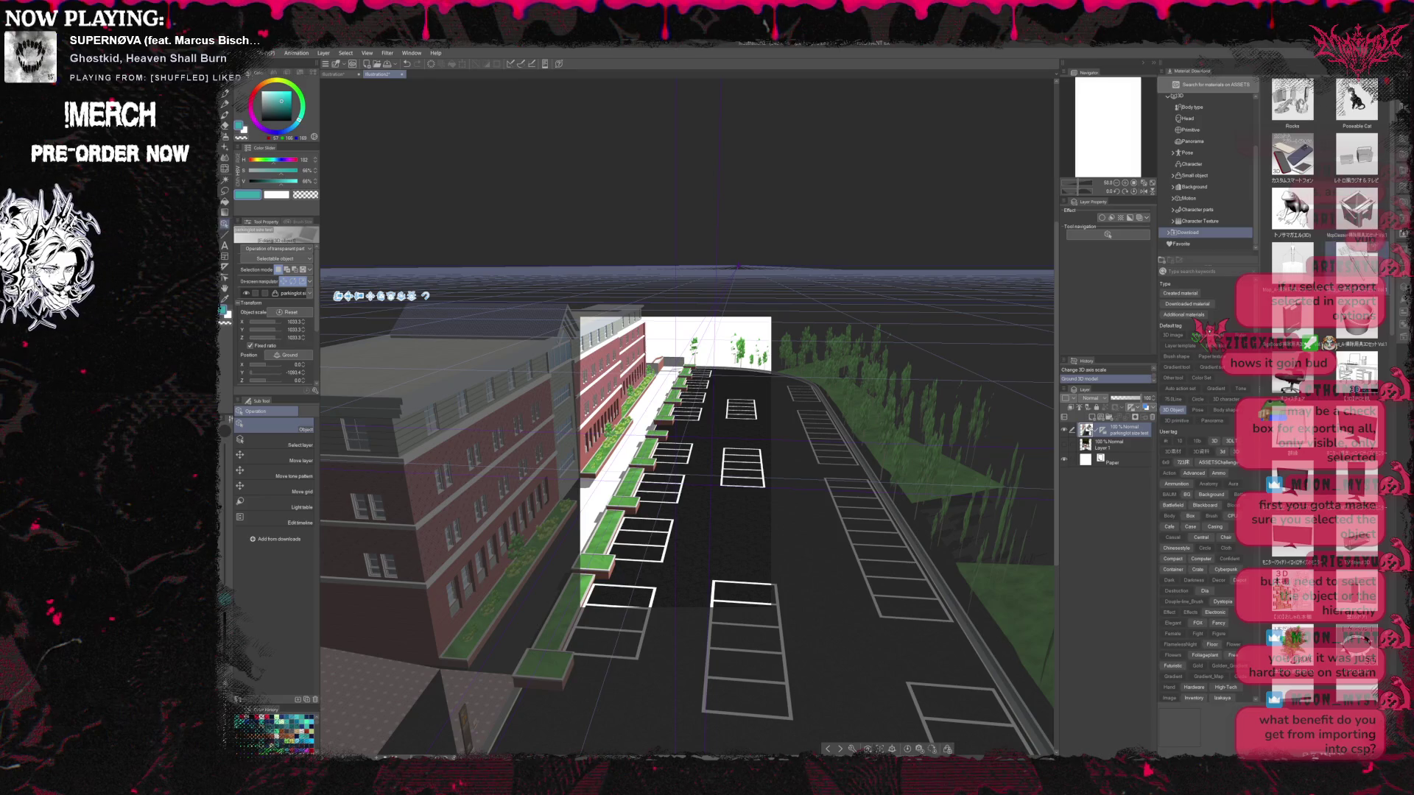
Pick the office chair material and select the 3D ground model on the canvas
click(1292, 380)
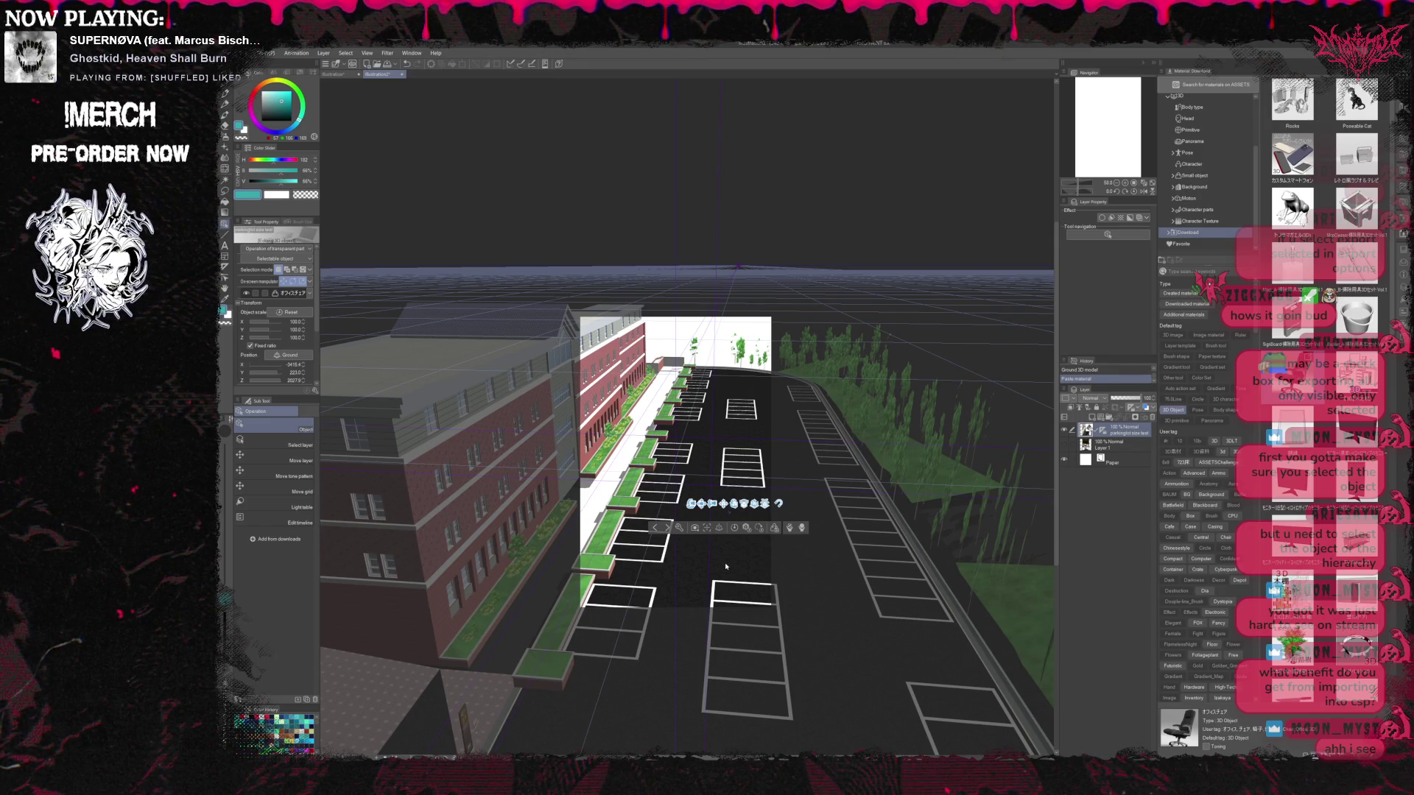
click(729, 542)
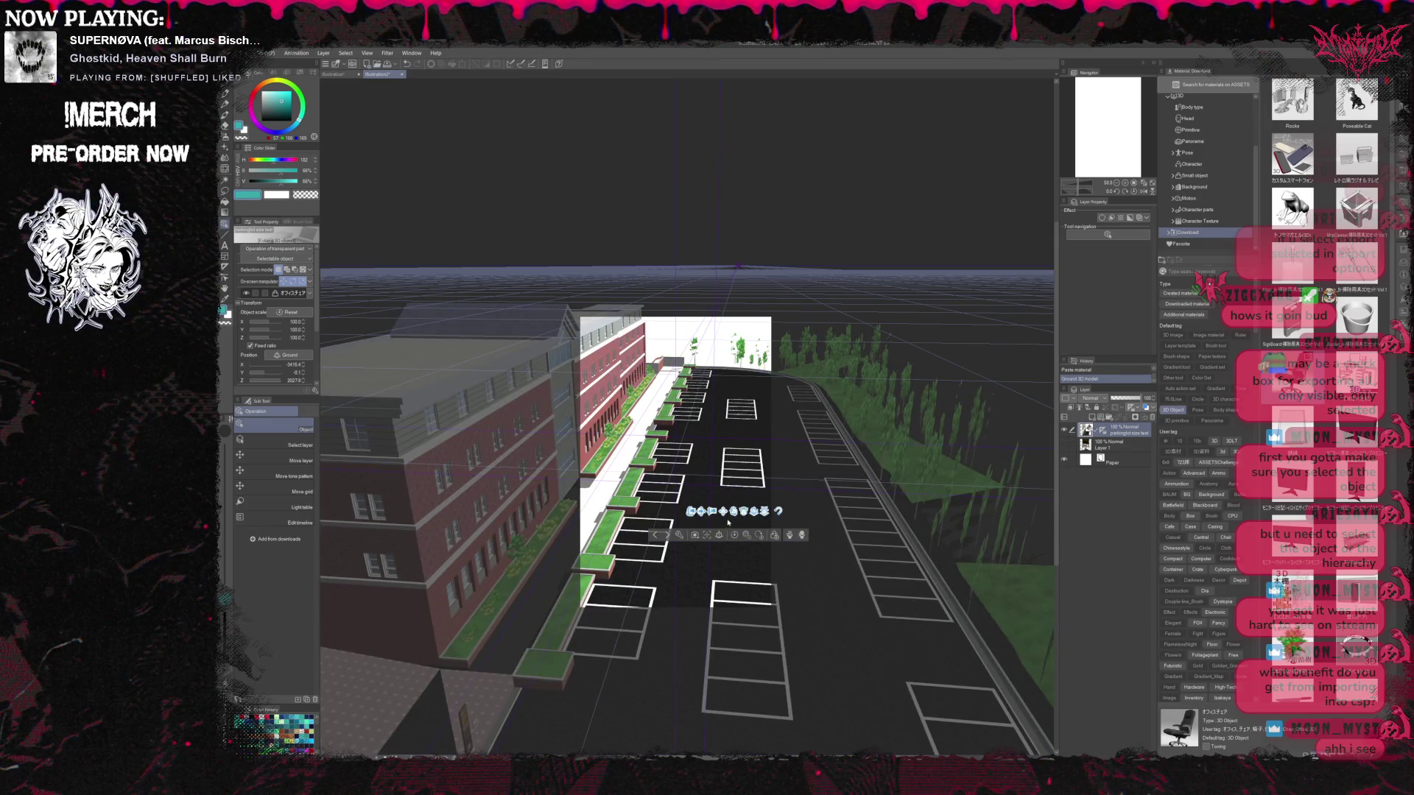
click(730, 523)
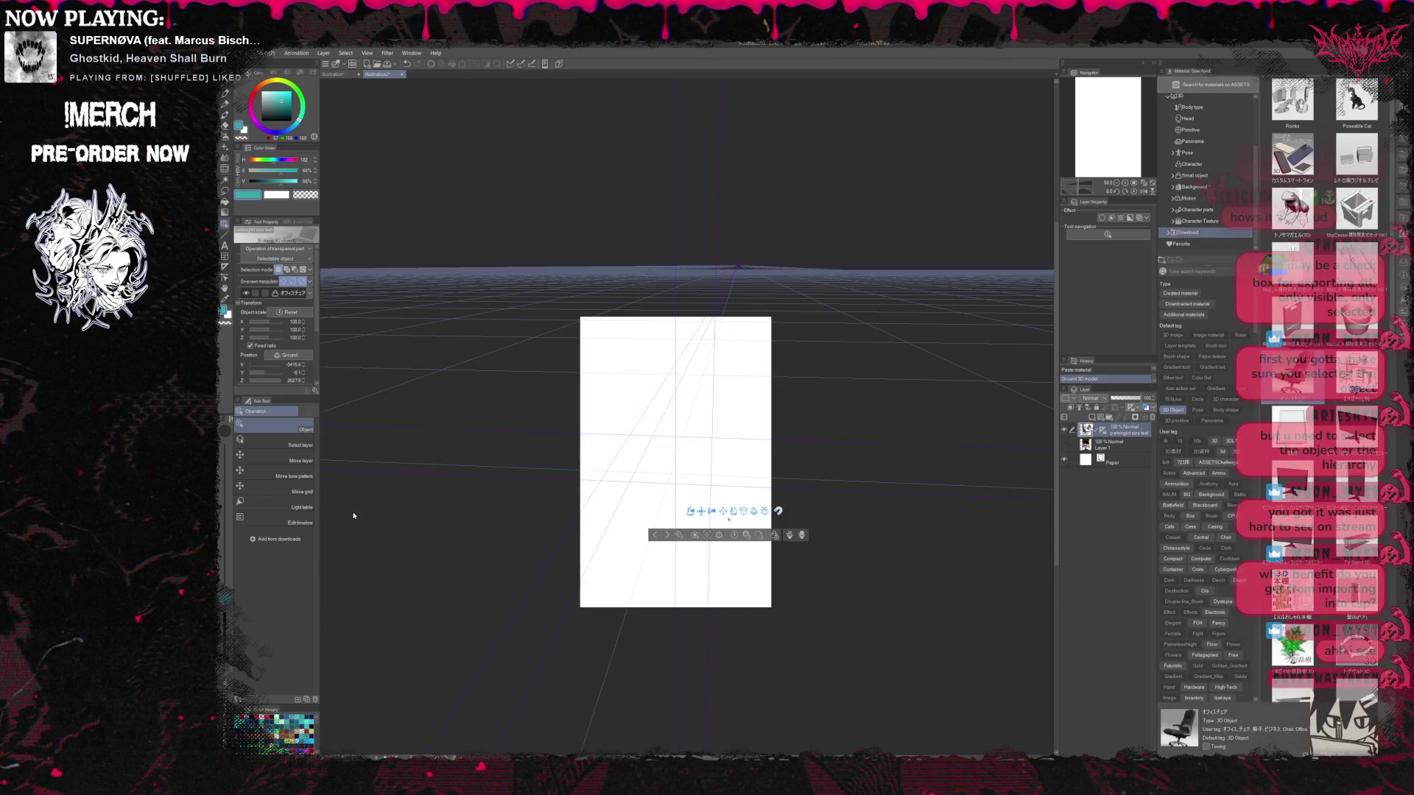
Ground the office chair, move it toward the camera, and scale the parking lot down to about 526
scroll(729, 520, up, 5)
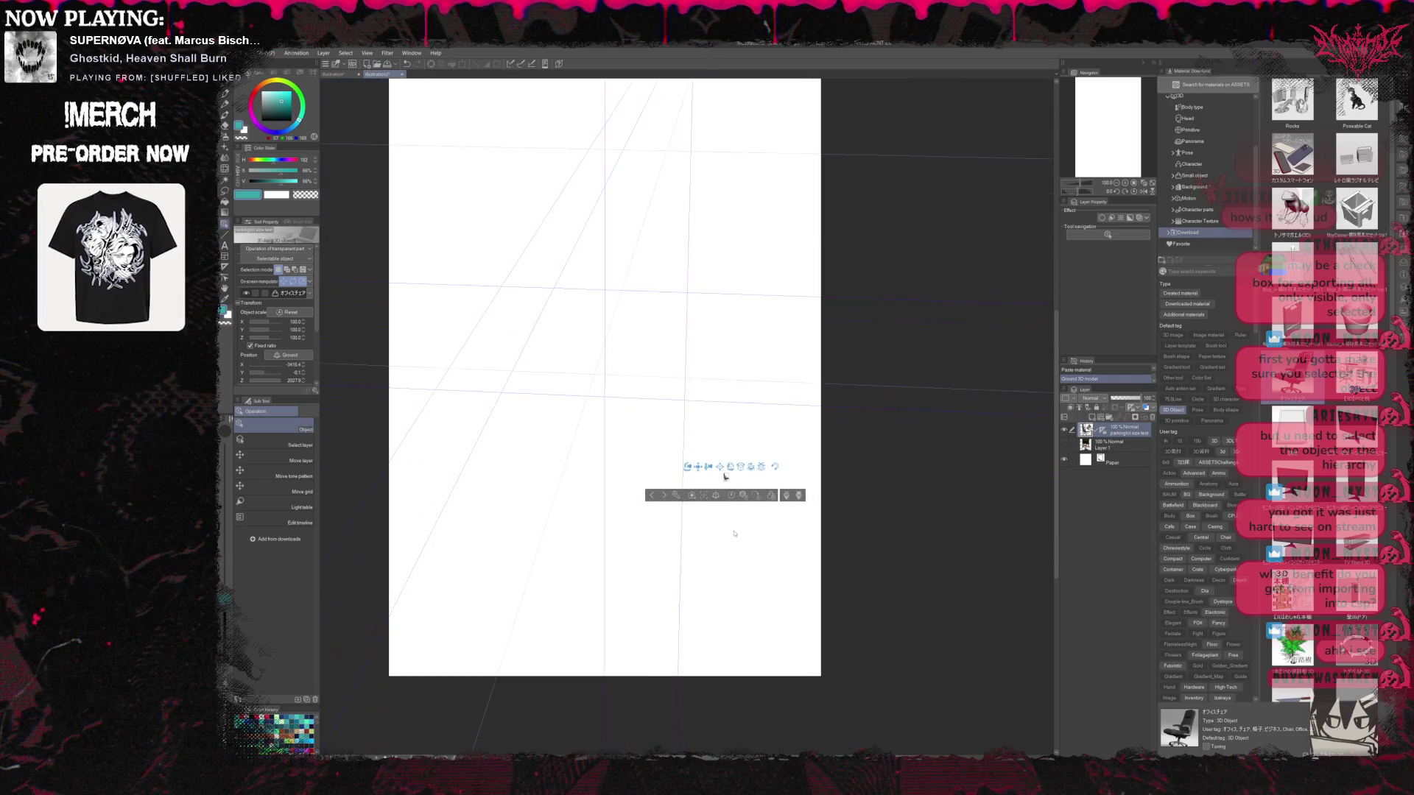
scroll(726, 502, up, 2)
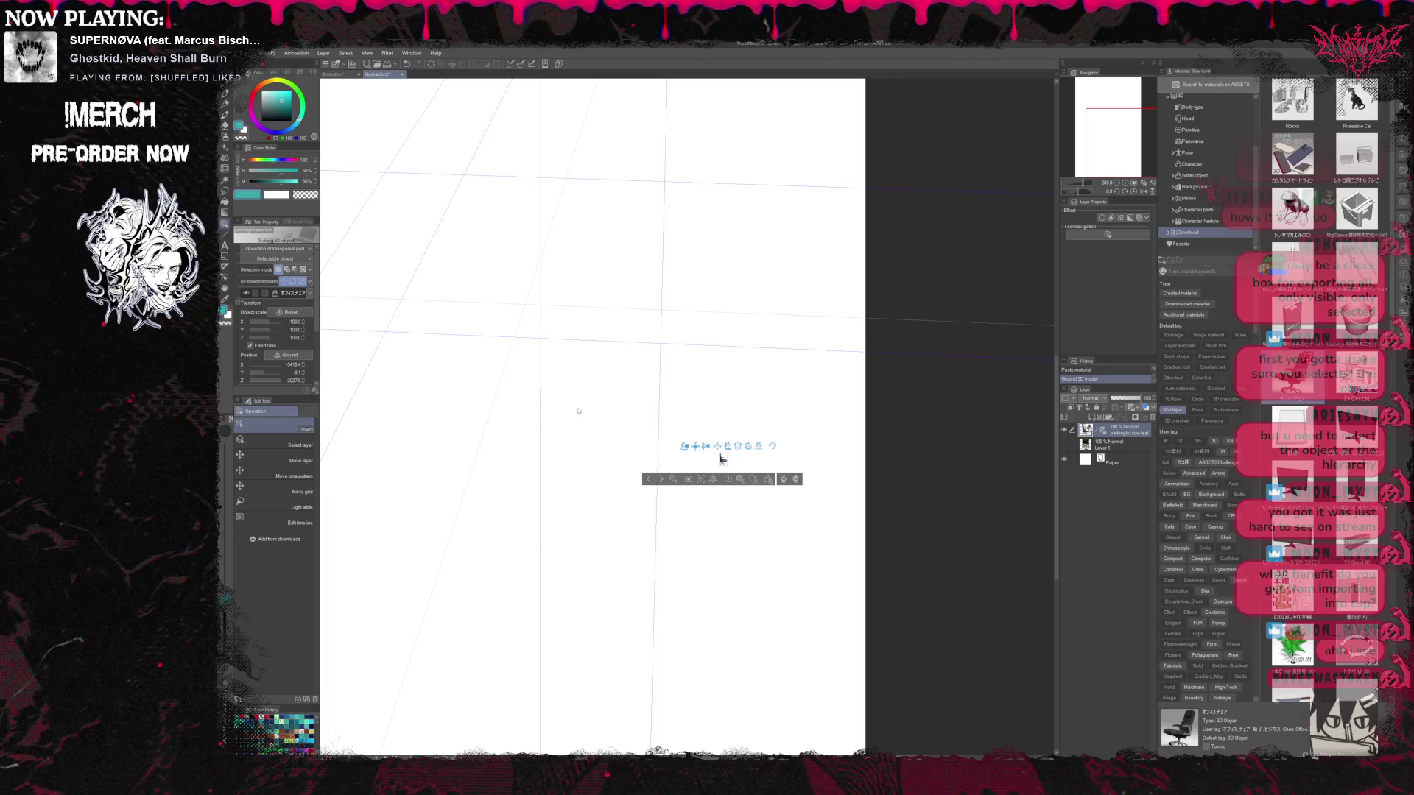
mouse_move(722, 459)
mouse_down()
mouse_move(694, 373)
mouse_move(649, 324)
mouse_move(685, 556)
mouse_move(645, 477)
mouse_move(480, 368)
mouse_up()
scroll(660, 506, down, 1)
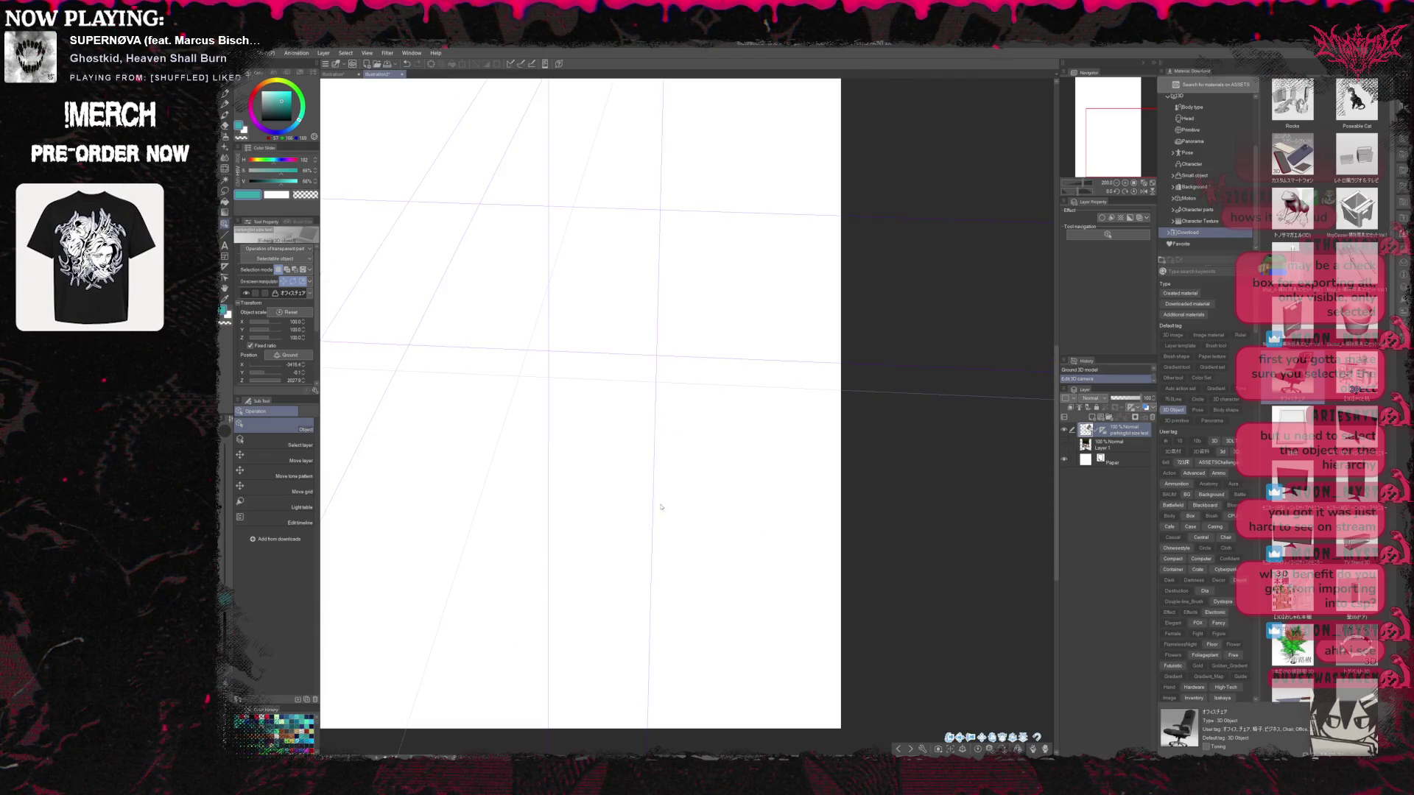
click(962, 750)
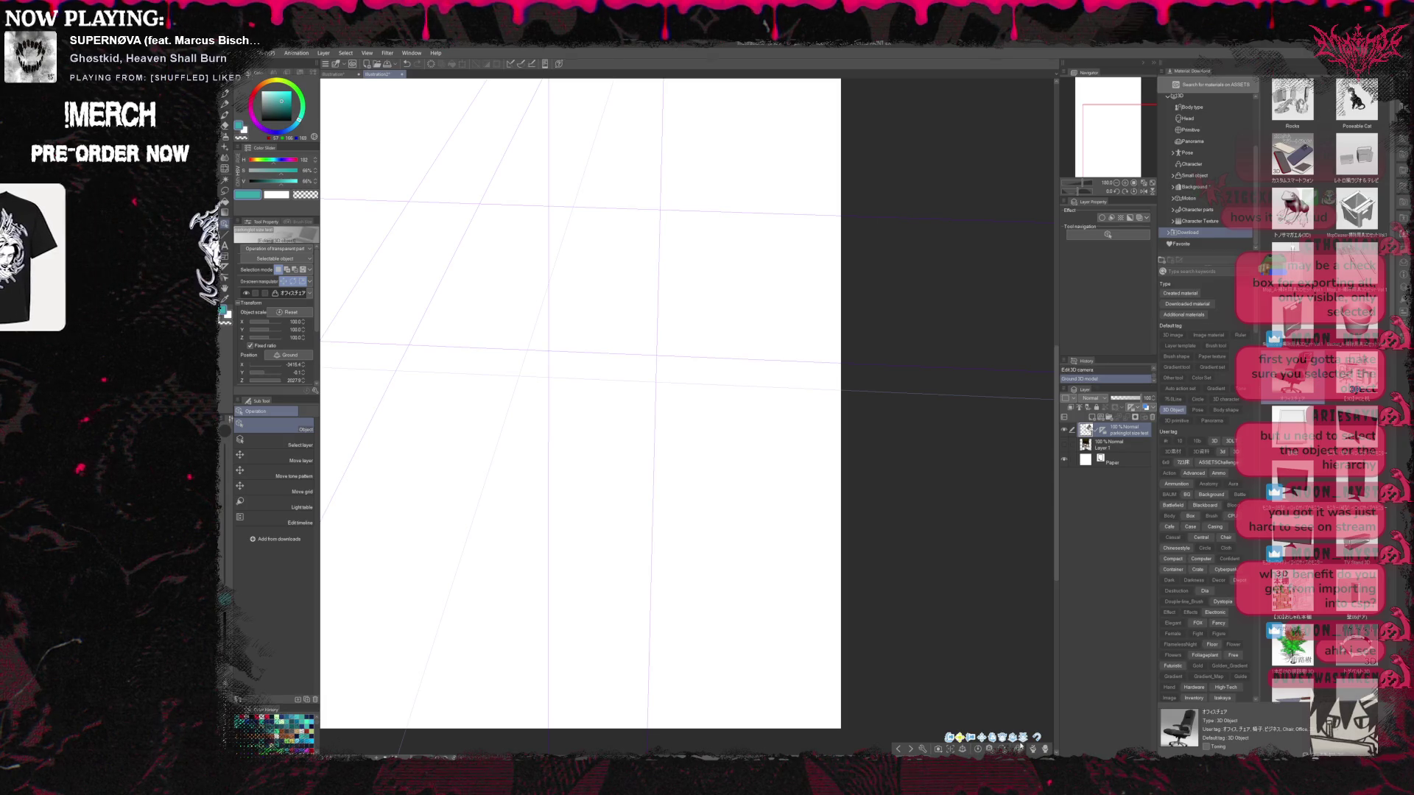
mouse_move(568, 363)
mouse_down()
mouse_move(521, 372)
mouse_move(549, 433)
mouse_move(663, 441)
mouse_move(622, 416)
mouse_move(633, 436)
mouse_move(985, 471)
mouse_up()
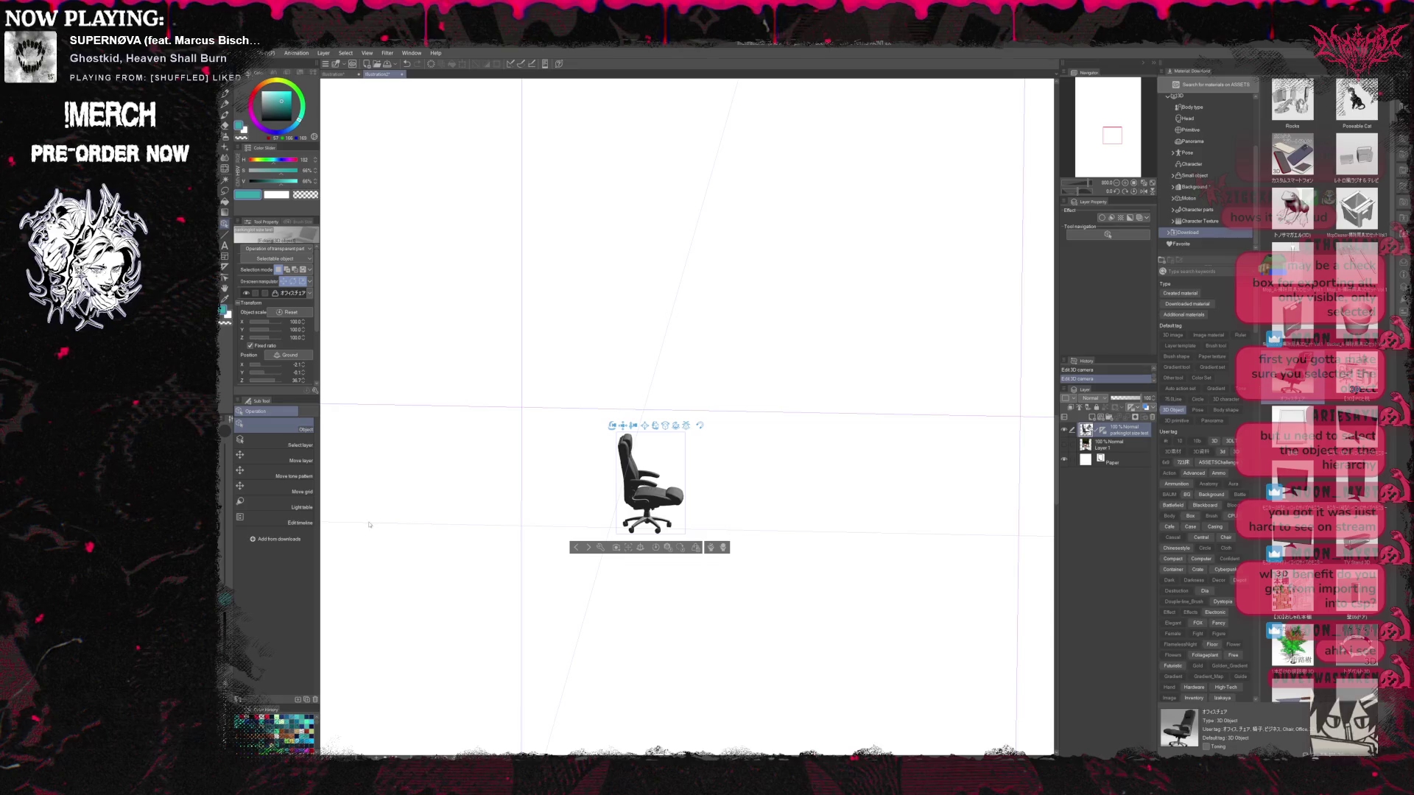
click(414, 515)
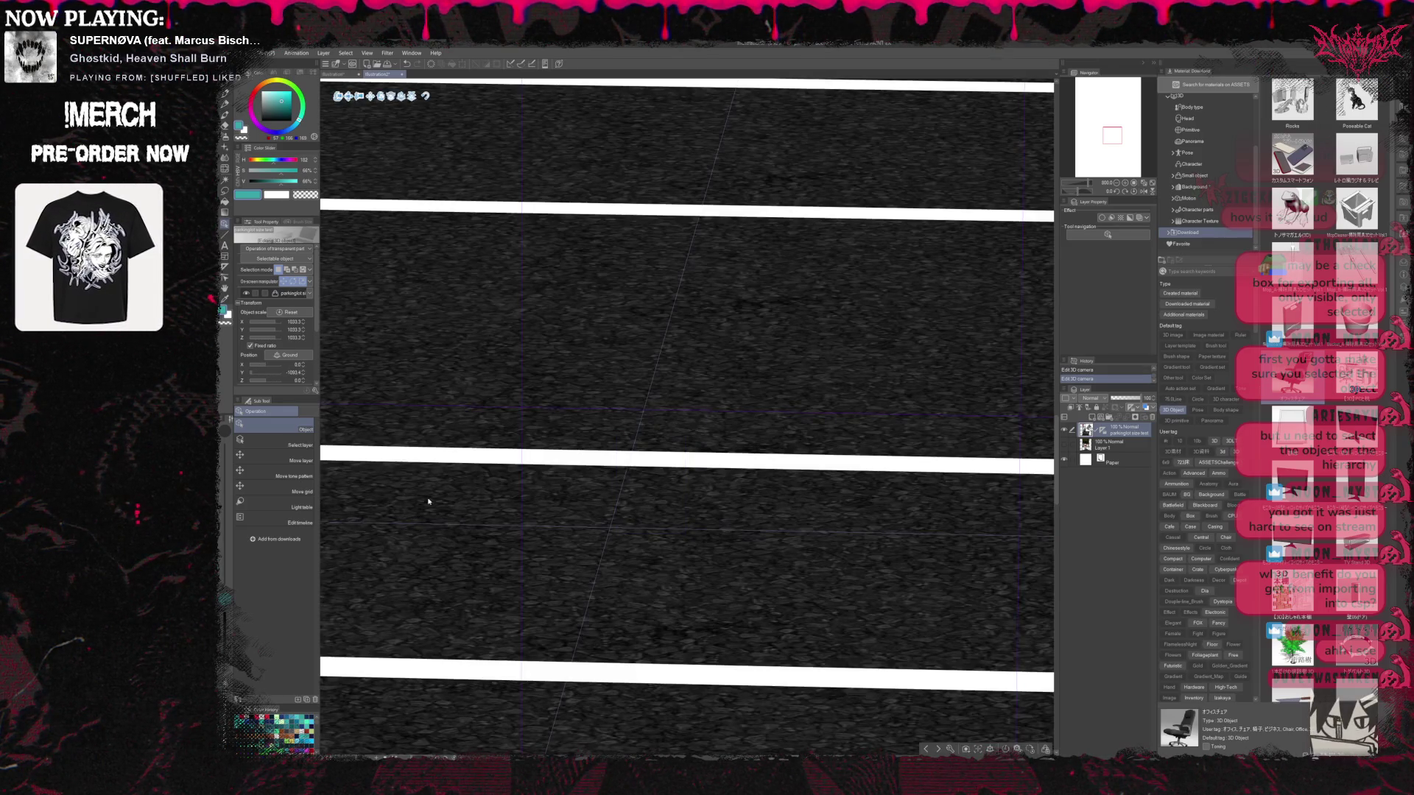
drag(511, 496, 499, 494)
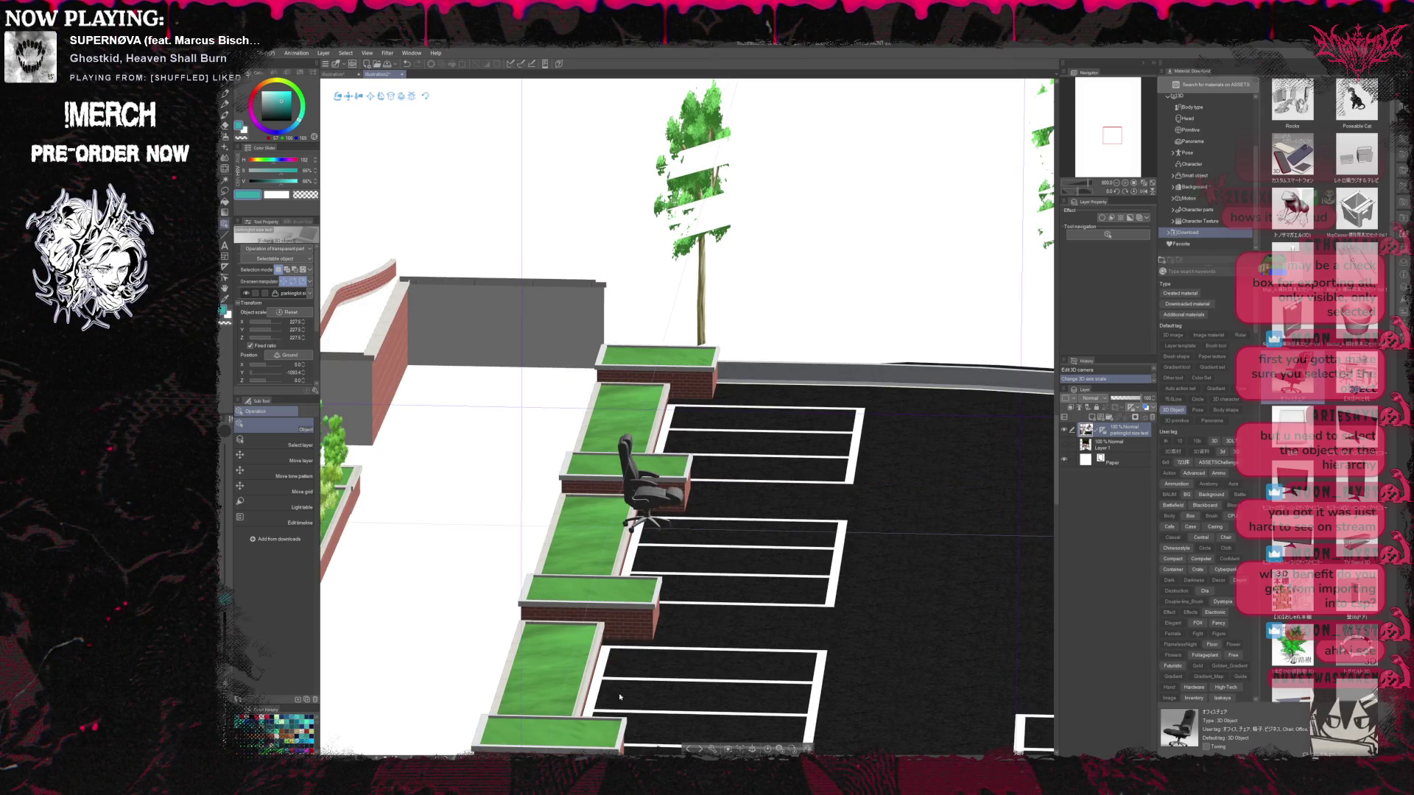
Move the office chair onto a parking space, rotate it upright, and hide the 3D parking-lot layer
click(654, 504)
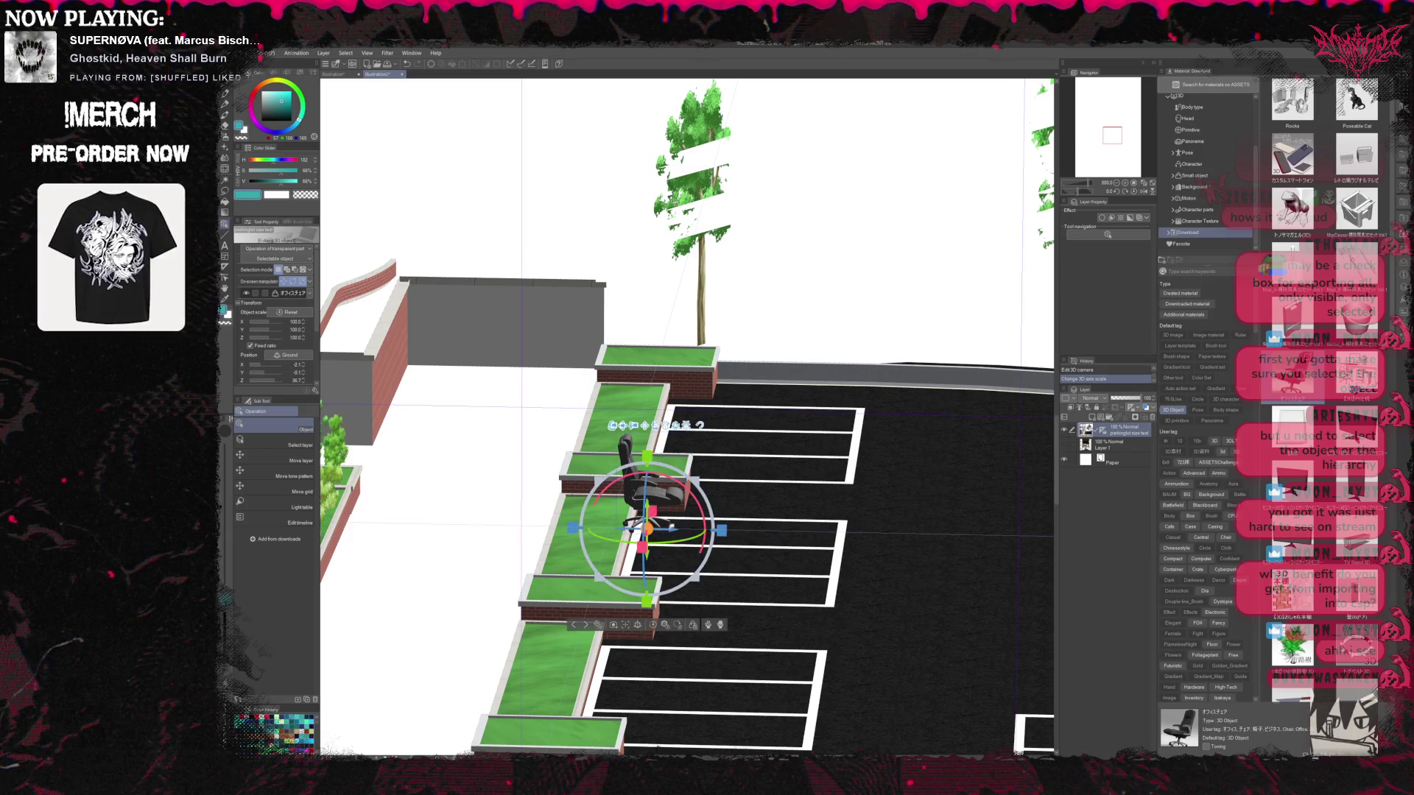
drag(655, 503, 757, 530)
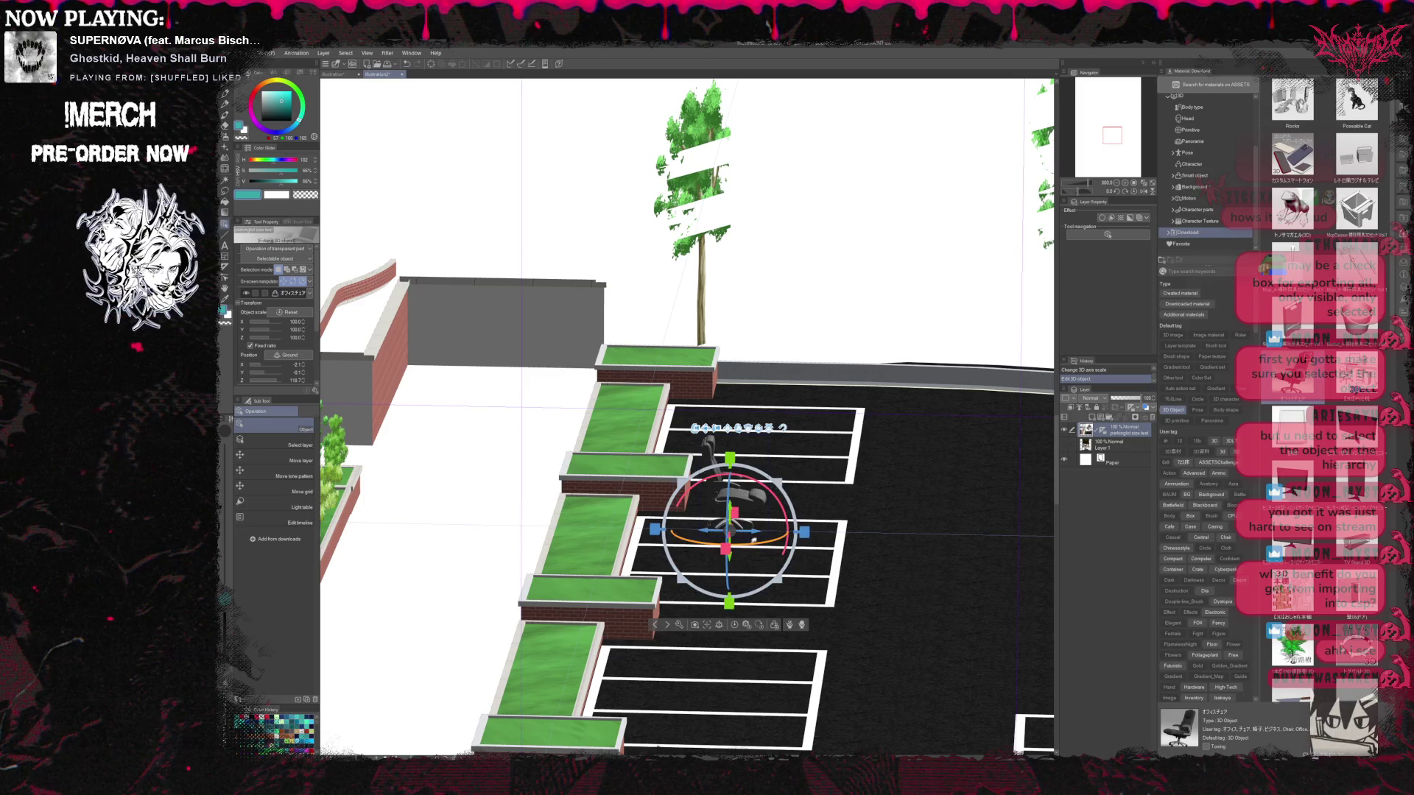
drag(755, 542, 685, 554)
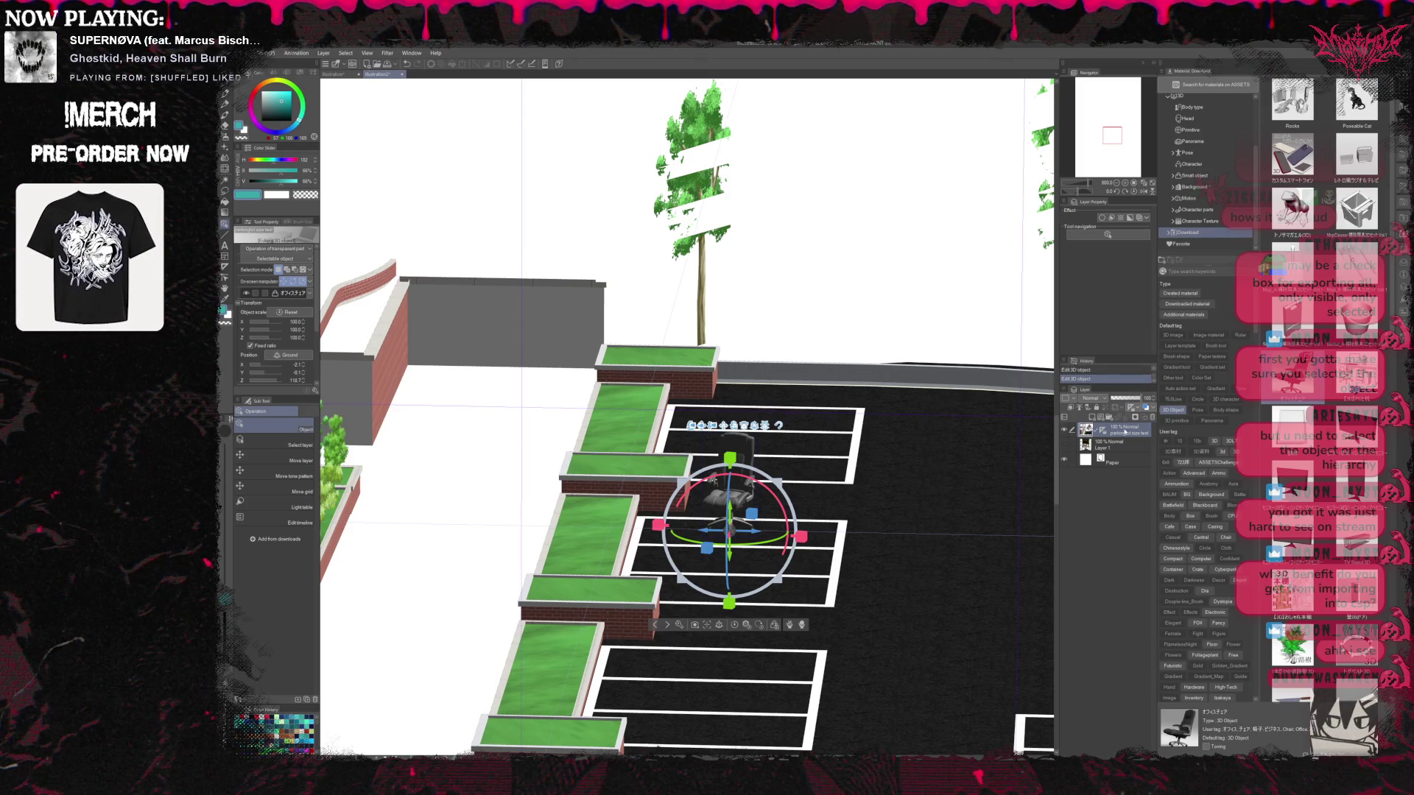
click(1063, 429)
click(1117, 184)
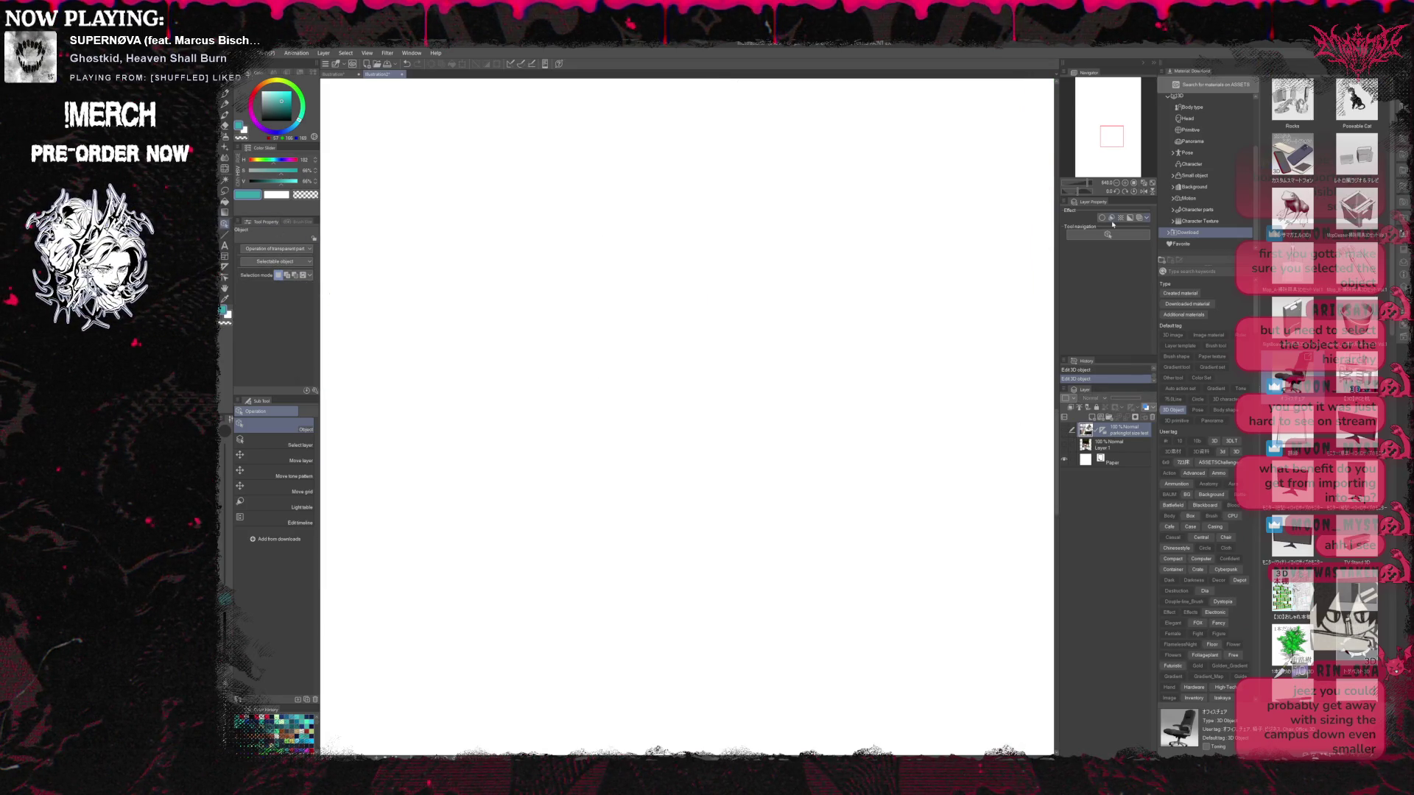
Zoom out and draw a black test rectangle balloon on the page
click(1116, 184)
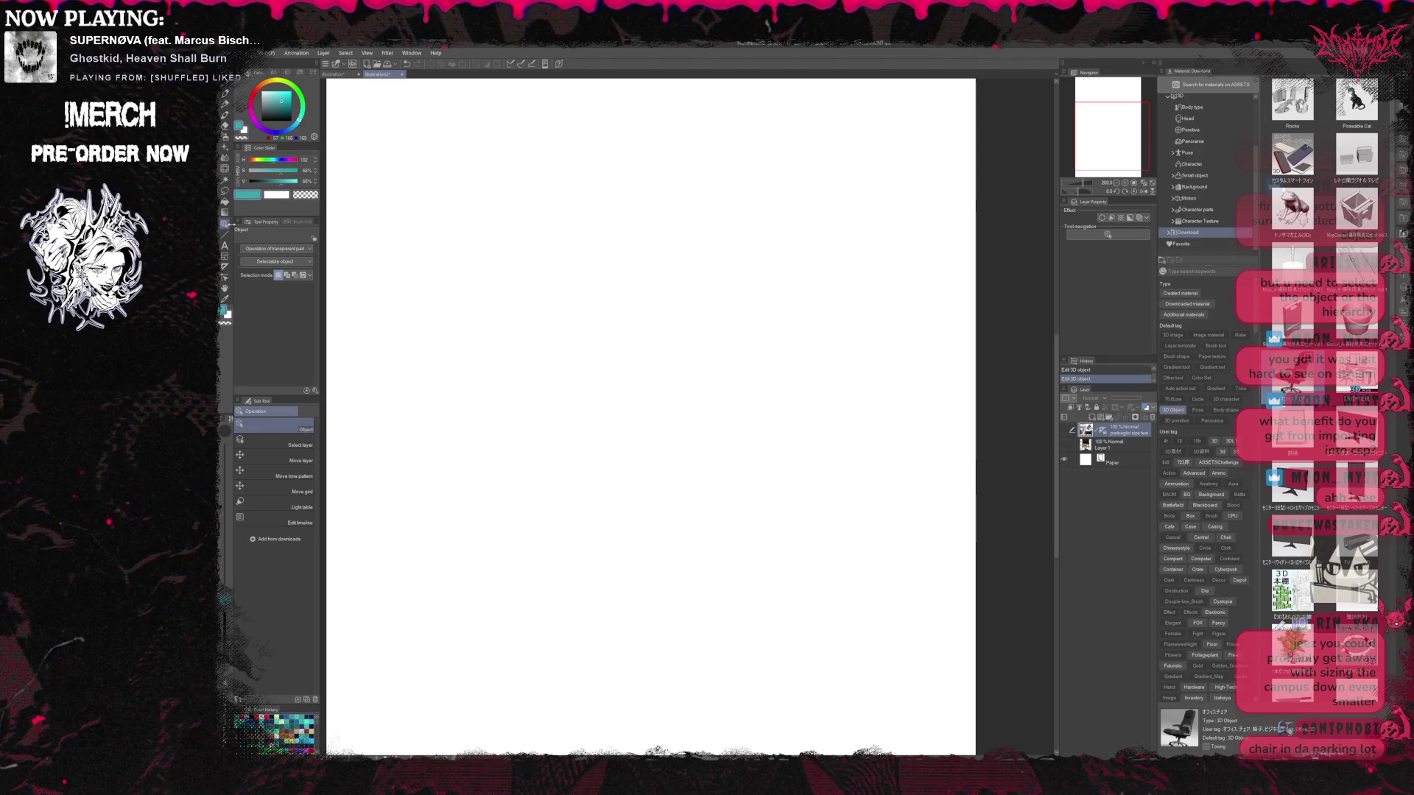
click(224, 256)
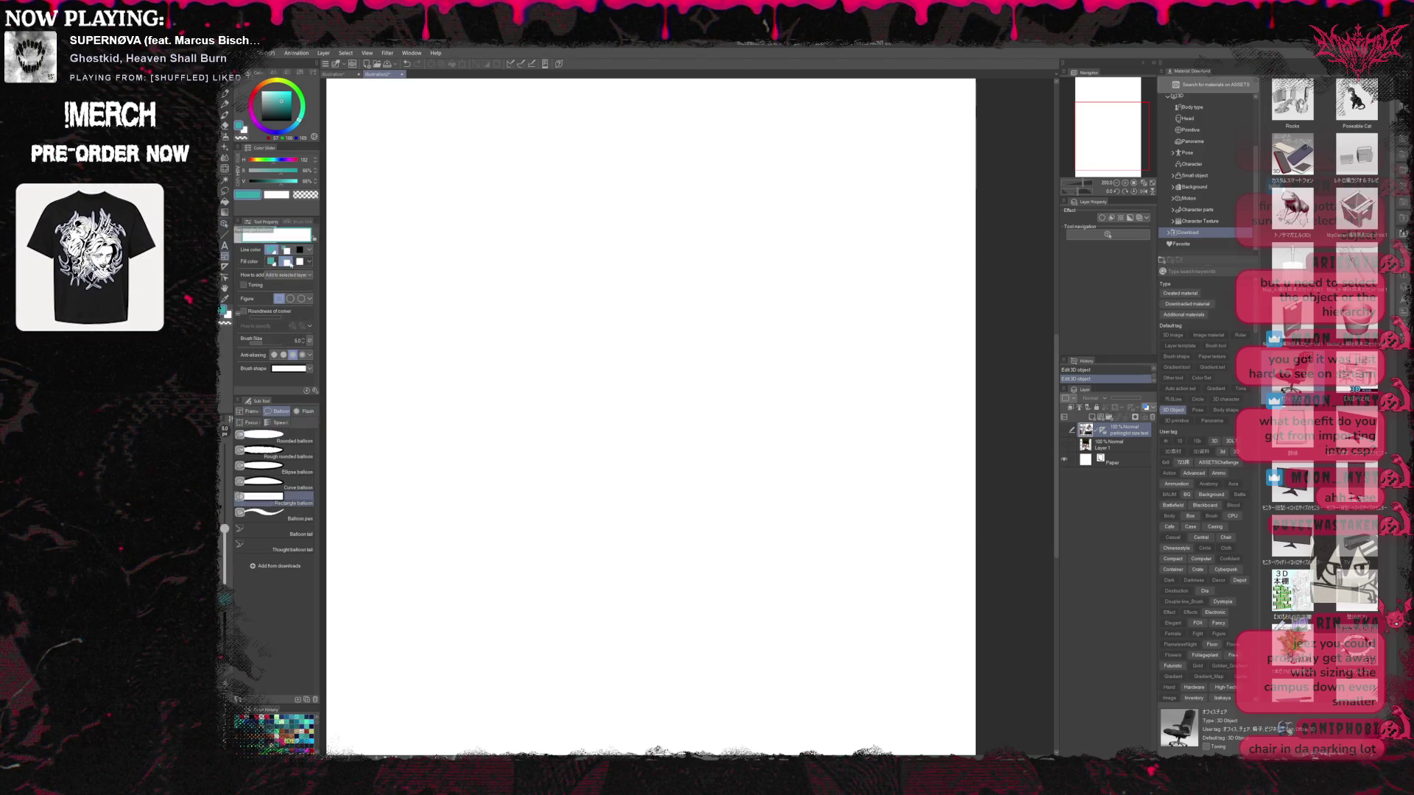
drag(291, 120, 381, 229)
mouse_move(486, 268)
mouse_down()
mouse_move(663, 496)
mouse_move(803, 627)
mouse_up()
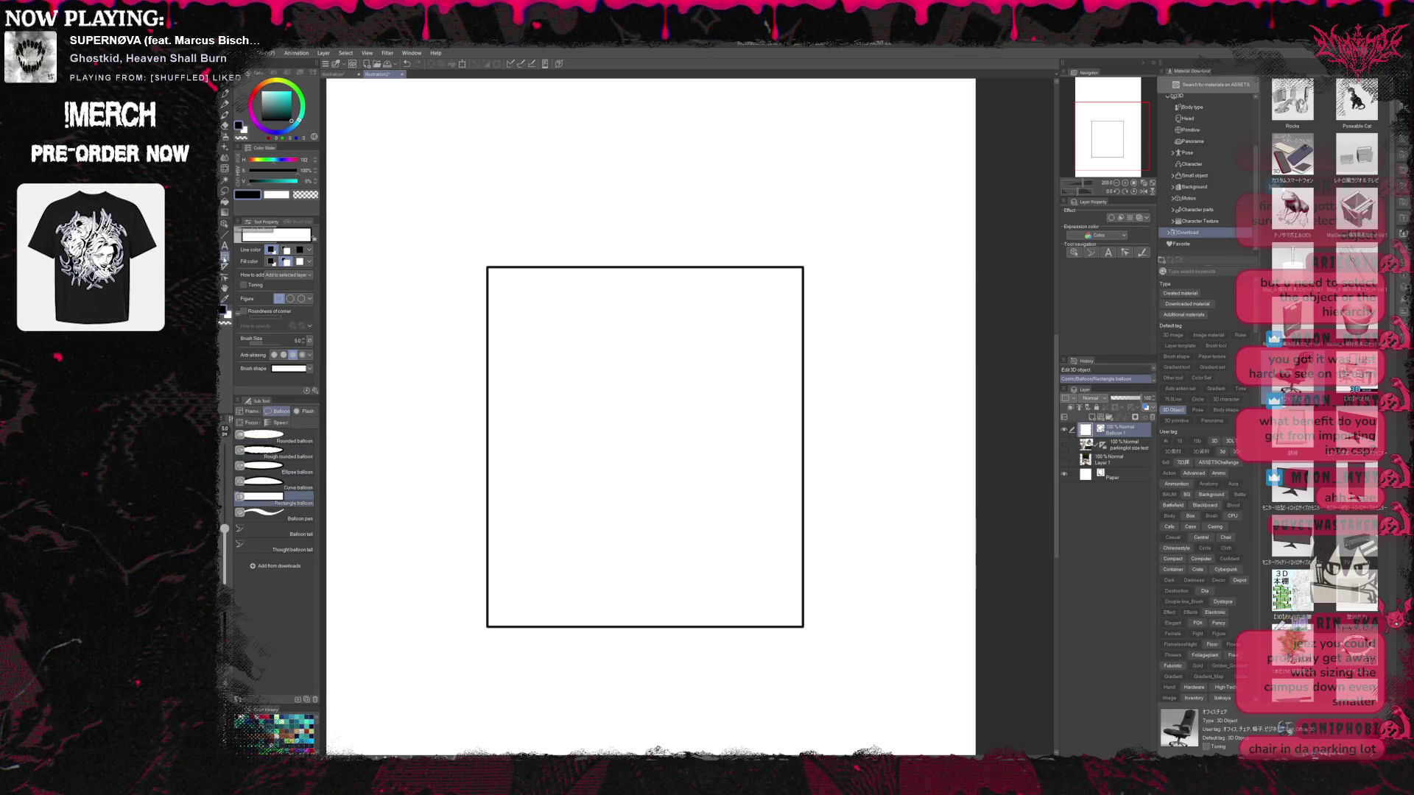
Choose the Divide frame folder tool and delete the test balloon layer
click(251, 411)
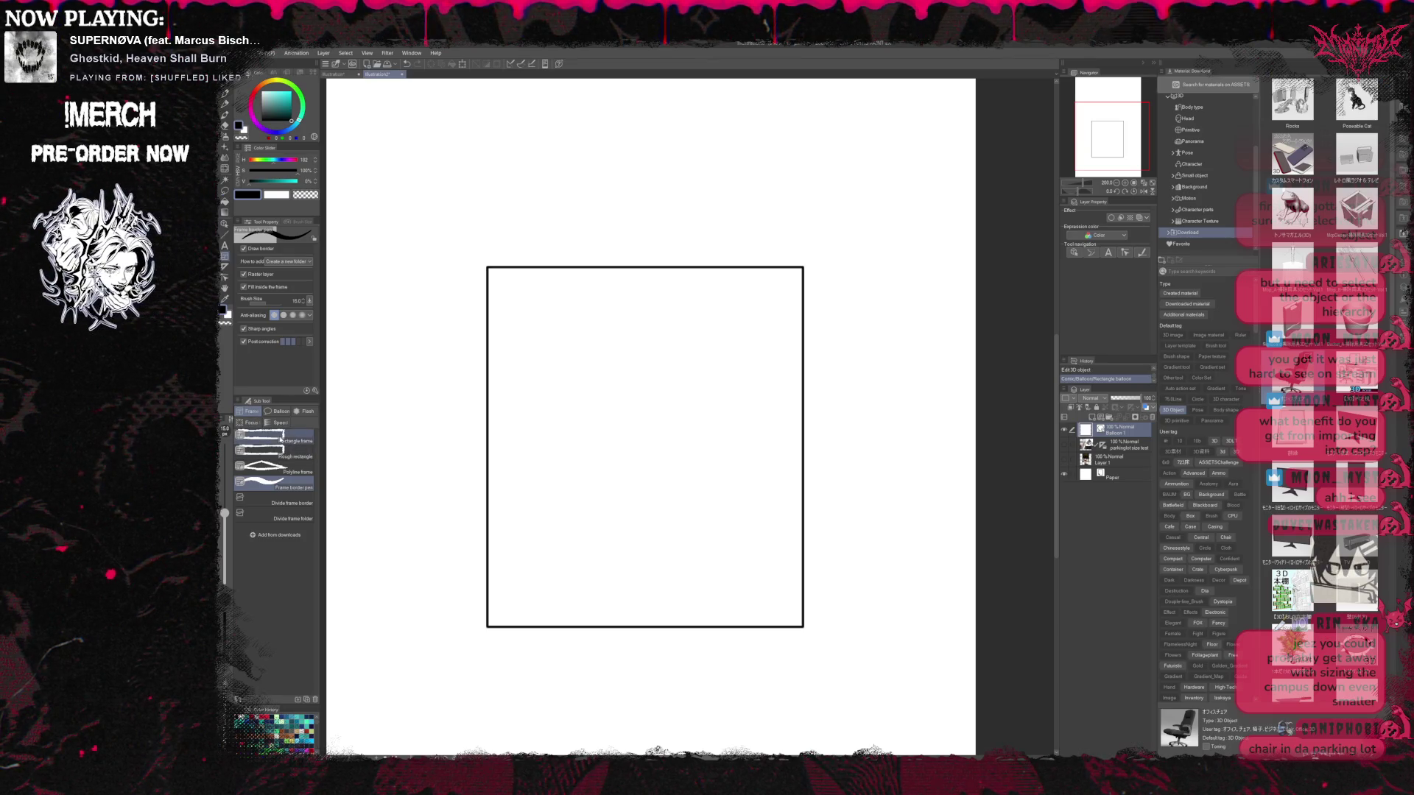
click(302, 519)
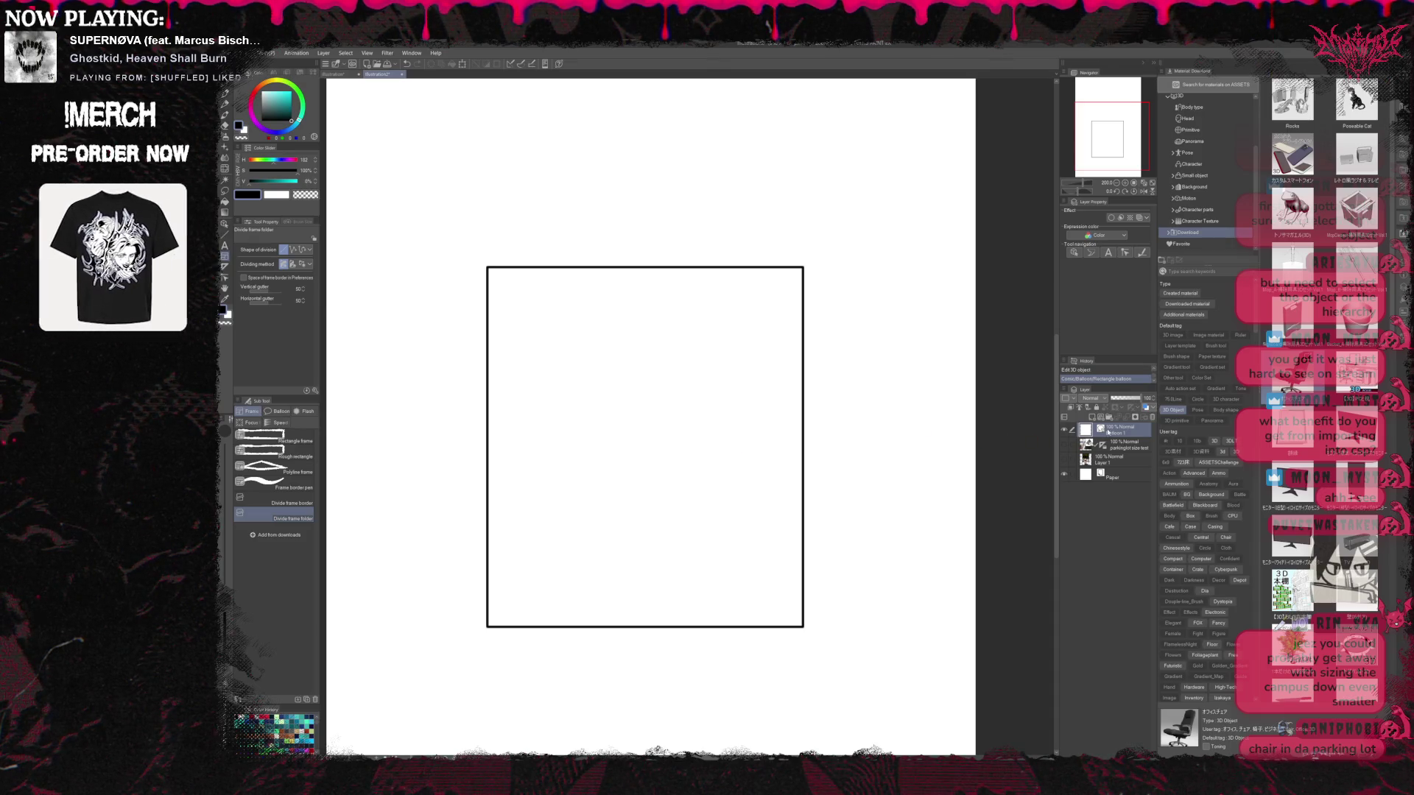
click(1154, 417)
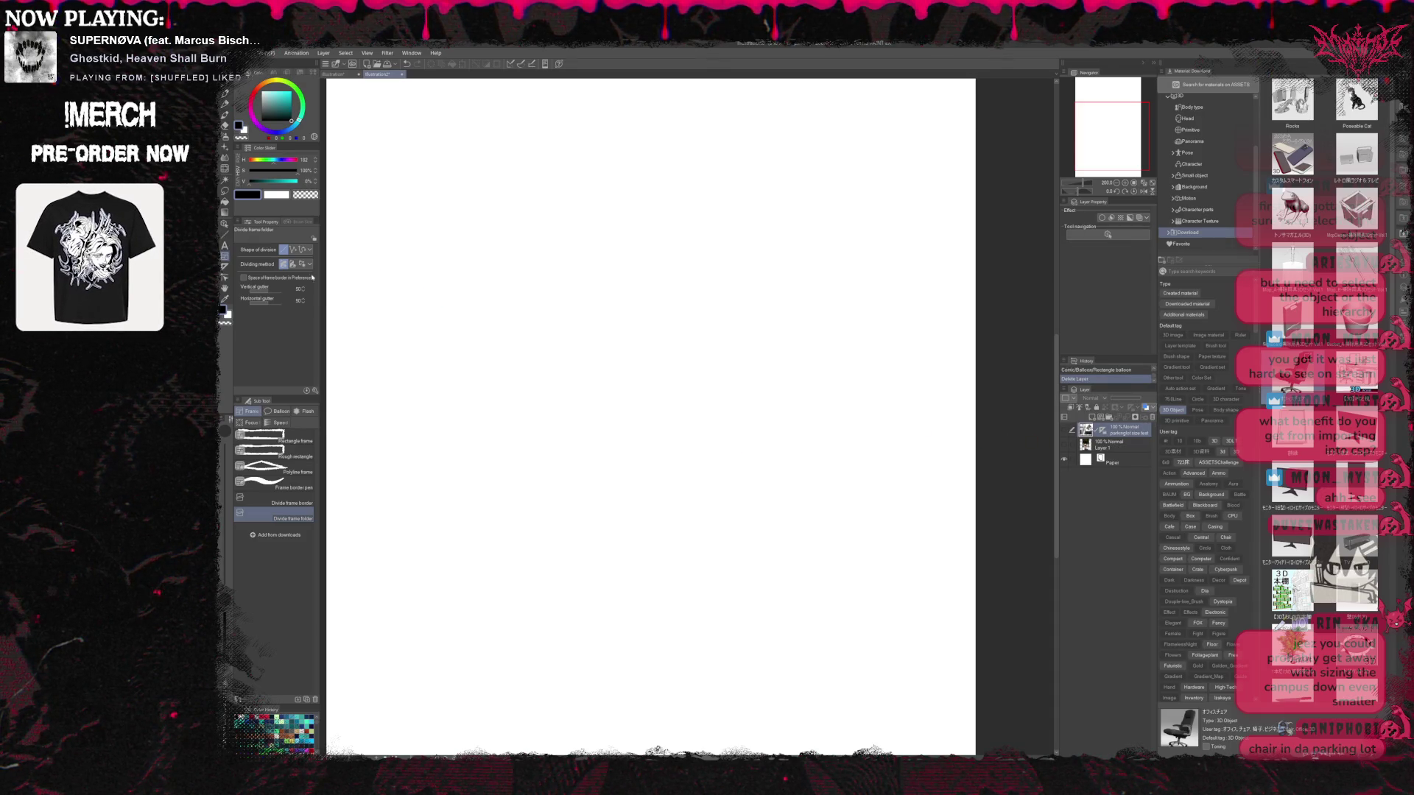
Draw a rough-edged rectangle frame and divide it into two top panels and one wide bottom panel
click(273, 434)
drag(400, 322, 864, 672)
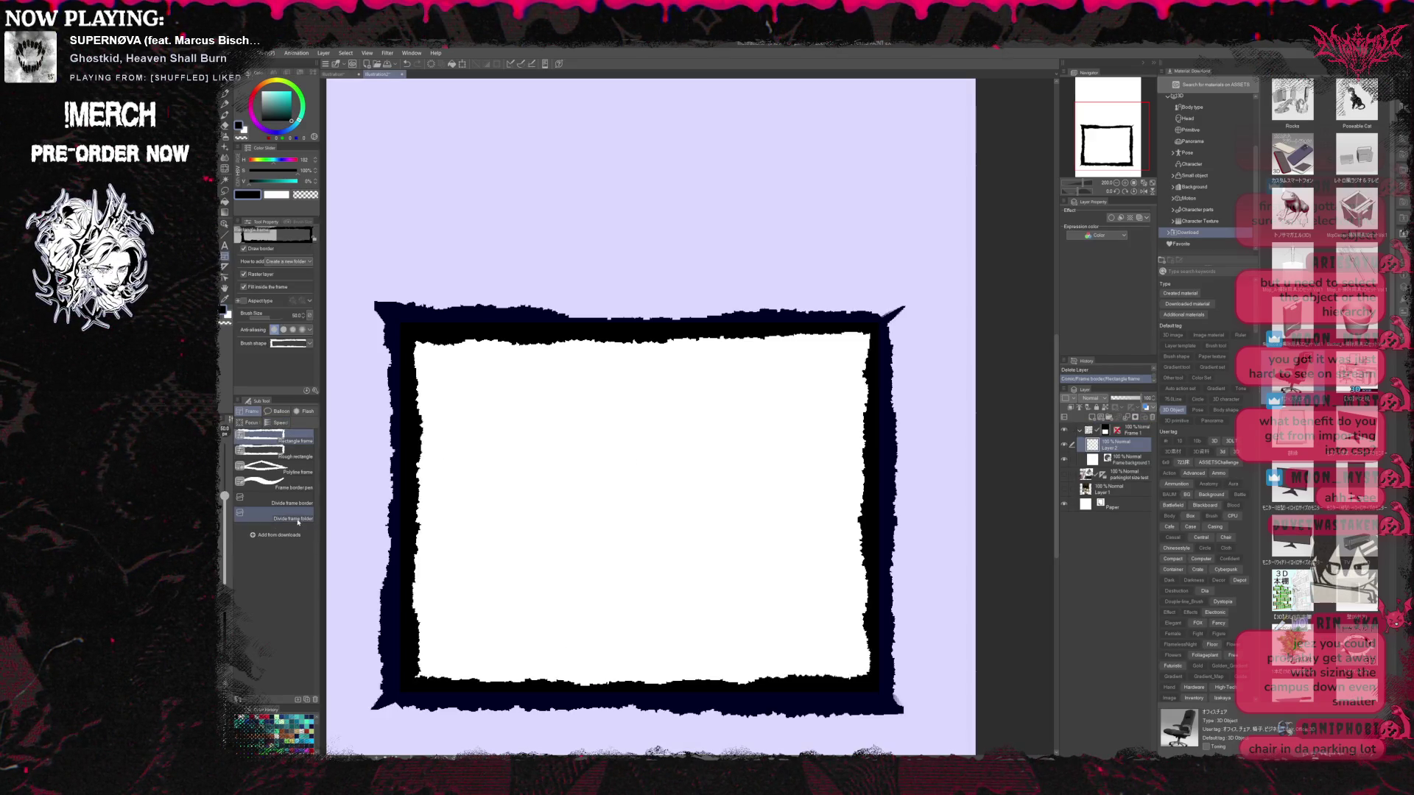
click(295, 519)
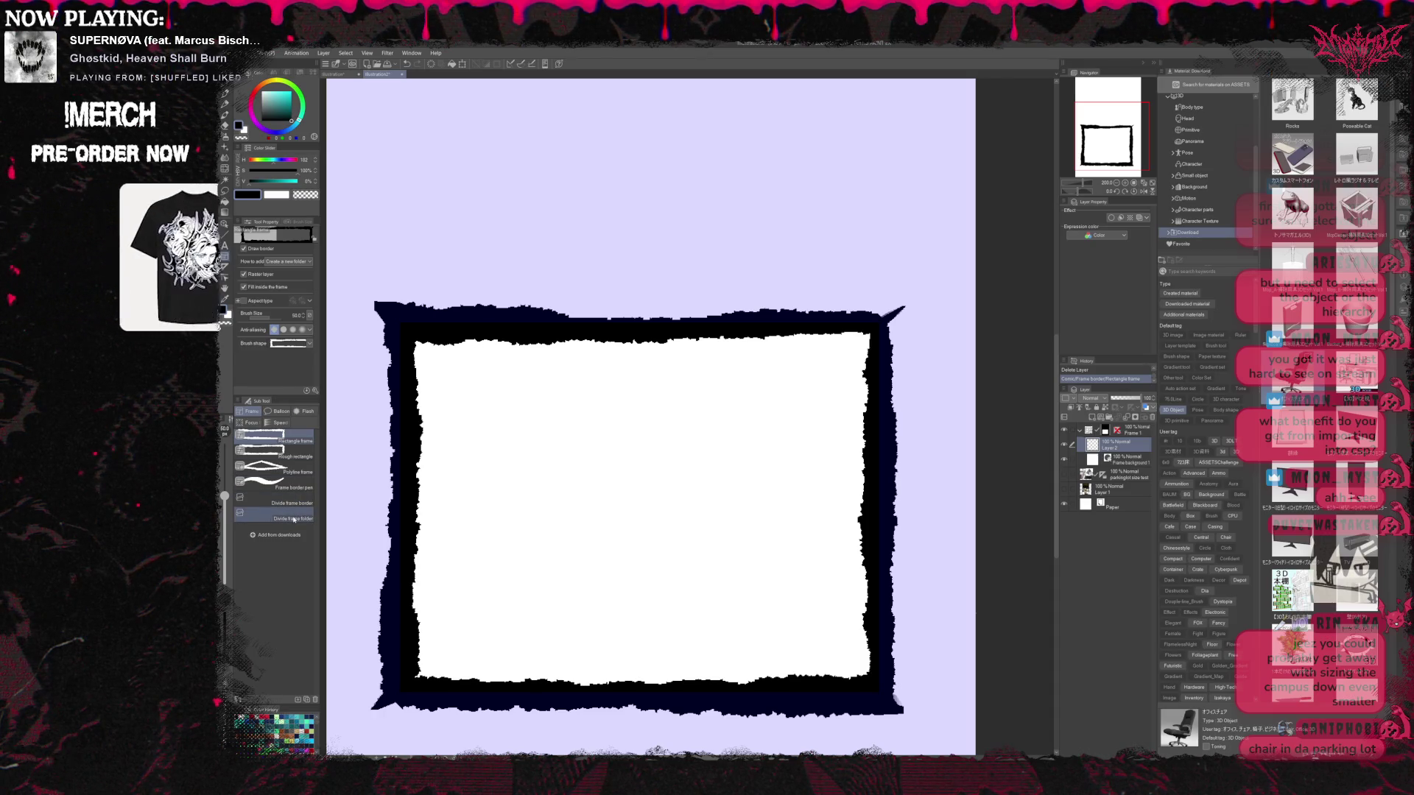
drag(368, 511, 913, 518)
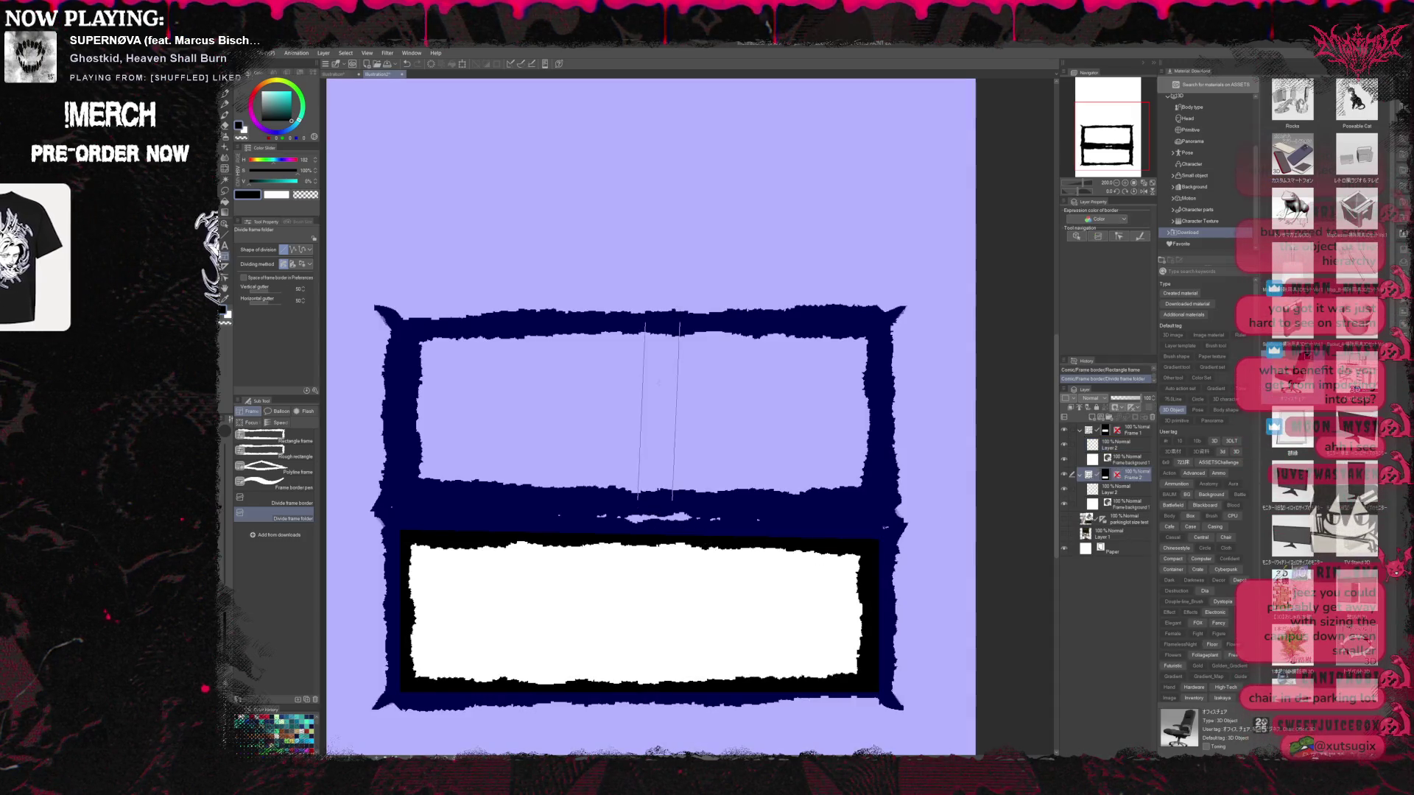
drag(658, 382, 655, 441)
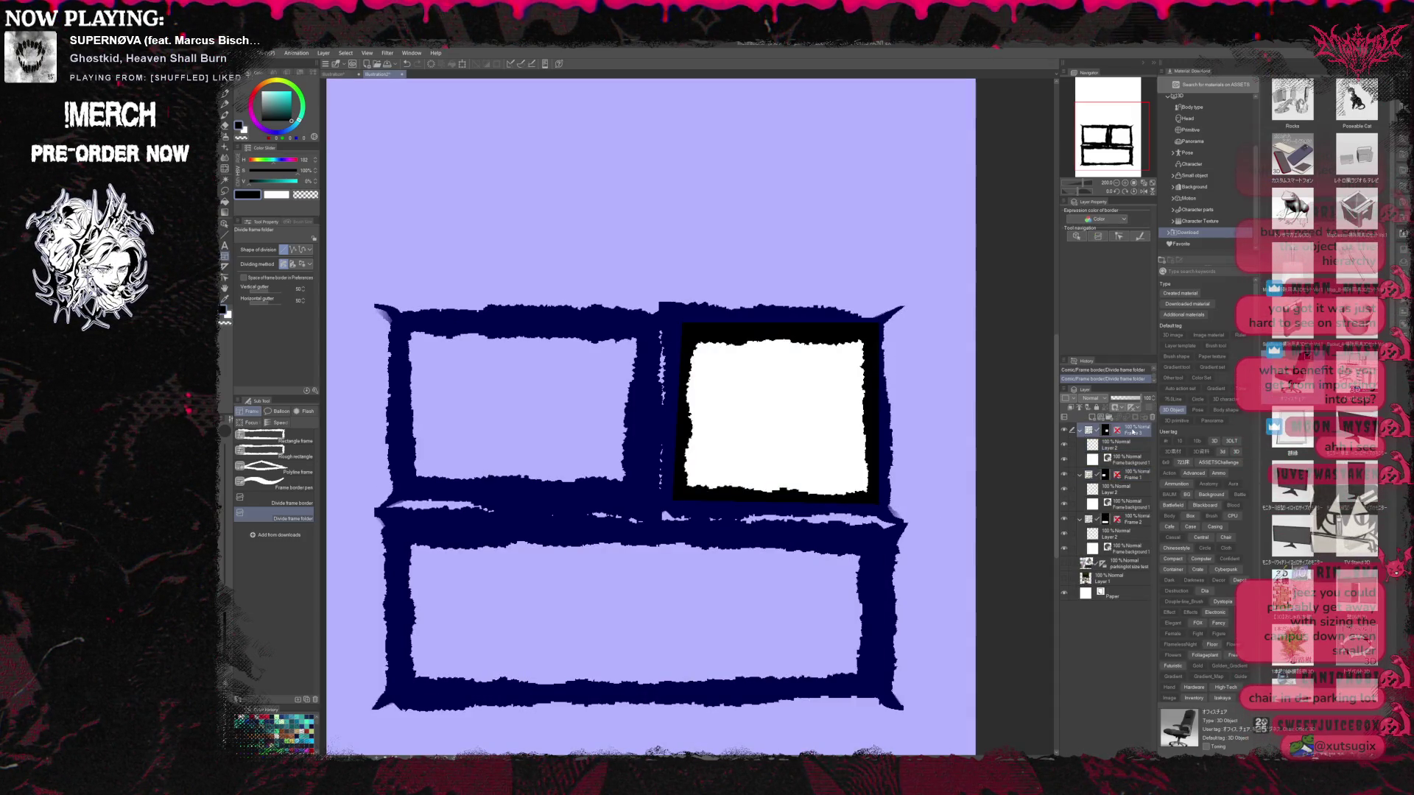
Move Layer 1 and the 3D parking-lot layer into the Frame 3 folder
click(1112, 578)
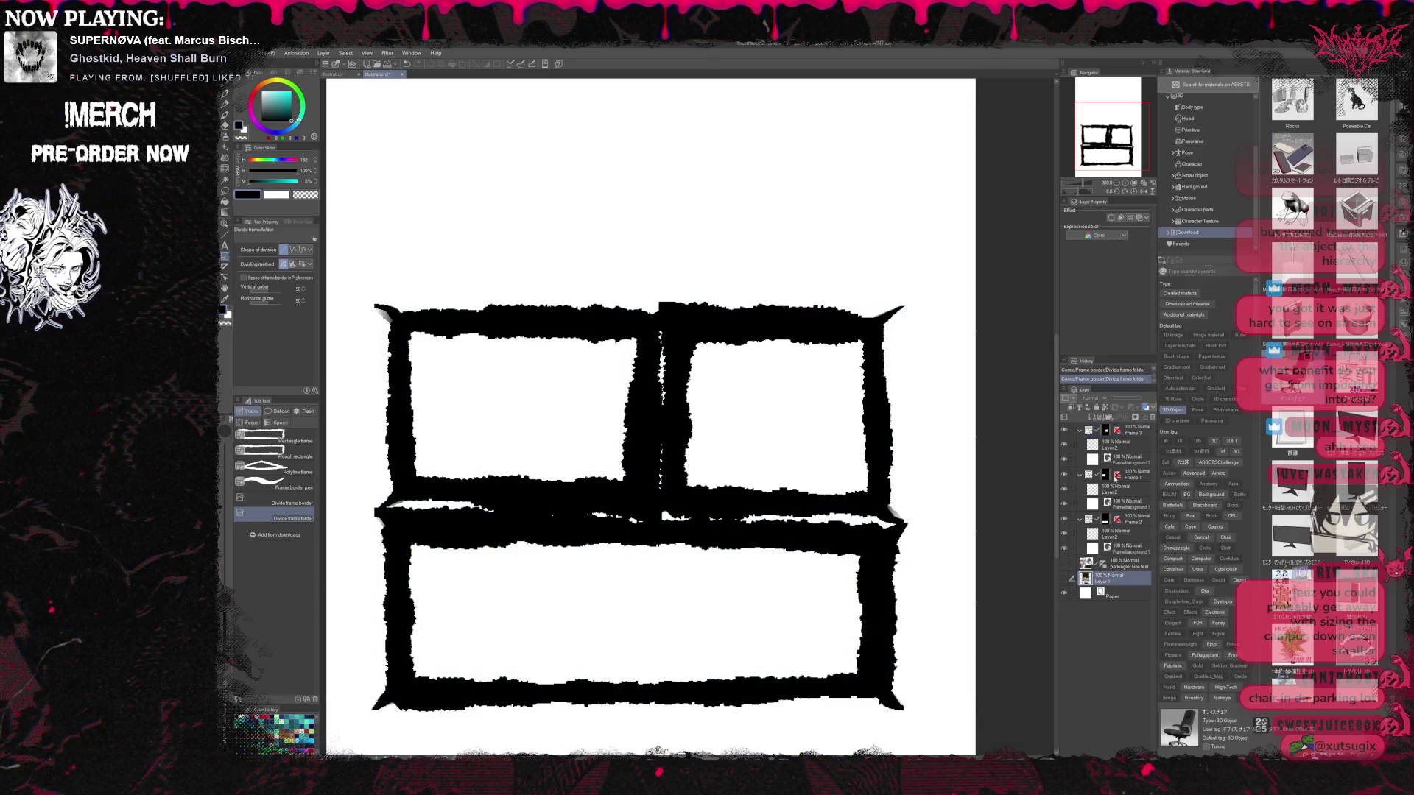
ctrl+click(1127, 564)
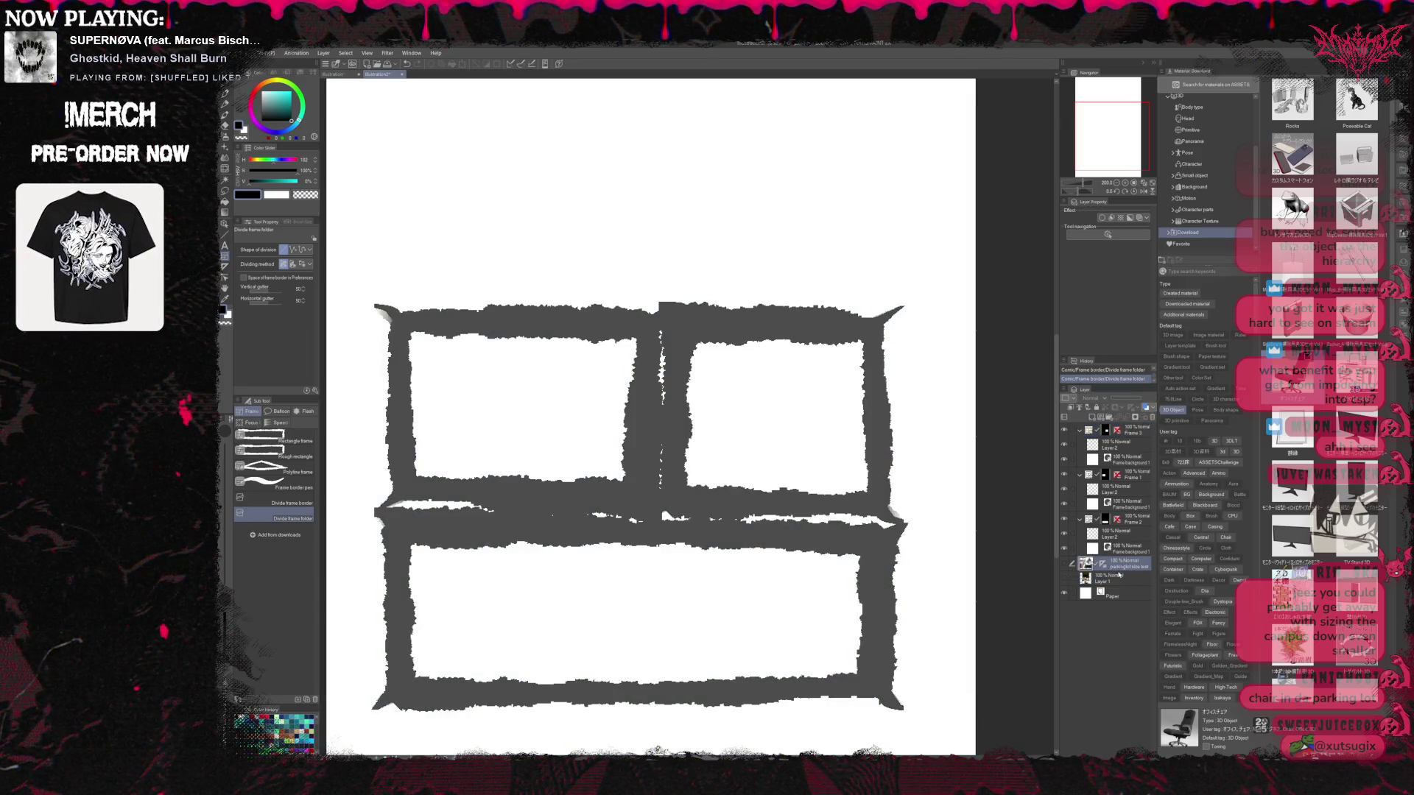
drag(1135, 442, 1135, 442)
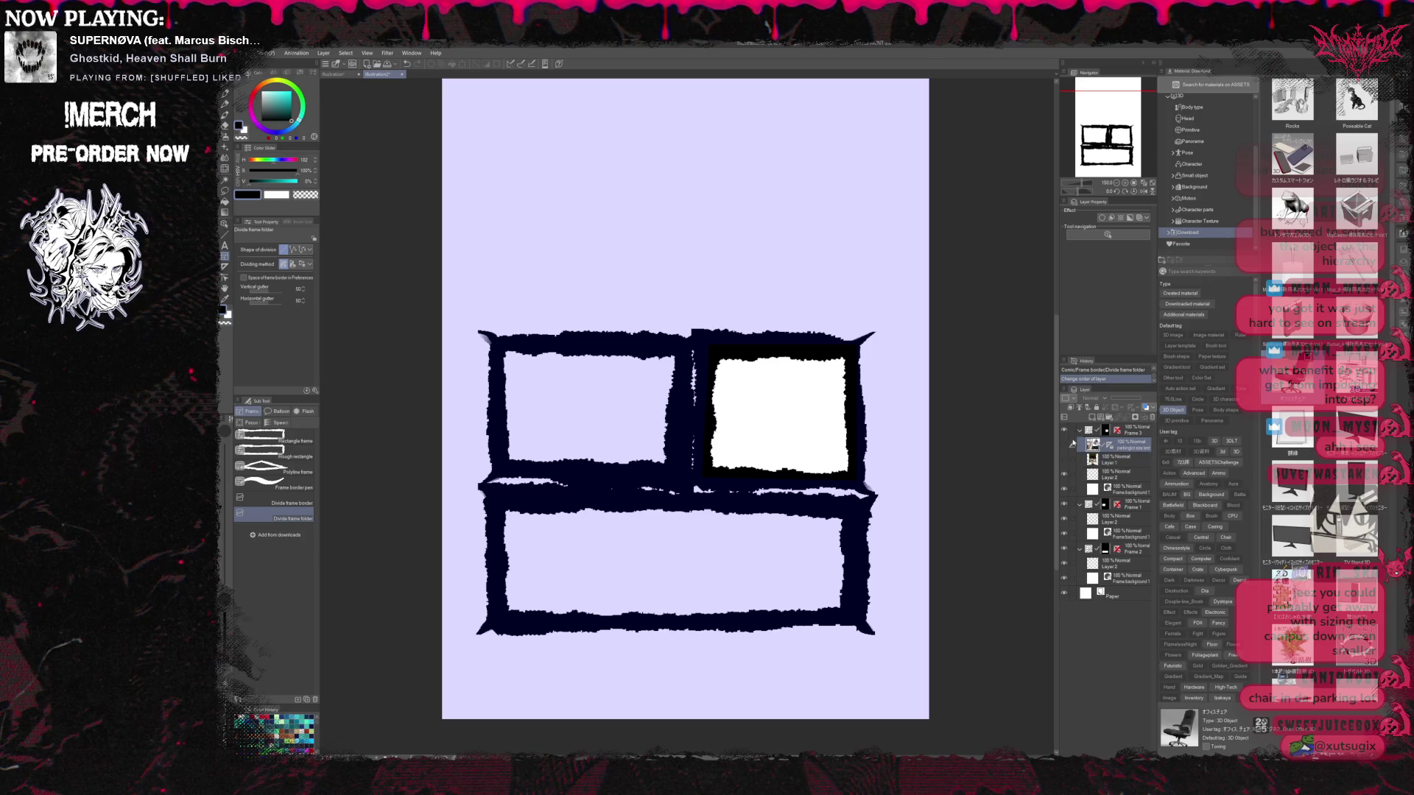
Enable Frame 3's panel mask, show the 3D parking-lot layer, and hide Layer 1
click(1106, 430)
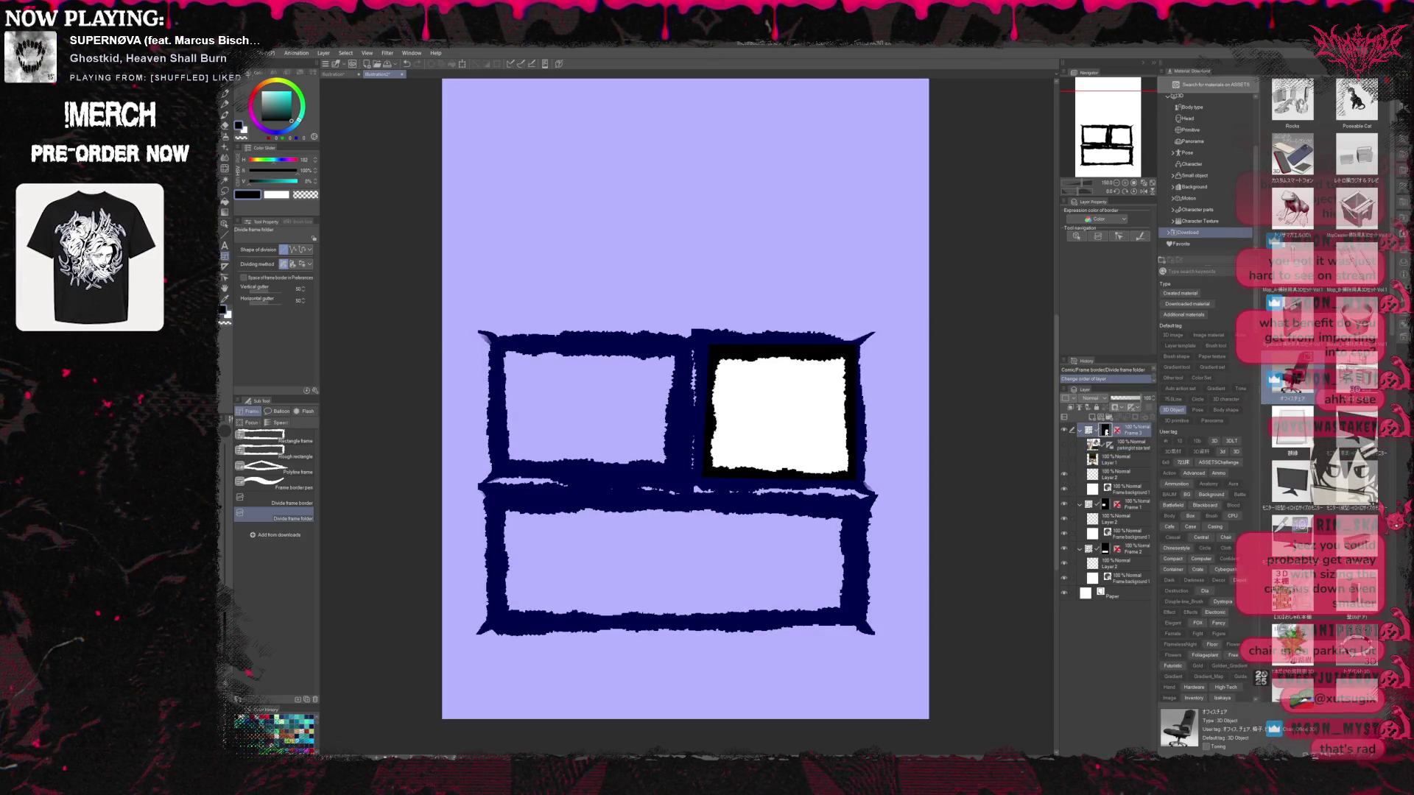
key(ctrl+shift+m)
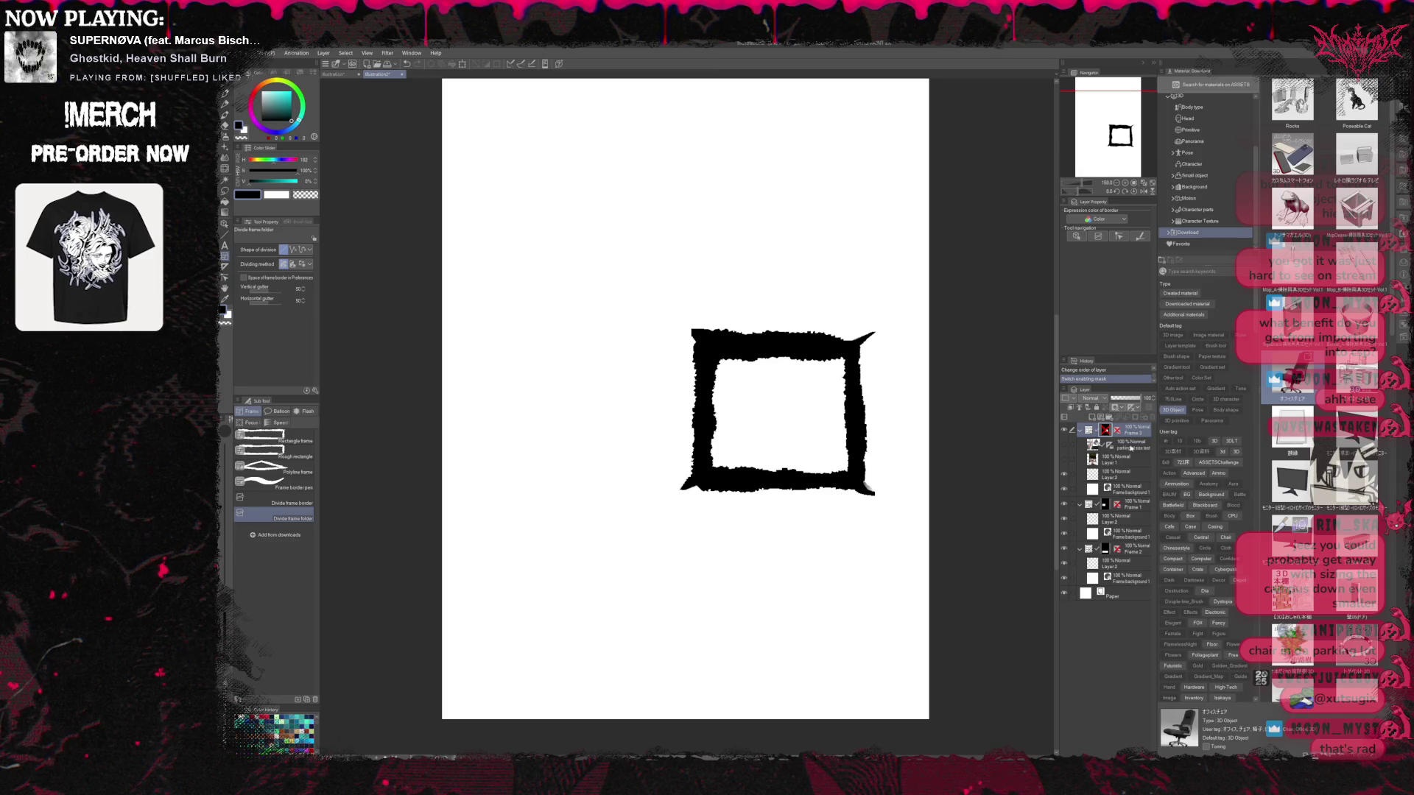
click(1130, 446)
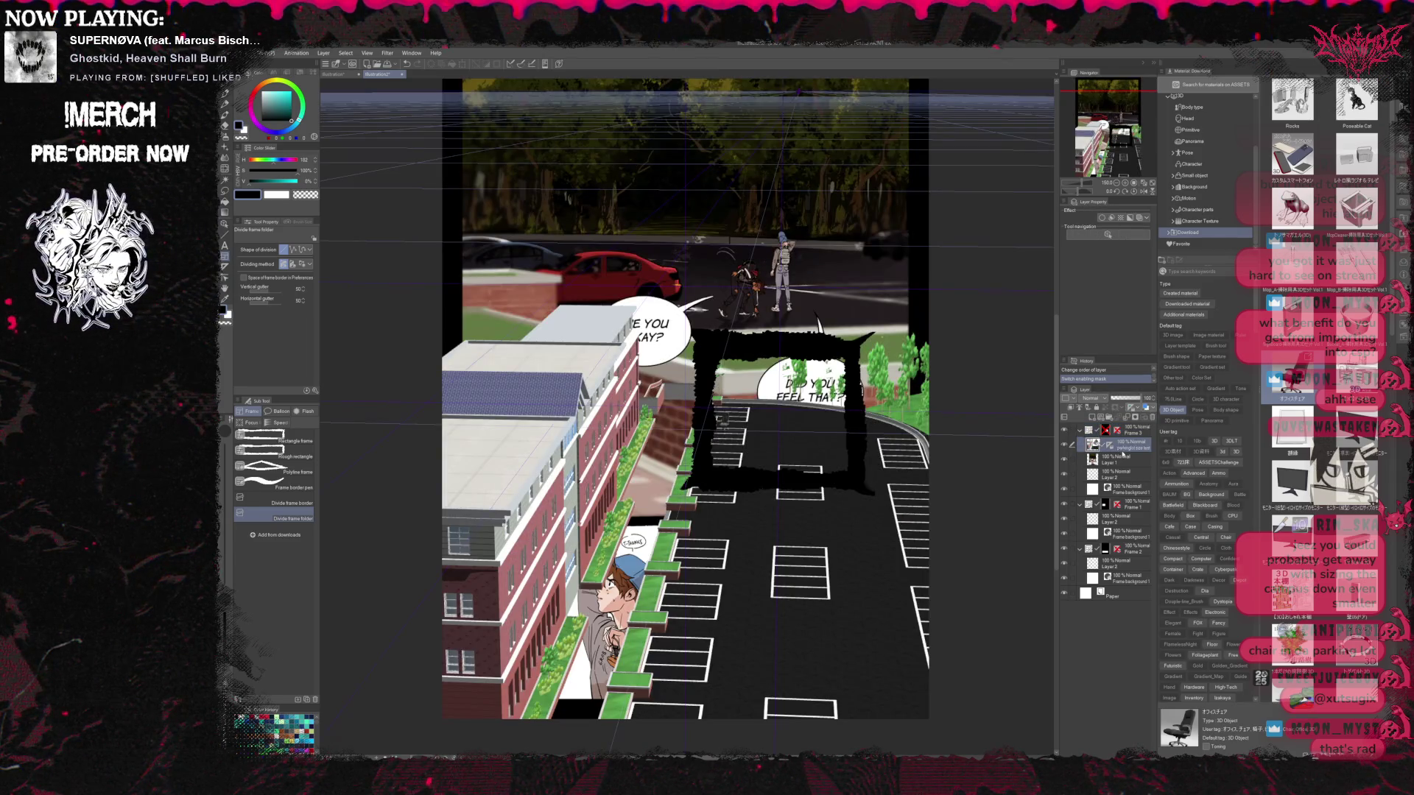
click(1064, 459)
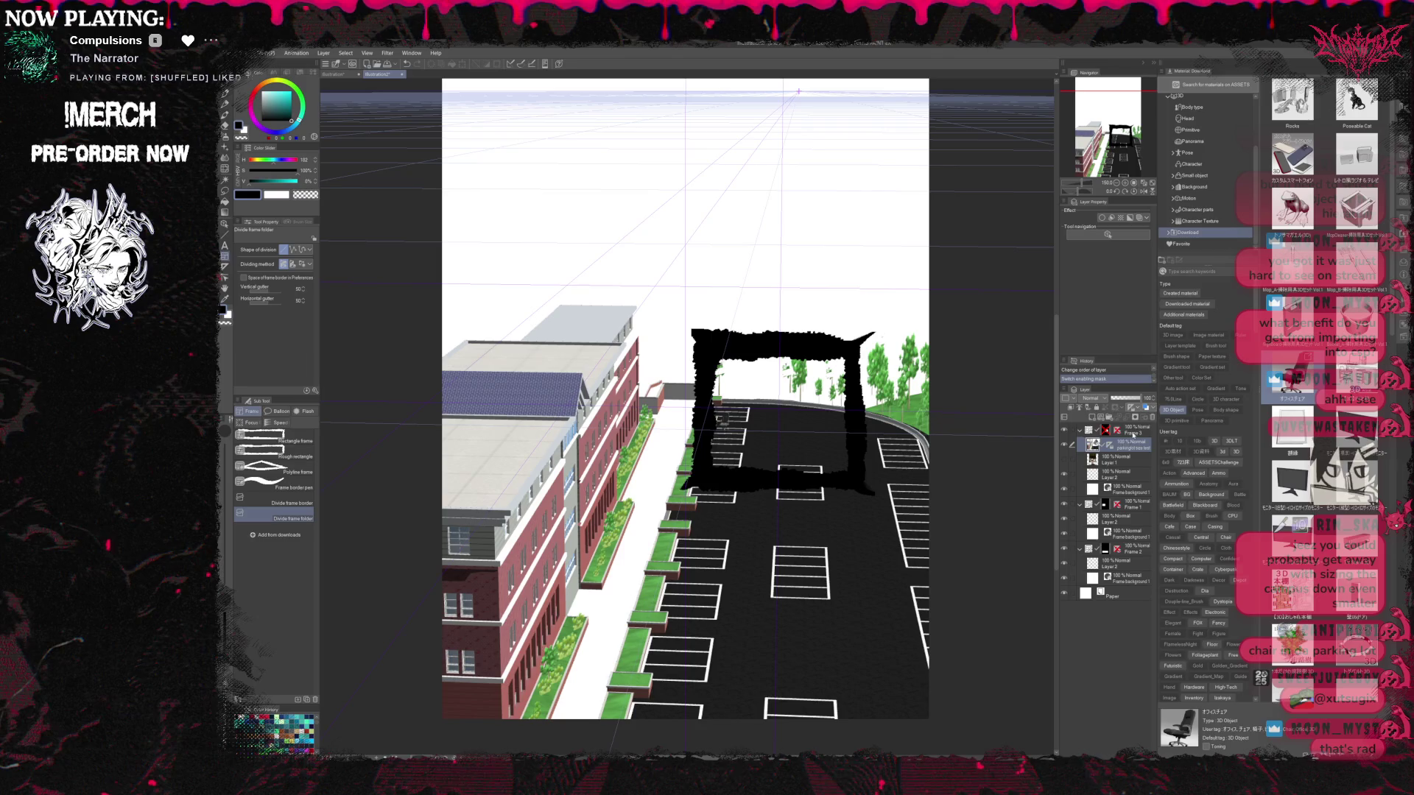
With the Operation tool's Object sub tool, select the chair's 3D scene in the Frame 3 panel
click(1131, 434)
scroll(839, 469, up, 2)
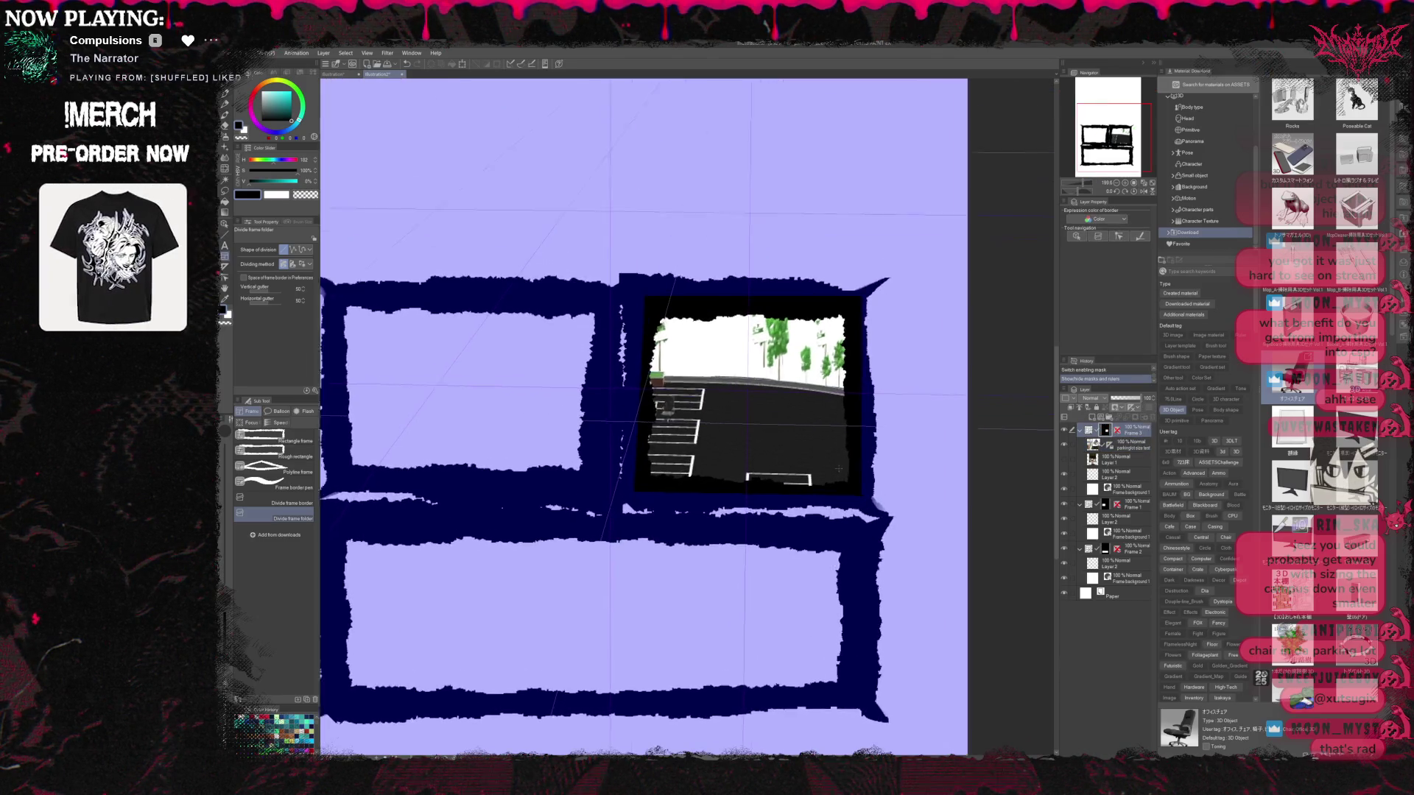
scroll(839, 469, up, 3)
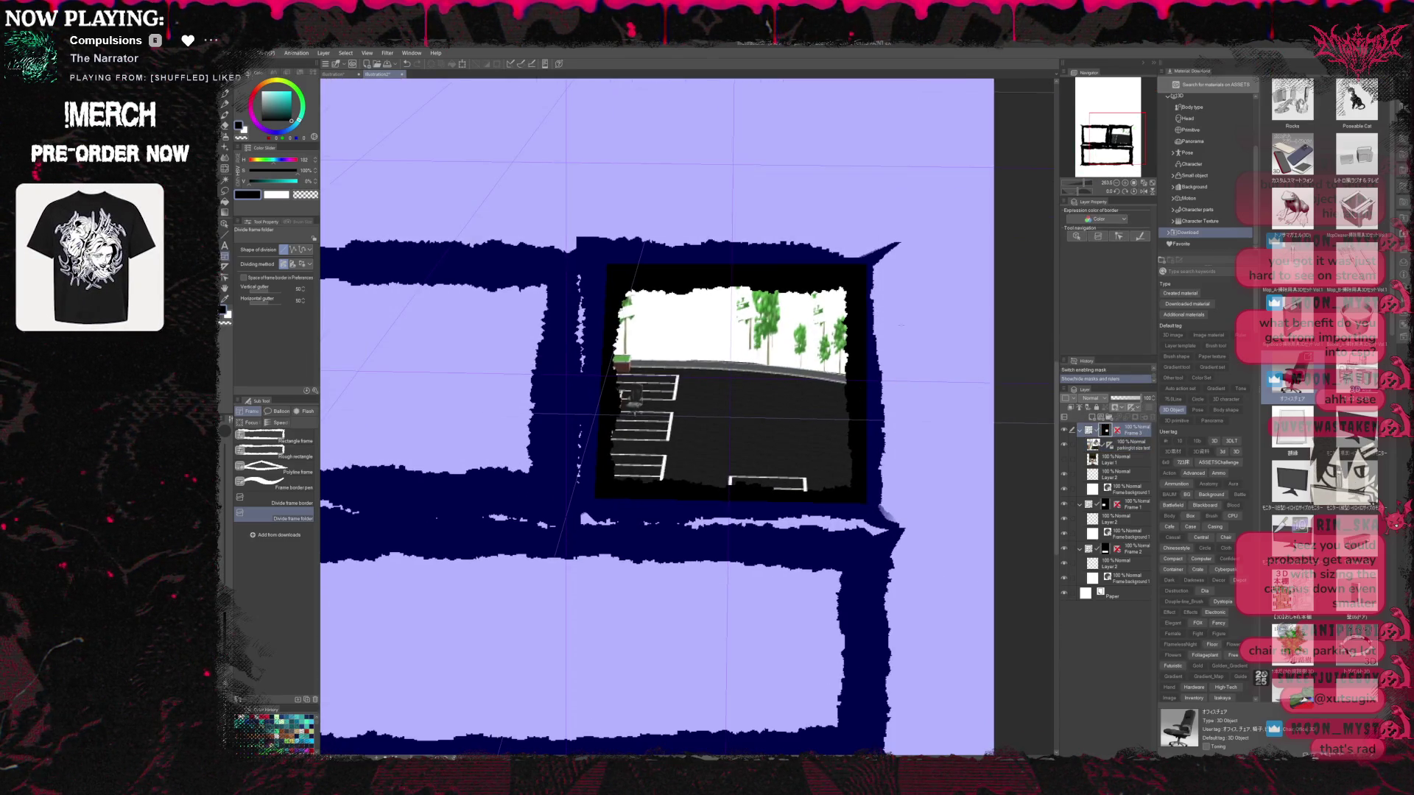
scroll(839, 469, left, 3)
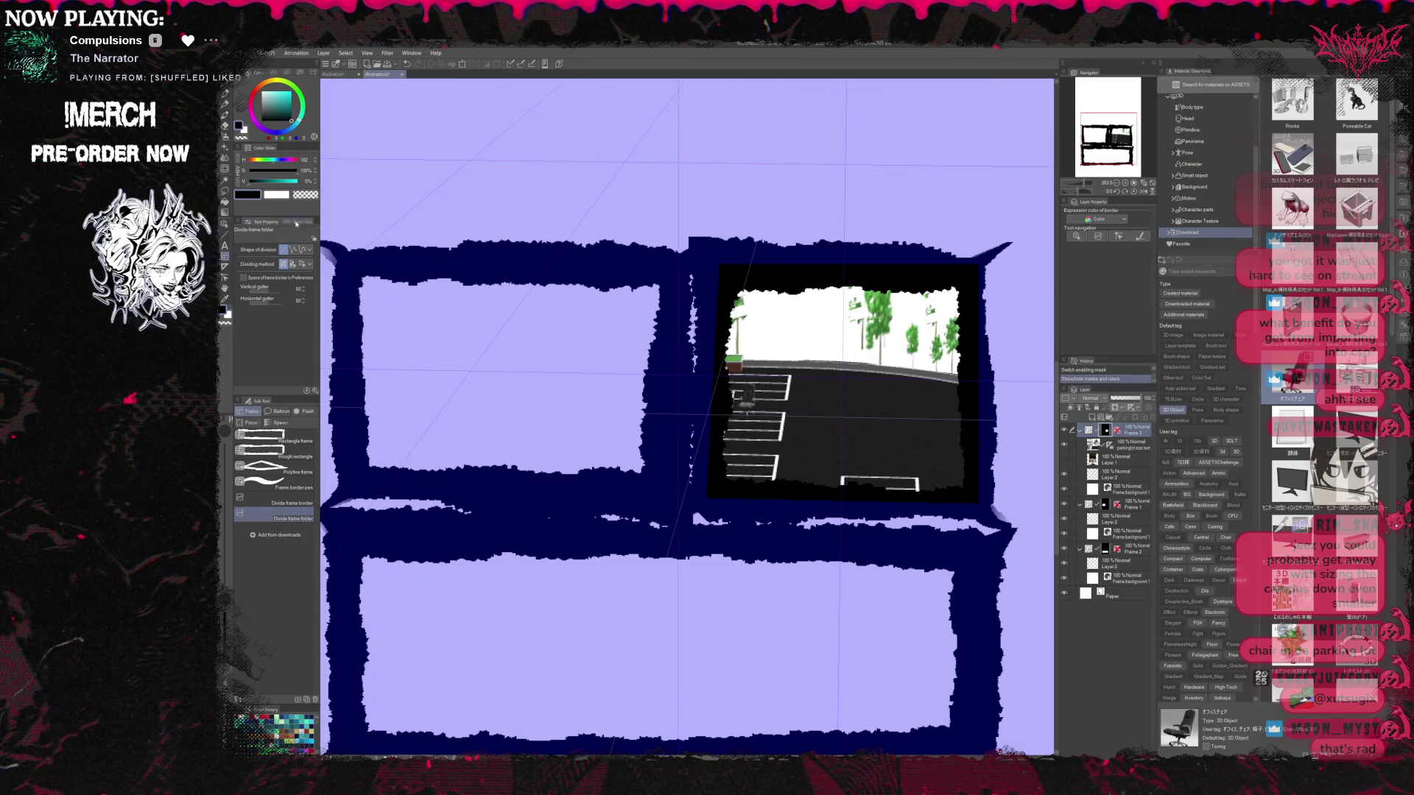
click(225, 223)
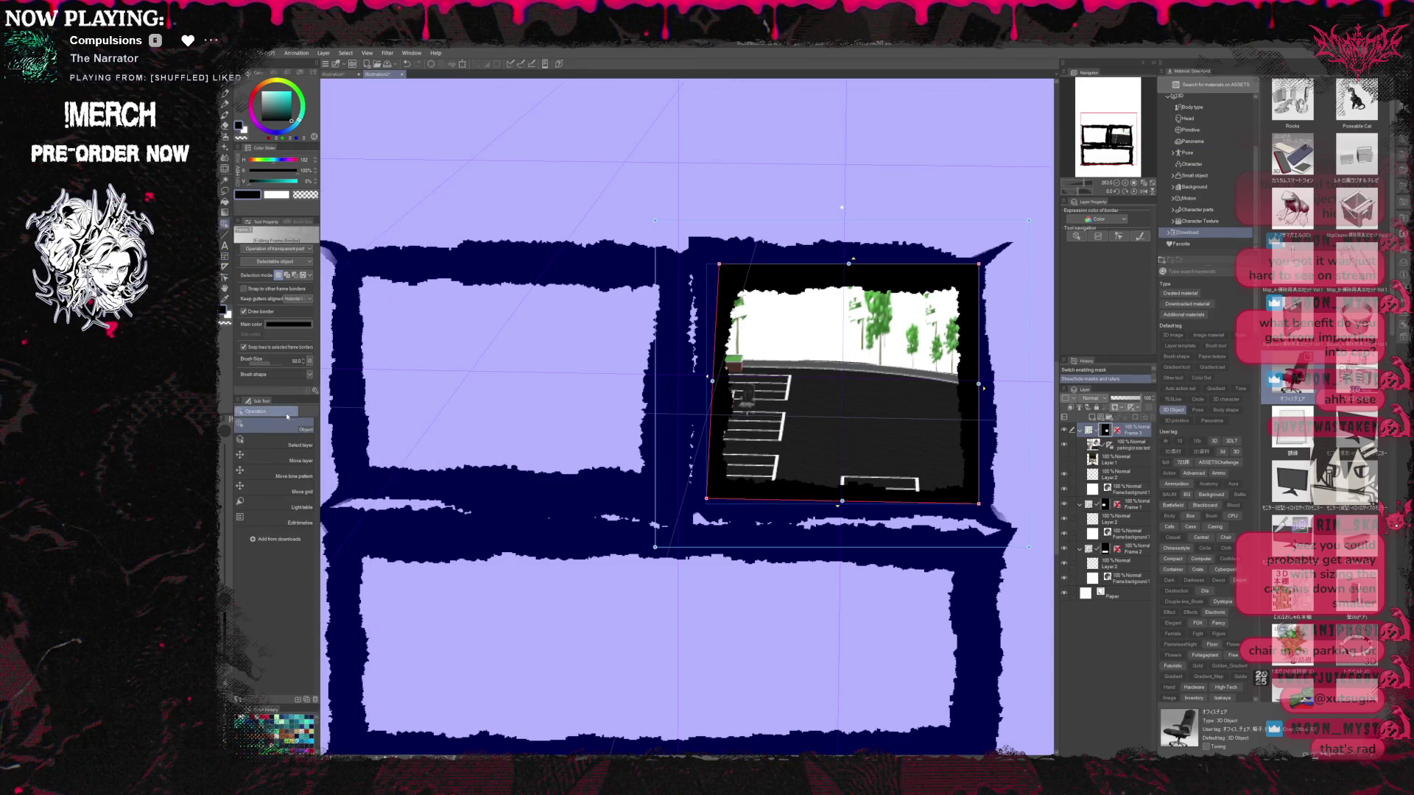
click(748, 411)
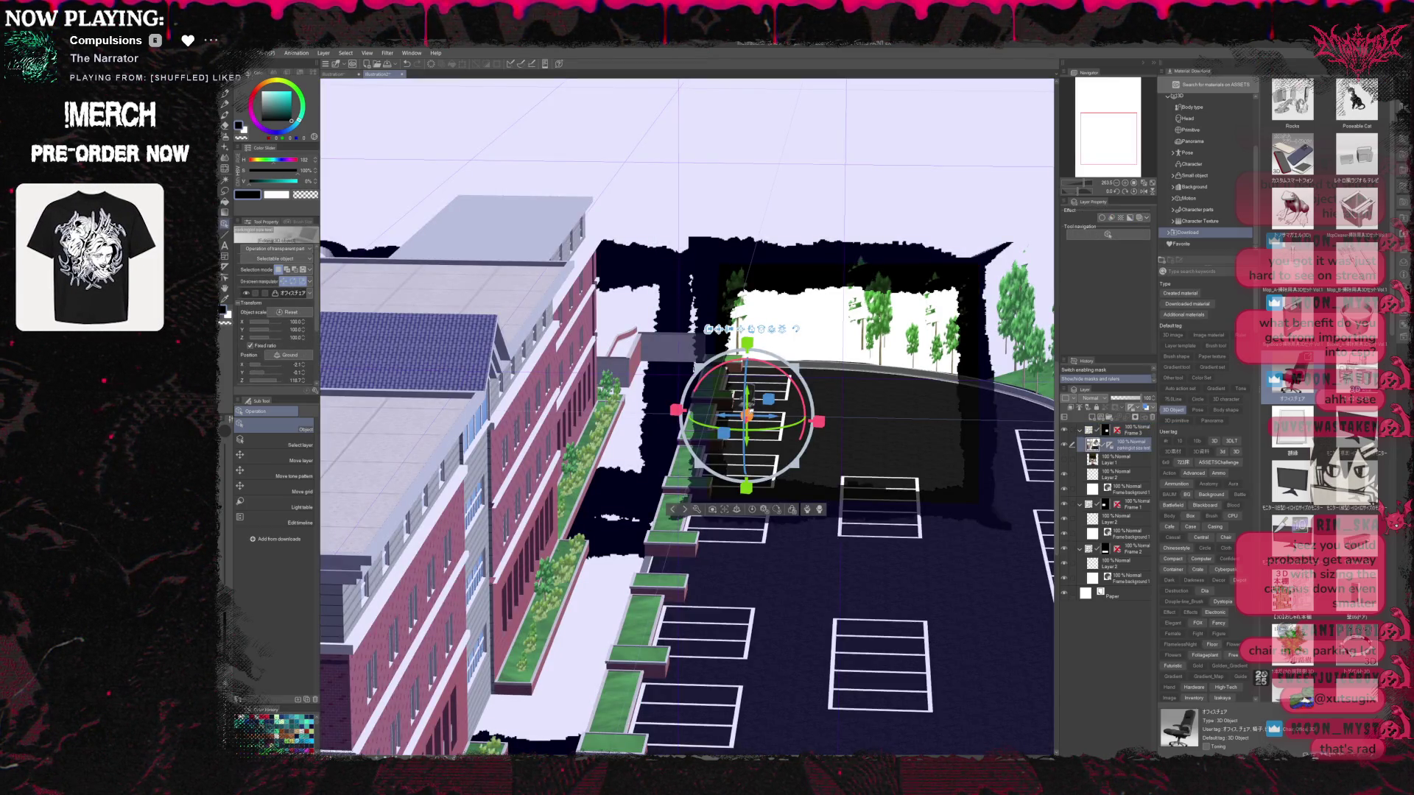
Orbit the 3D camera, select the parkinglot model, and apply a closer camera preset
mouse_move(743, 413)
mouse_down()
mouse_move(865, 405)
mouse_move(872, 499)
mouse_up()
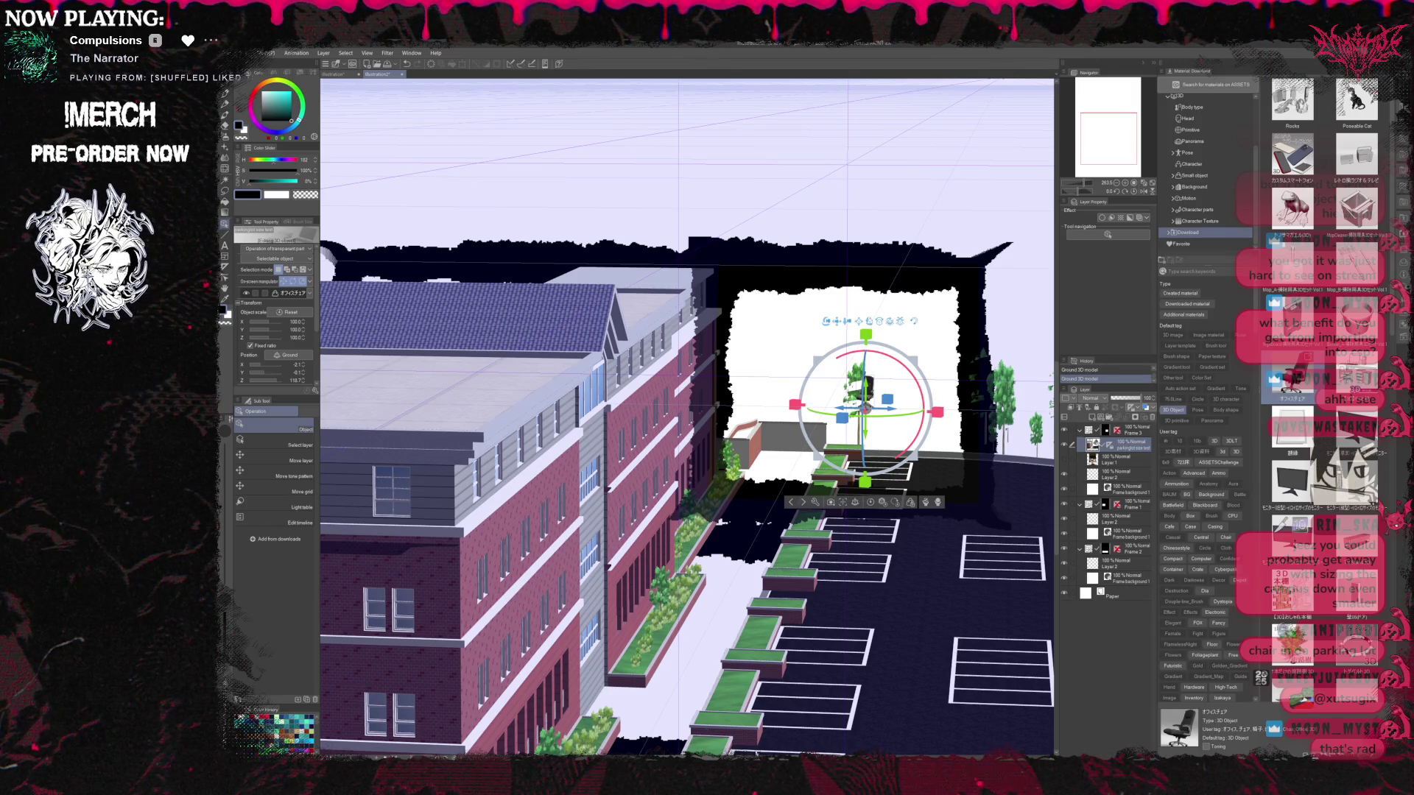
click(414, 515)
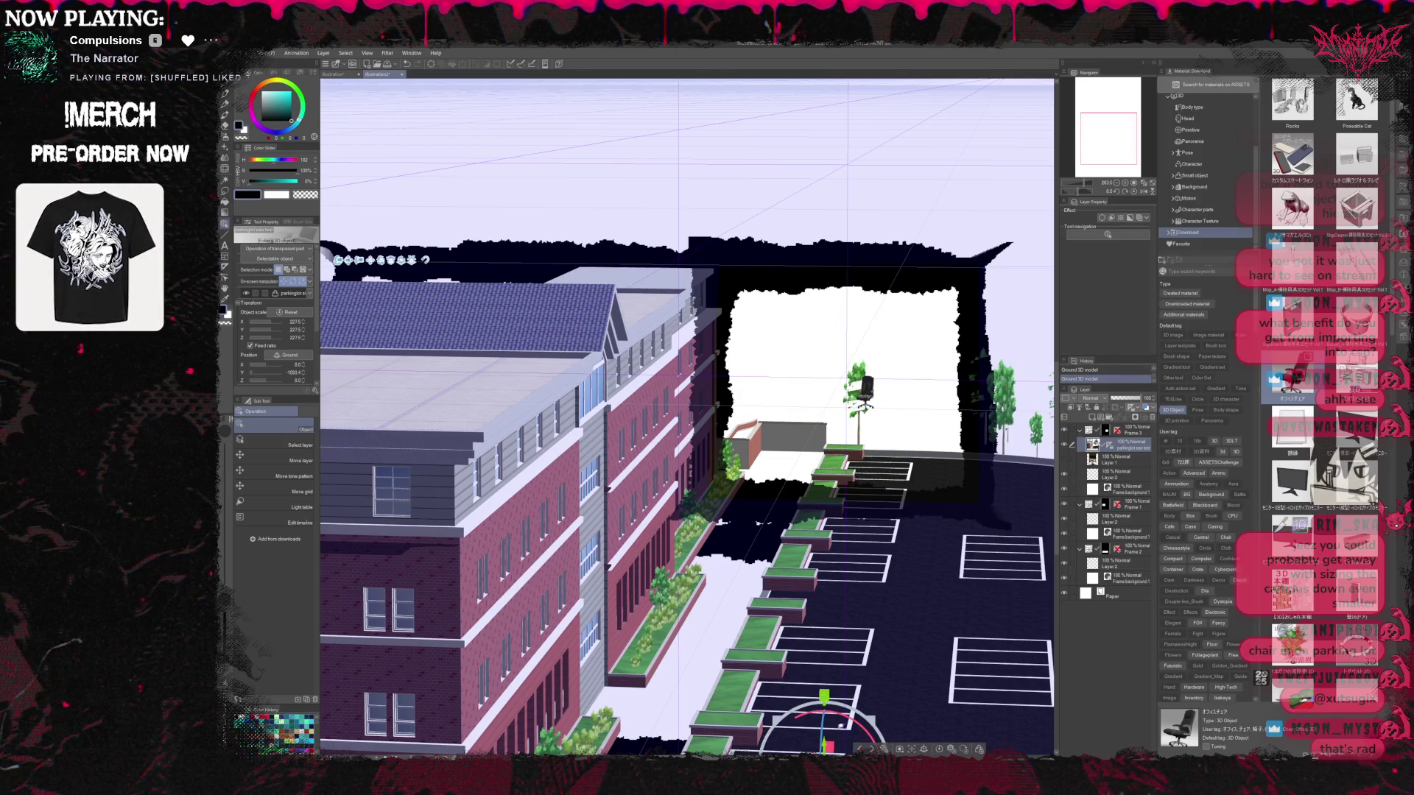
click(924, 750)
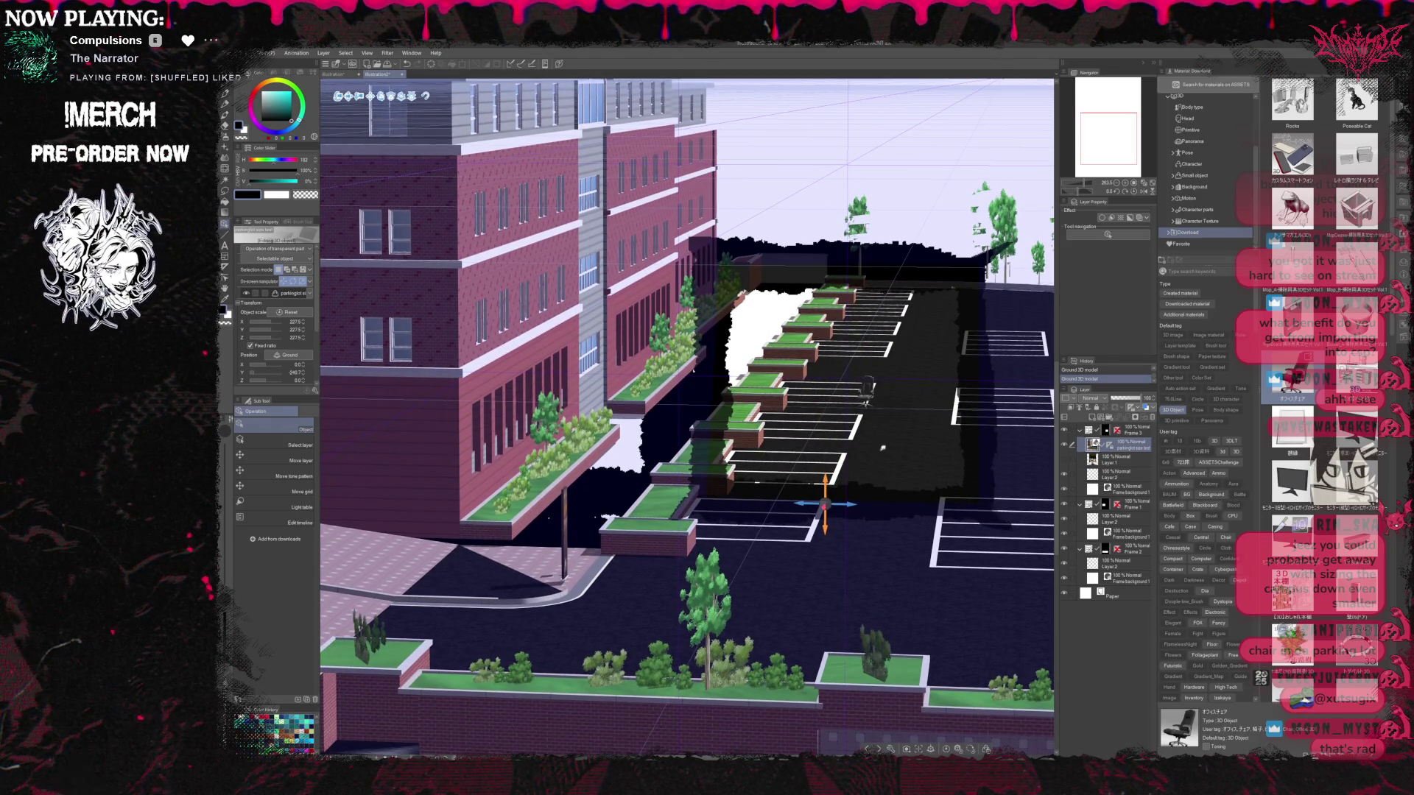
click(911, 425)
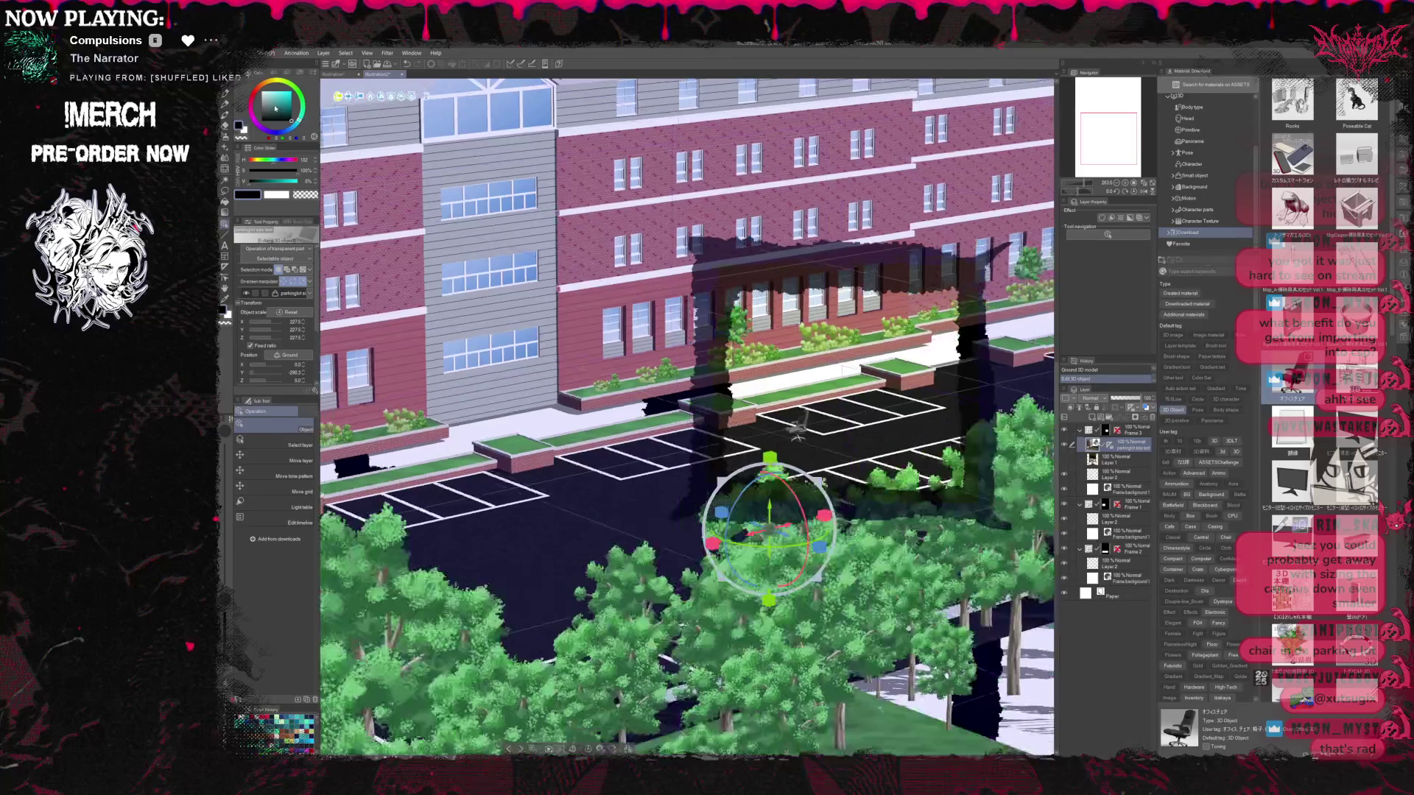
Dolly the camera toward the brick building facade, then set the navigator zoom back to 100%
drag(353, 98, 341, 156)
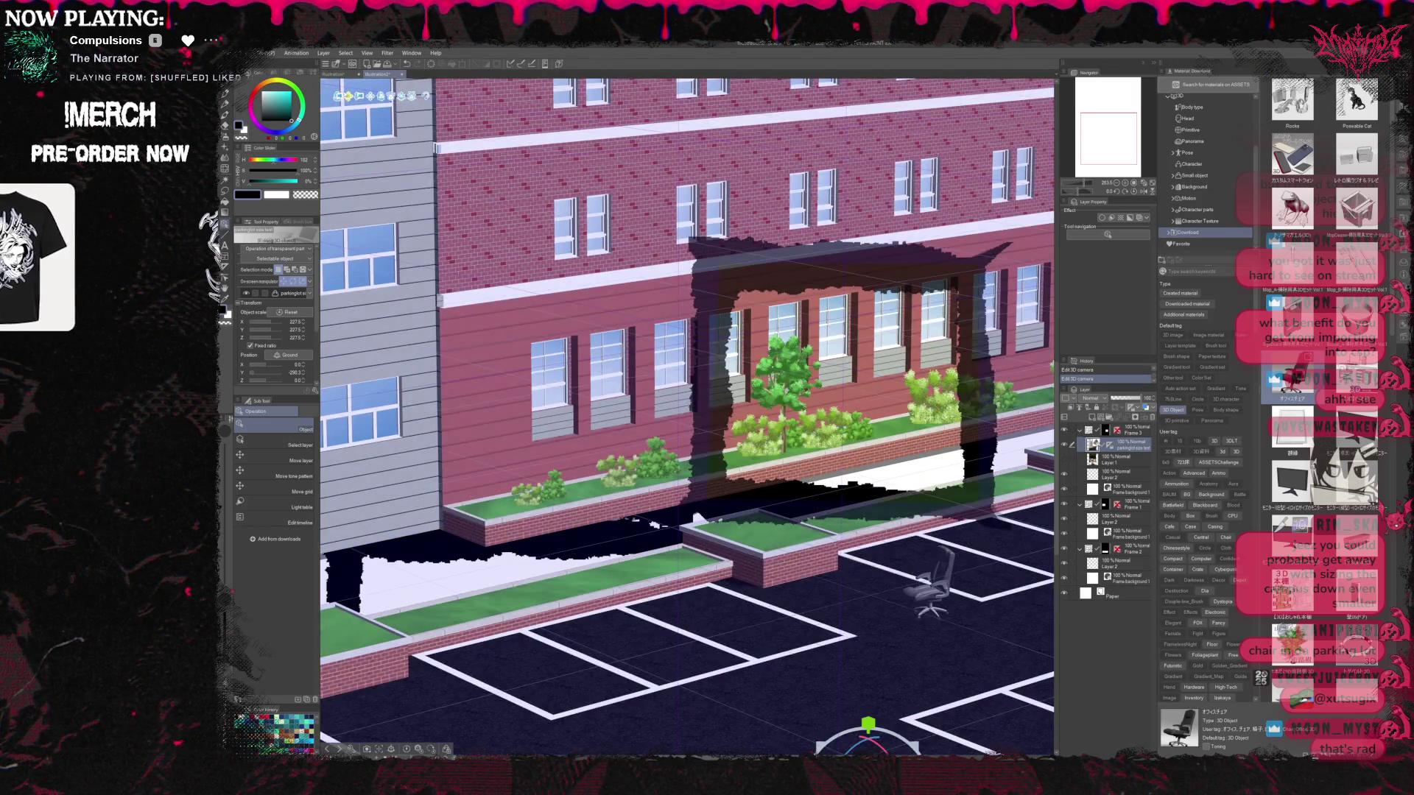
drag(339, 96, 336, 84)
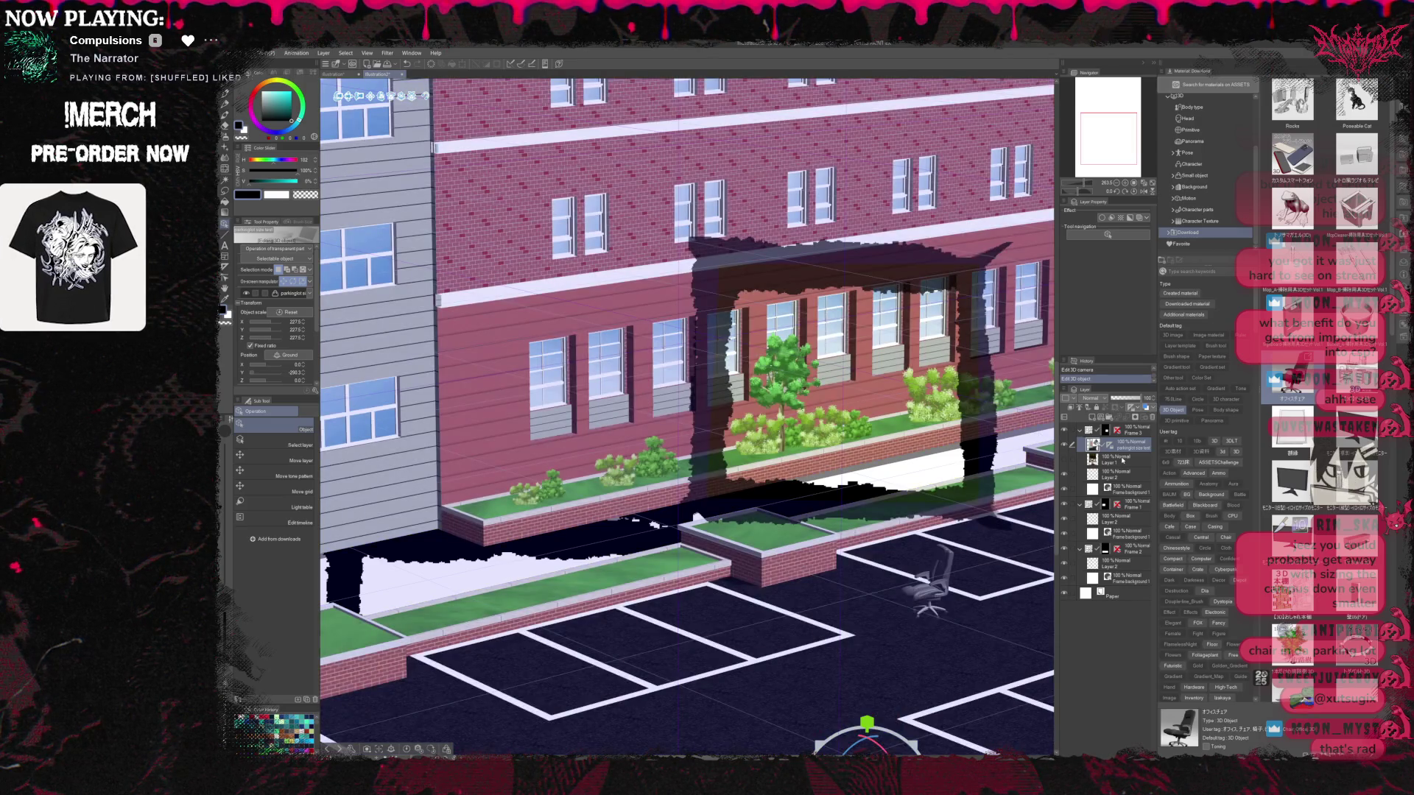
click(1105, 461)
click(1094, 445)
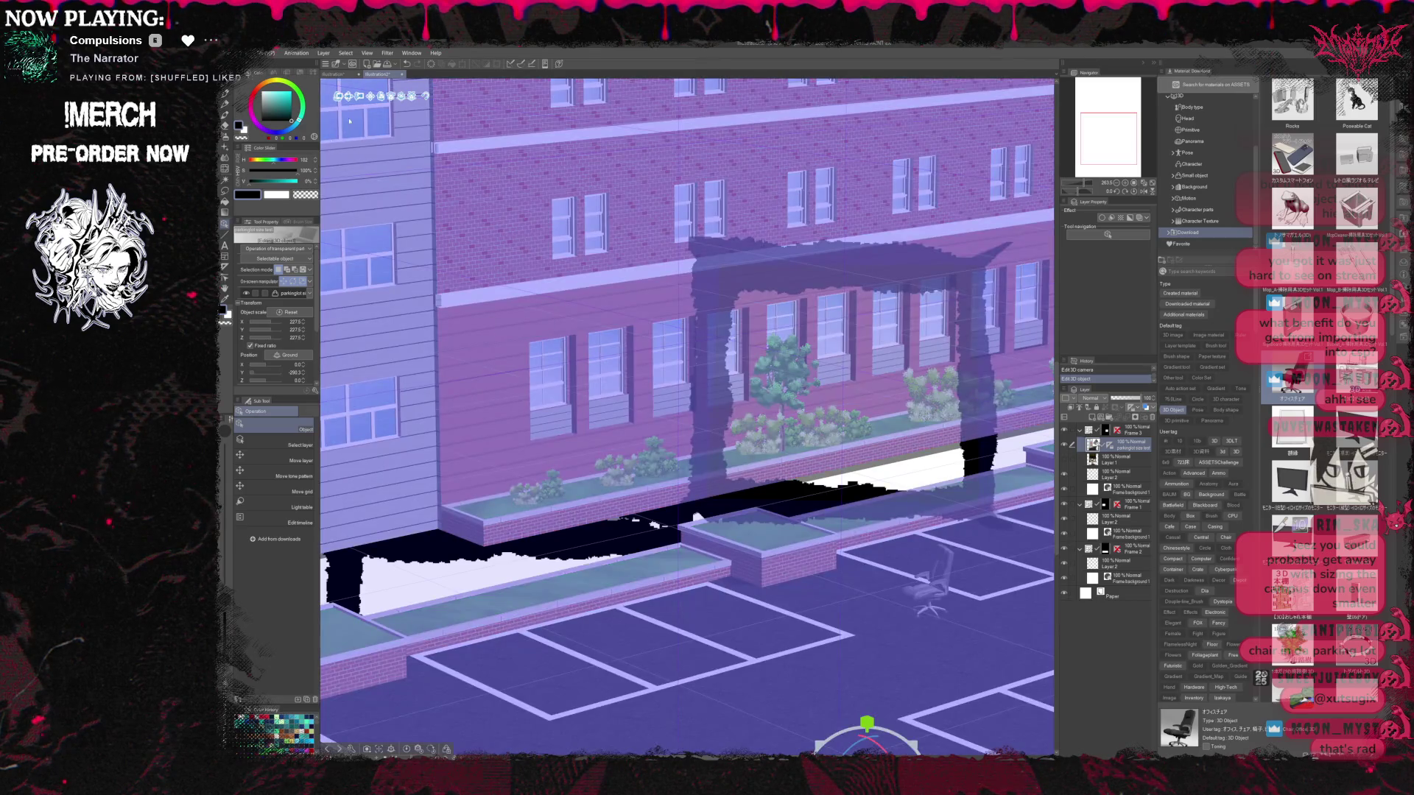
mouse_move(350, 120)
mouse_down()
mouse_move(369, 109)
mouse_move(354, 103)
mouse_up()
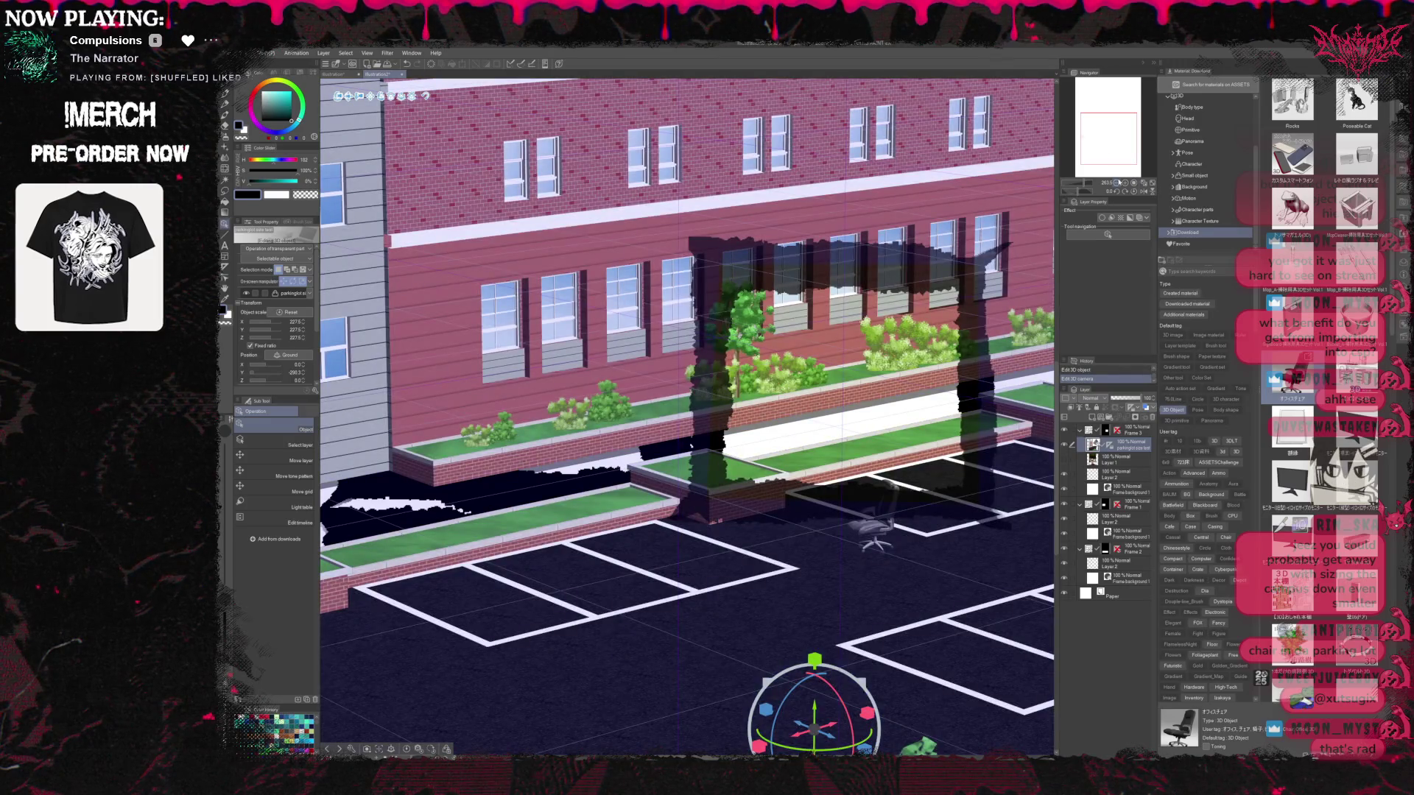
click(1118, 182)
click(1119, 182)
click(1096, 183)
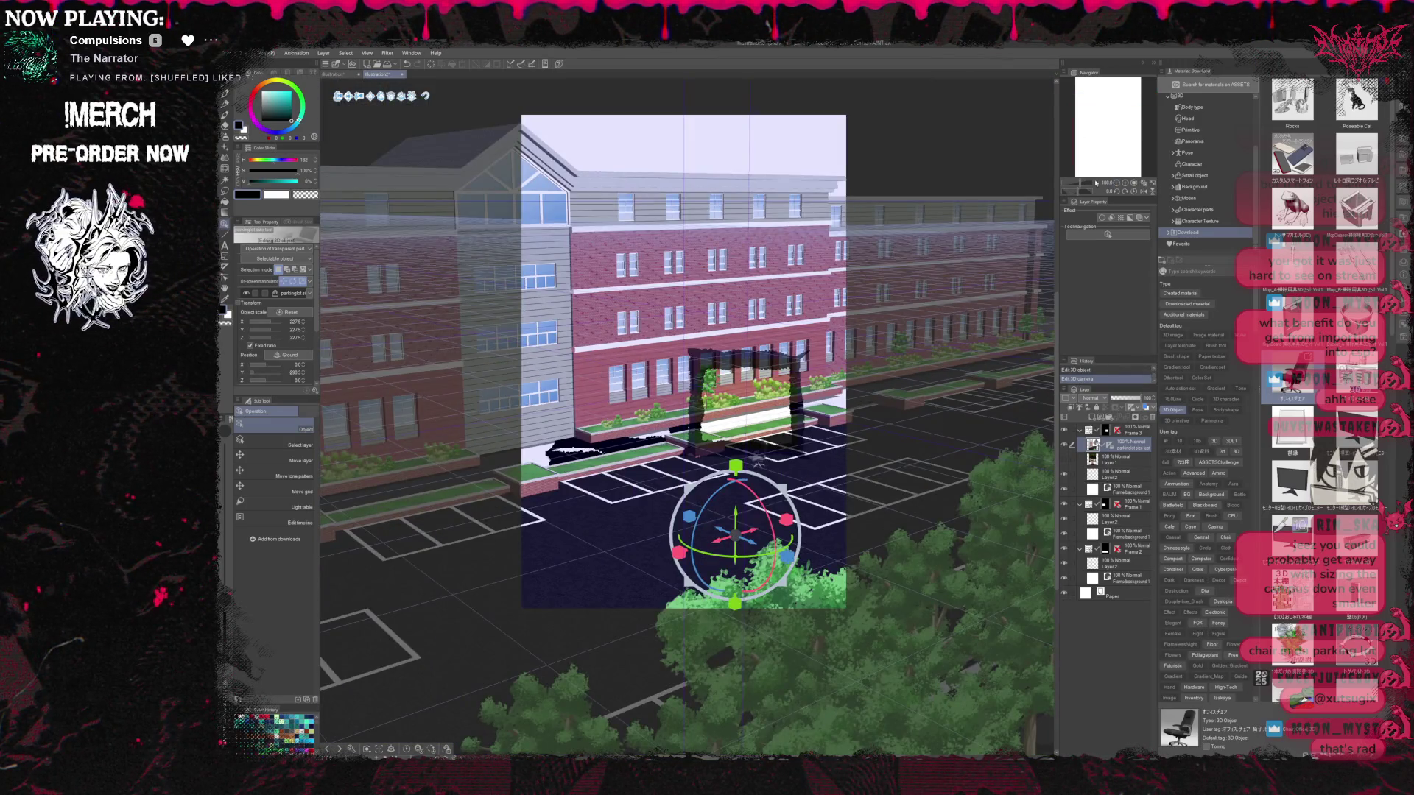
Move the camera forward past the trees, lower it to lot level, and bring the chair into view
mouse_move(352, 103)
mouse_down()
mouse_move(343, 52)
mouse_move(331, 106)
mouse_move(349, 93)
mouse_move(355, 118)
mouse_up()
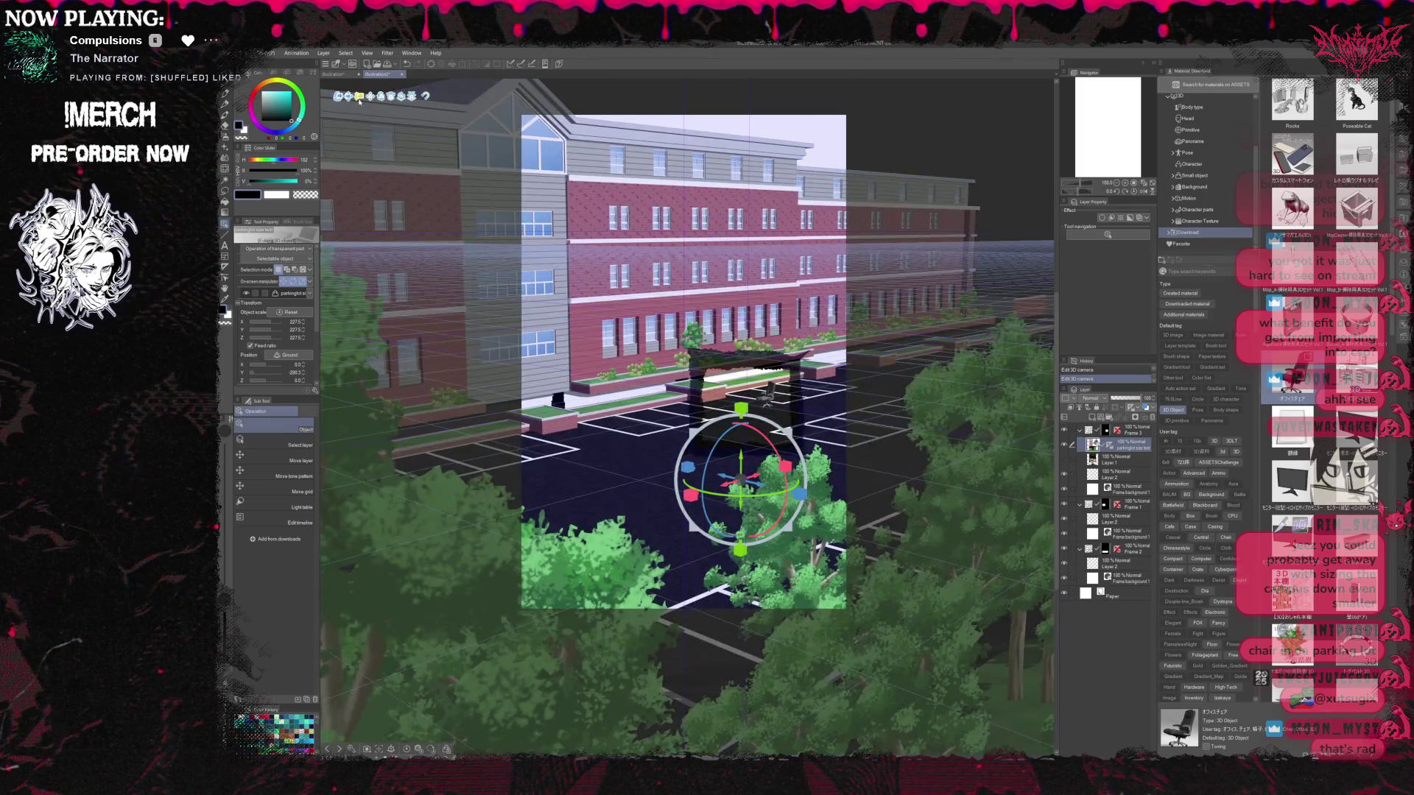
drag(359, 100, 337, 106)
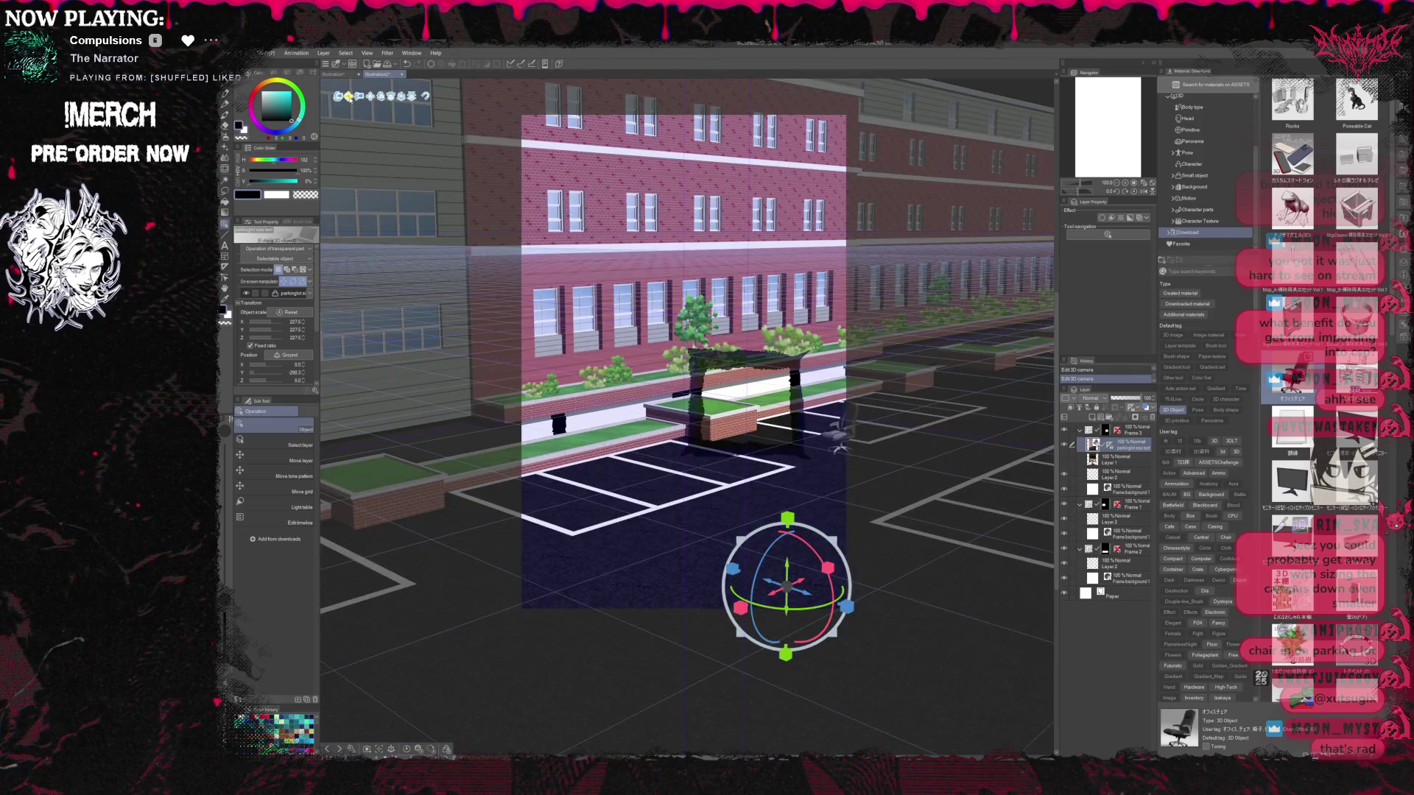
mouse_move(337, 104)
mouse_down()
mouse_move(337, 83)
mouse_move(354, 122)
mouse_move(357, 83)
mouse_move(367, 134)
mouse_up()
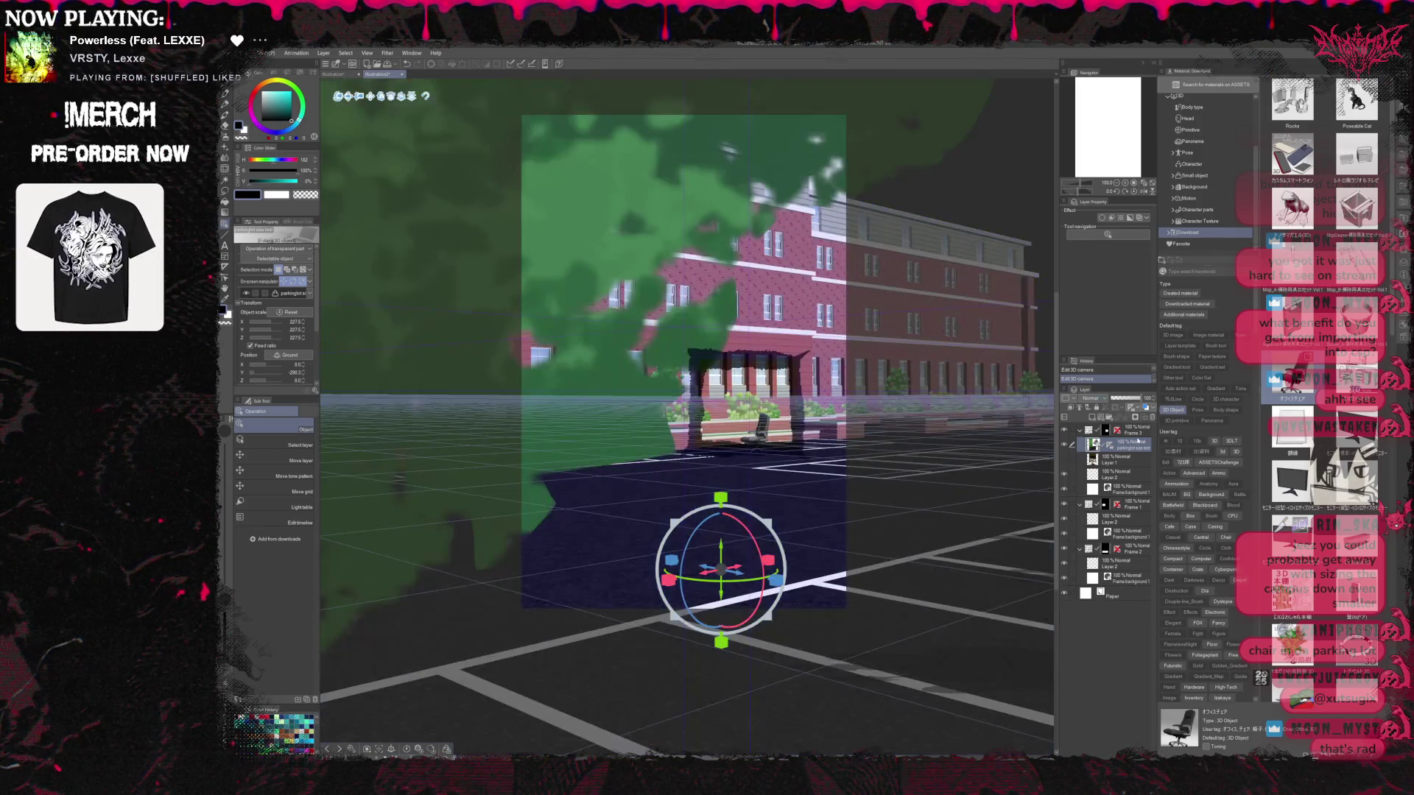
click(1138, 433)
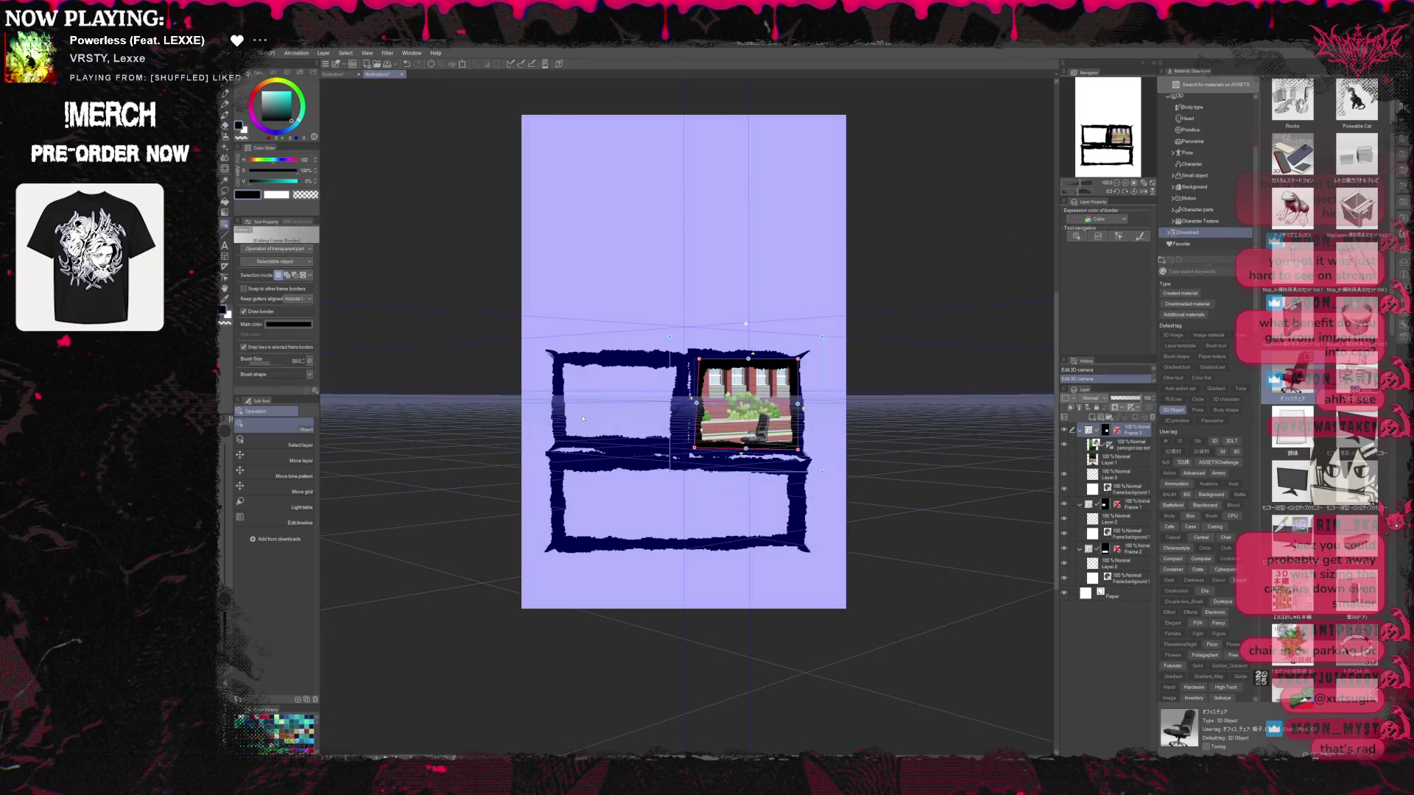
Pick the 3D parking-lot scene layer using the Select layer tool
scroll(581, 410, up, 8)
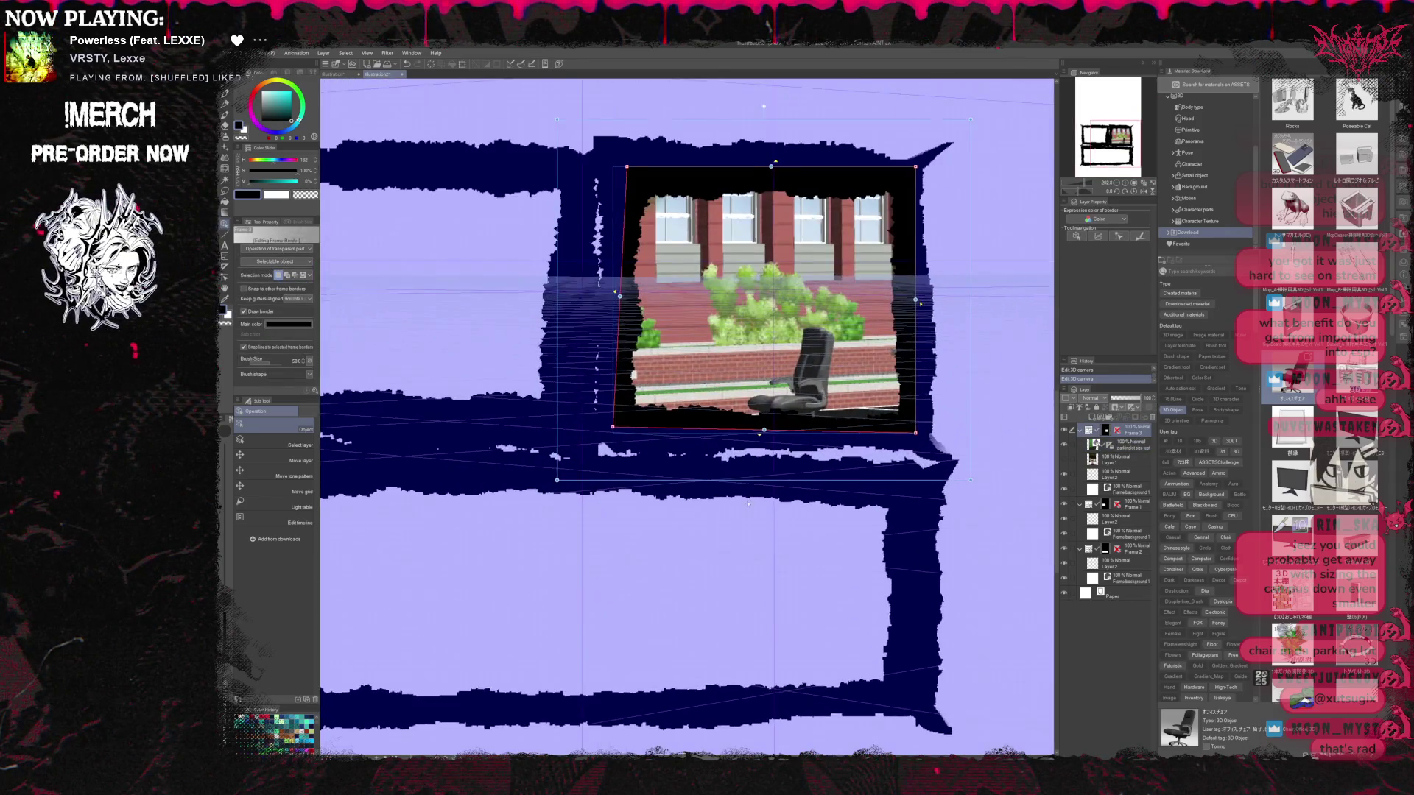
scroll(740, 510, down, 1)
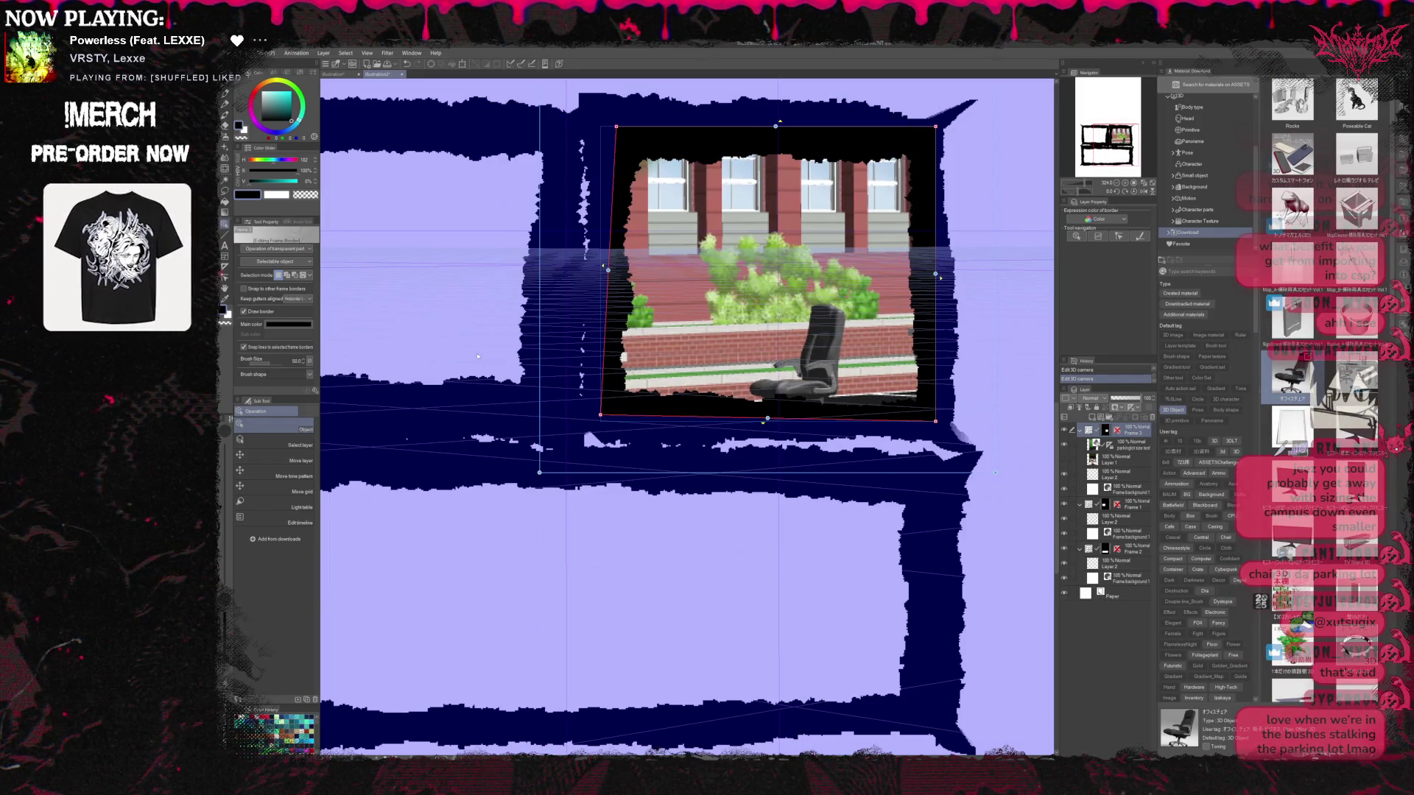
click(291, 446)
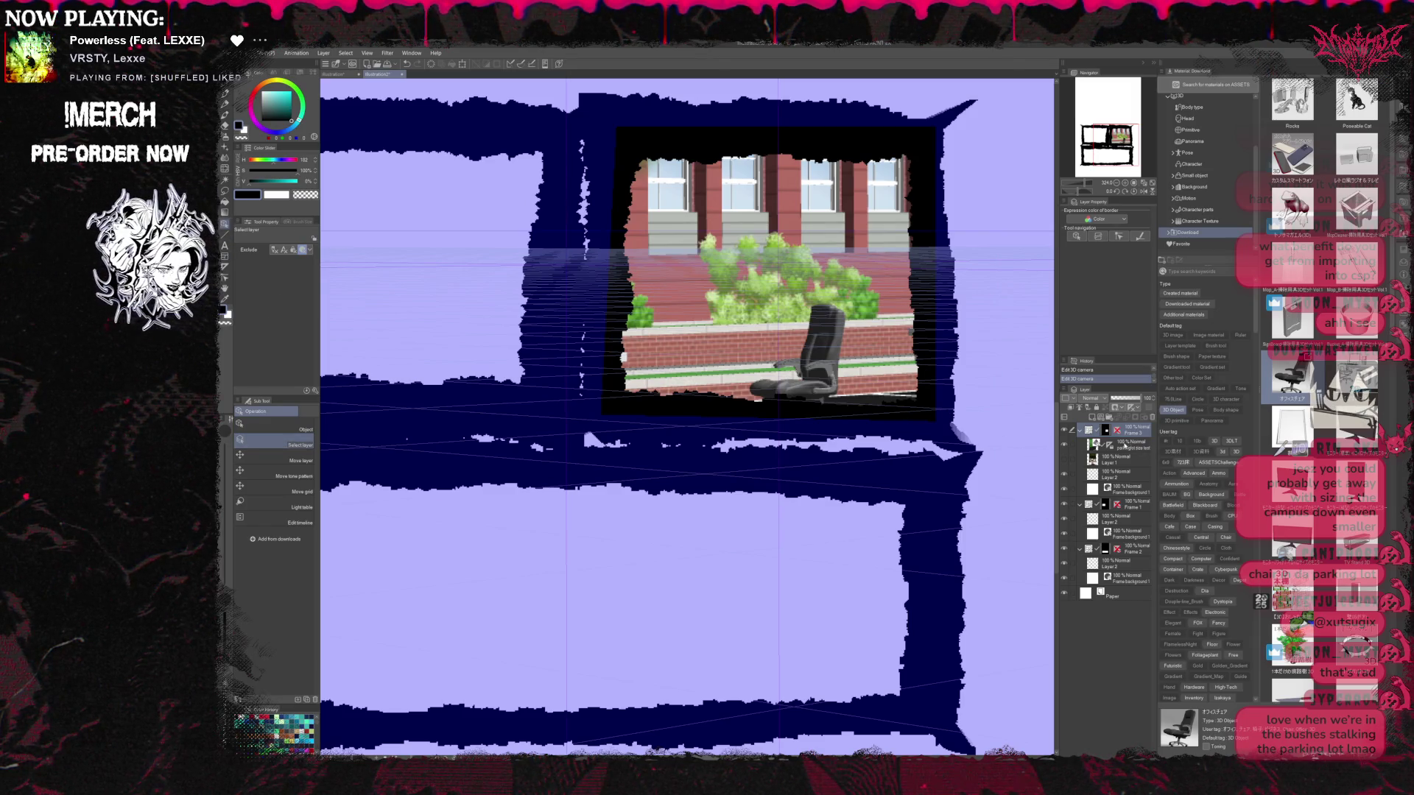
click(1116, 445)
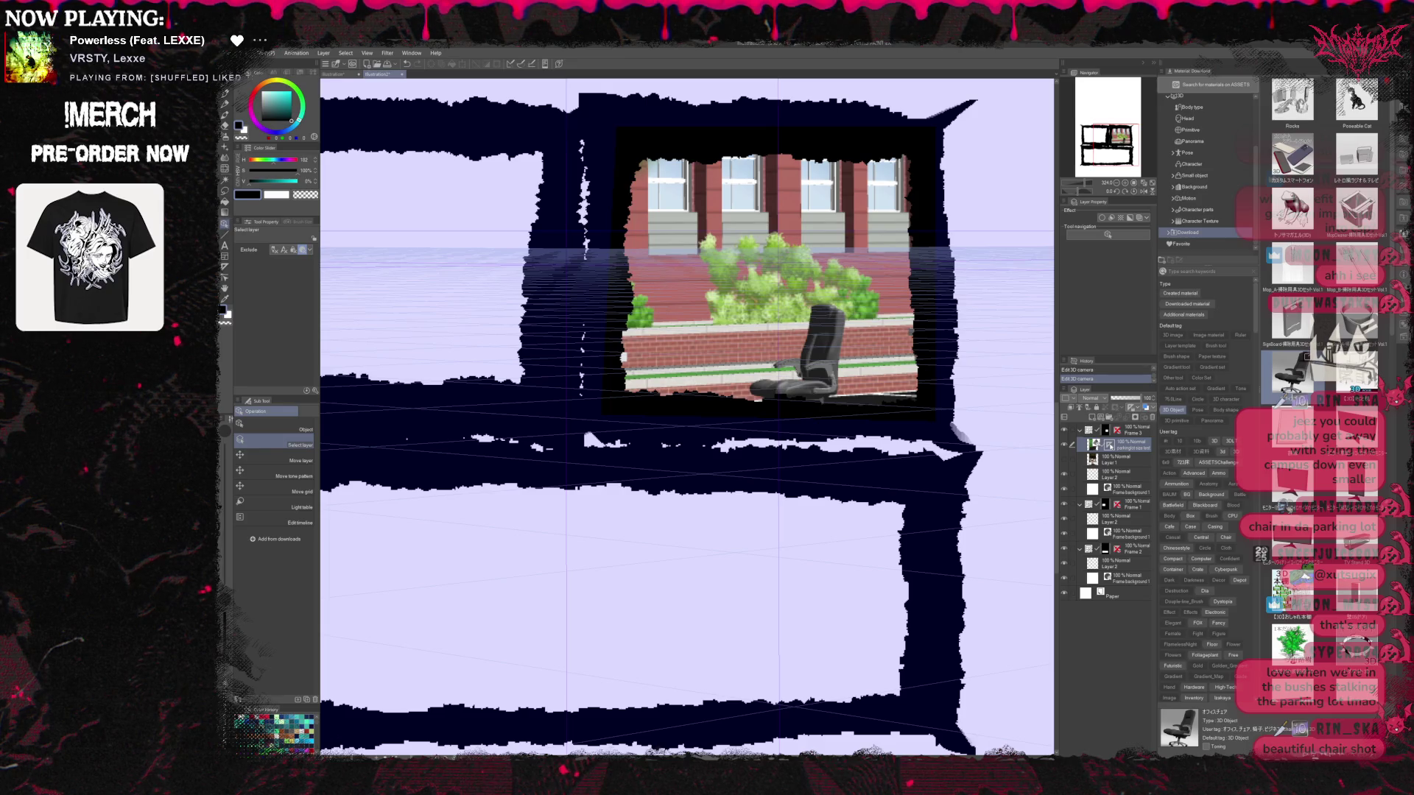
Hide the perspective ruler, duplicate the scene layer, rasterize the copy, and enable line extraction
key(ctrl+shift+1)
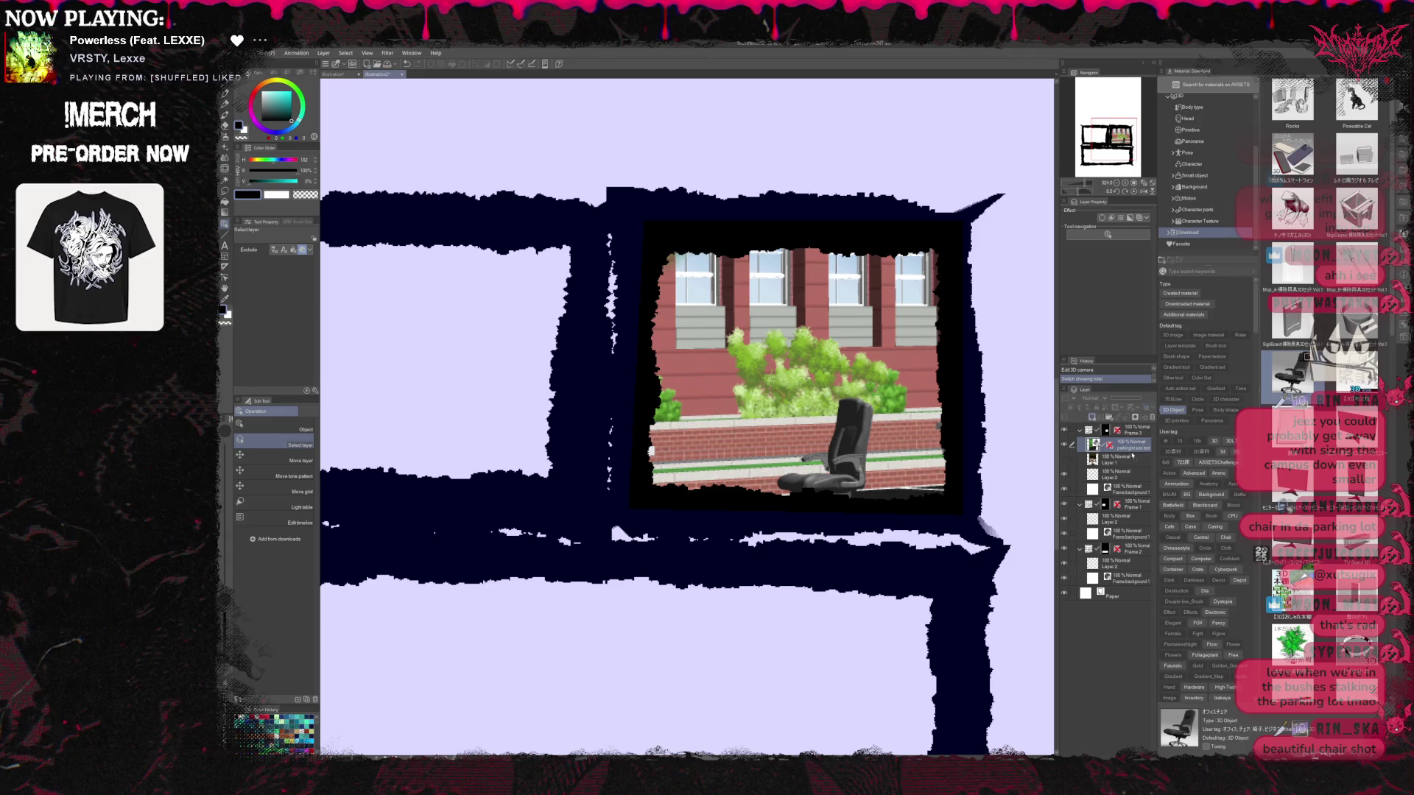
key(ctrl+j)
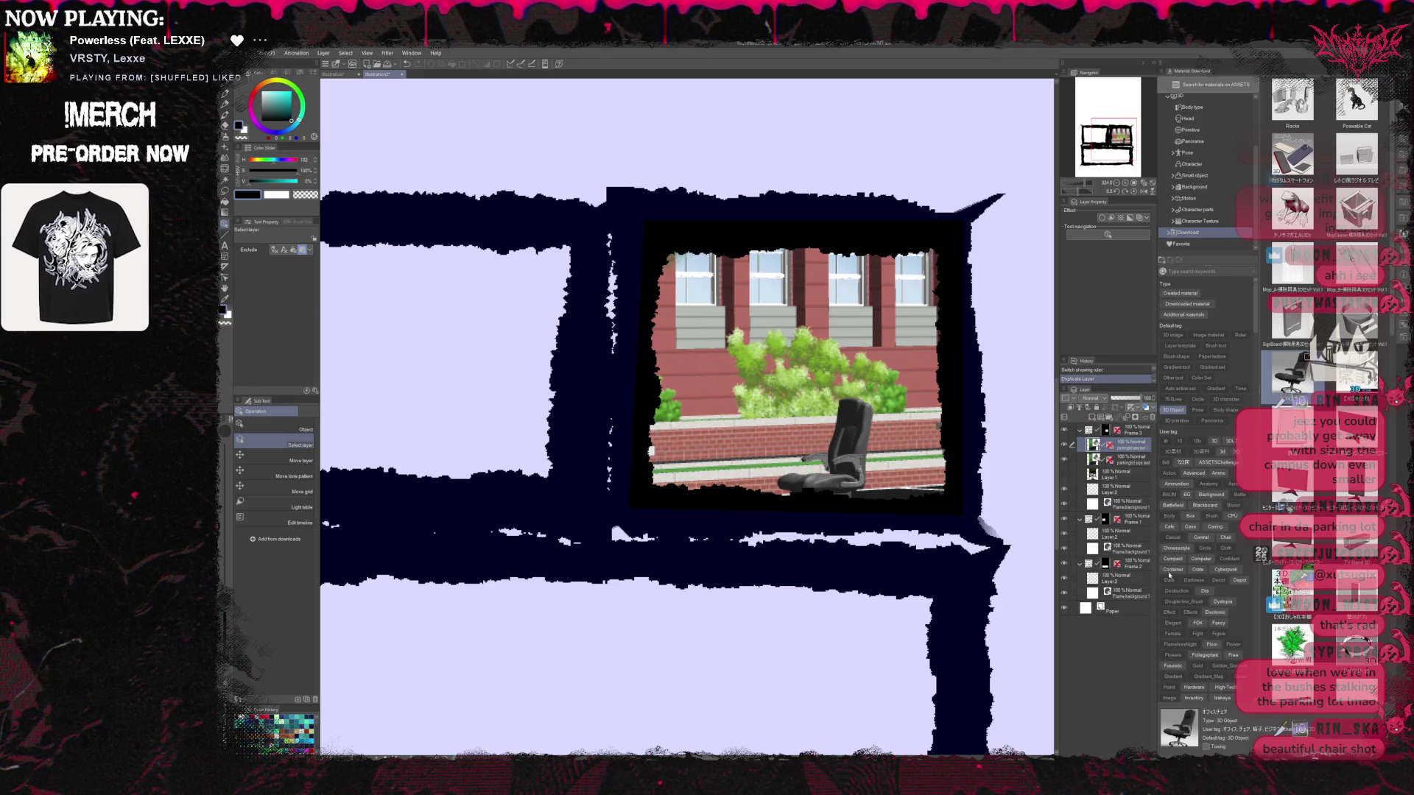
key(ctrl+shift+r)
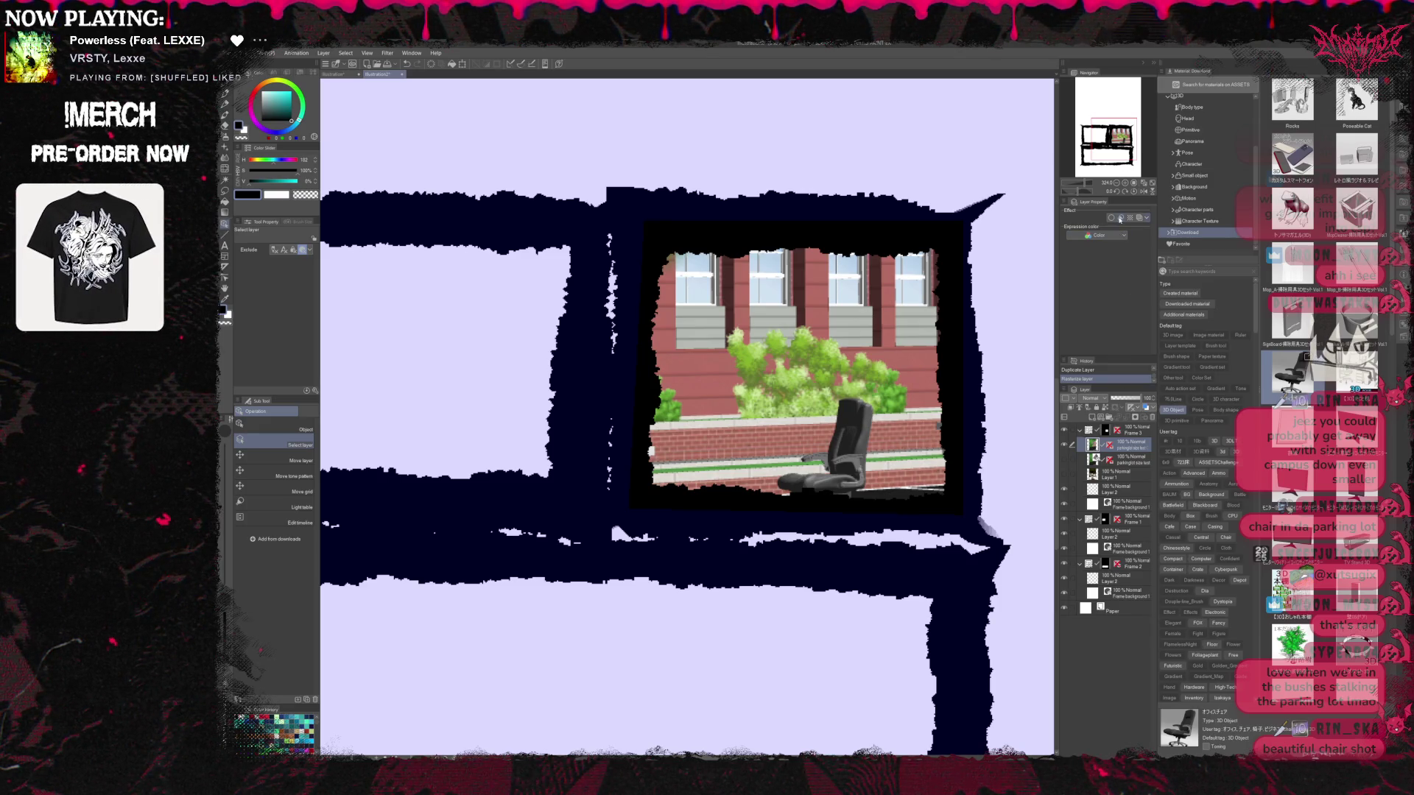
click(1120, 218)
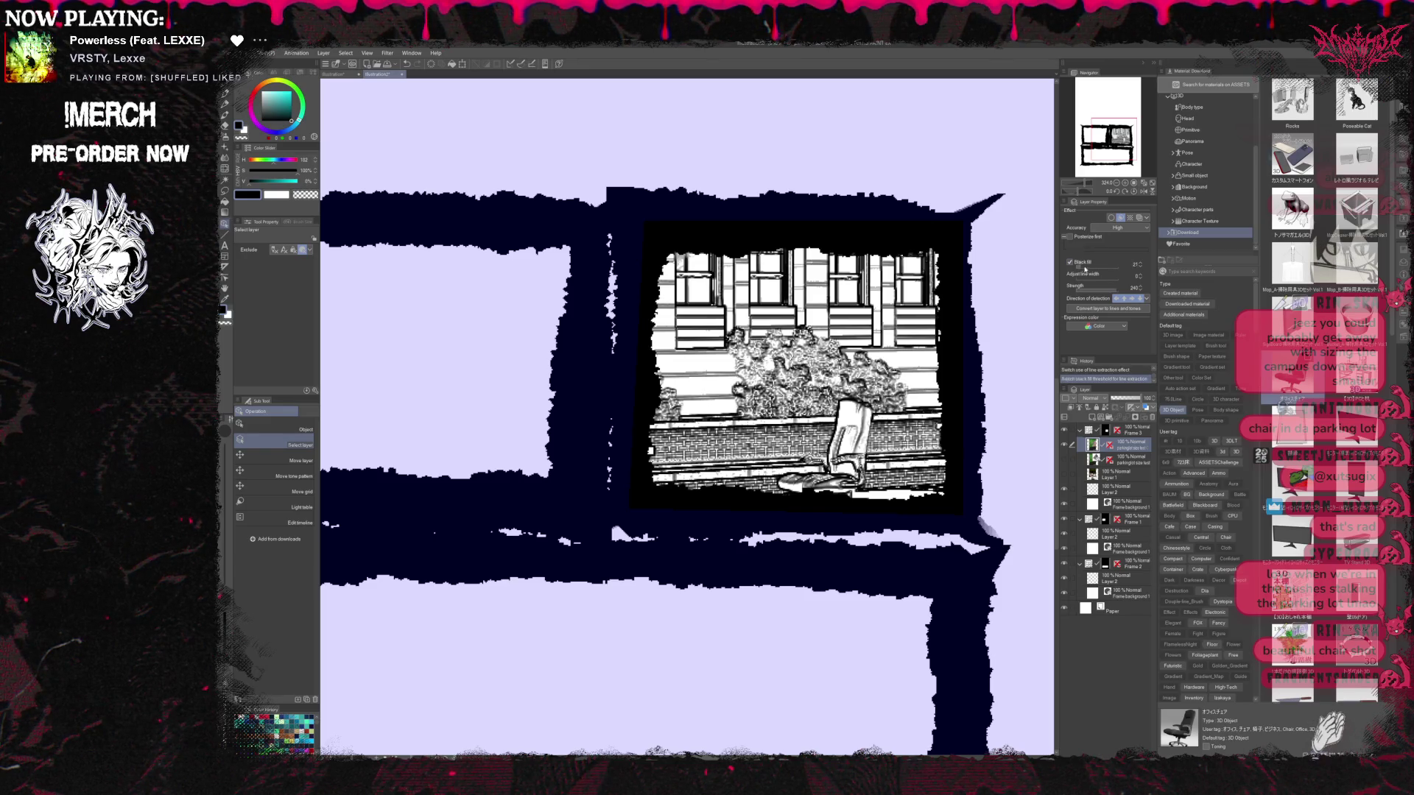
drag(1084, 270, 1091, 268)
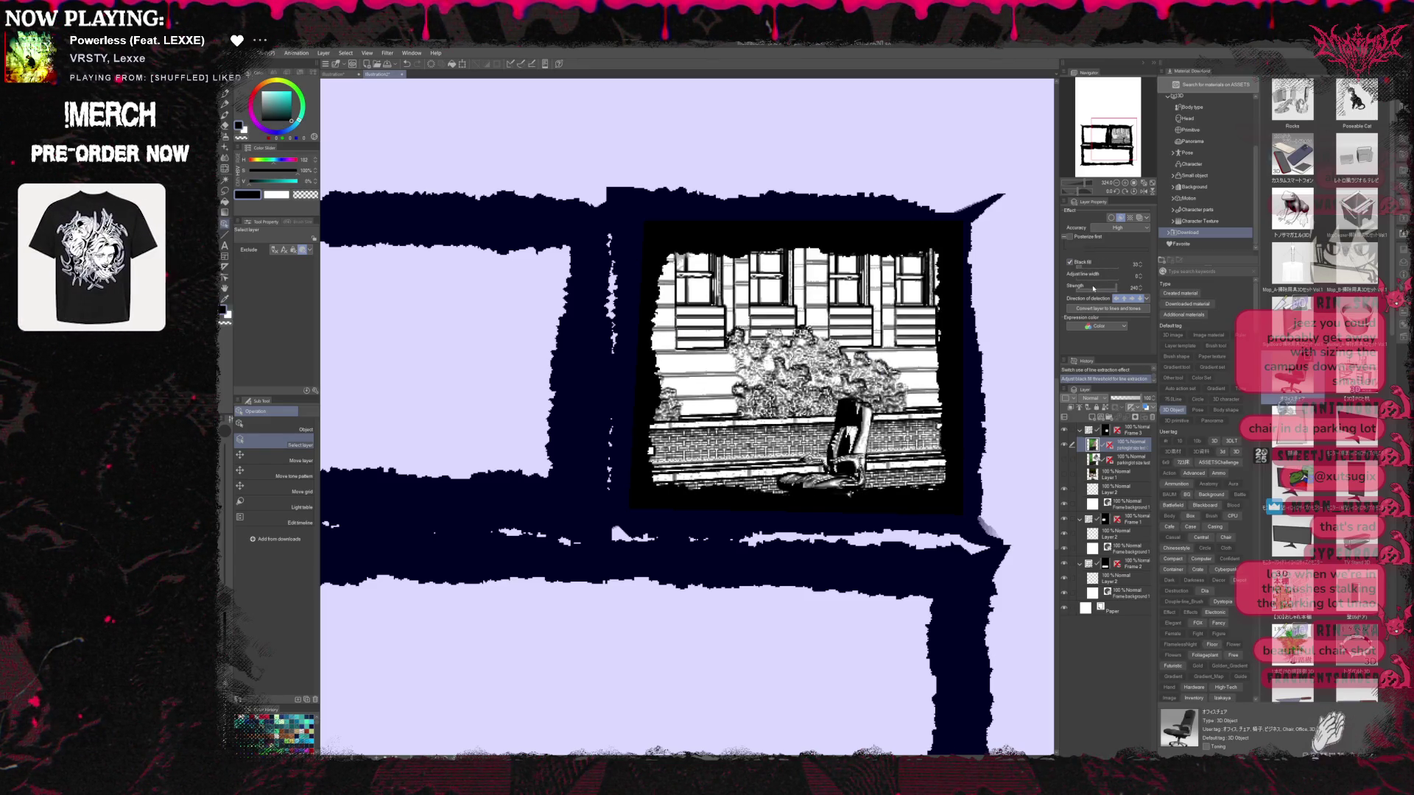
click(1093, 289)
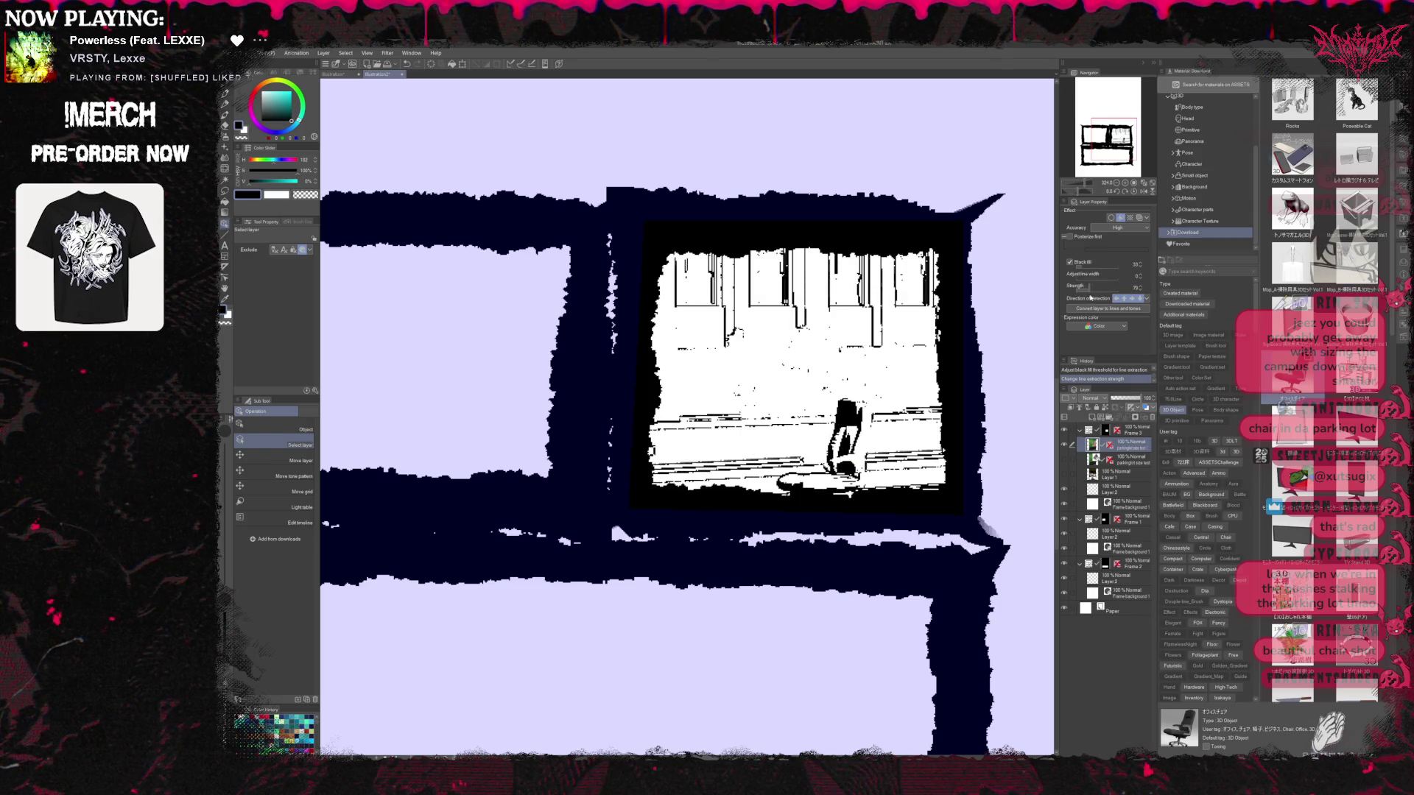
click(1095, 288)
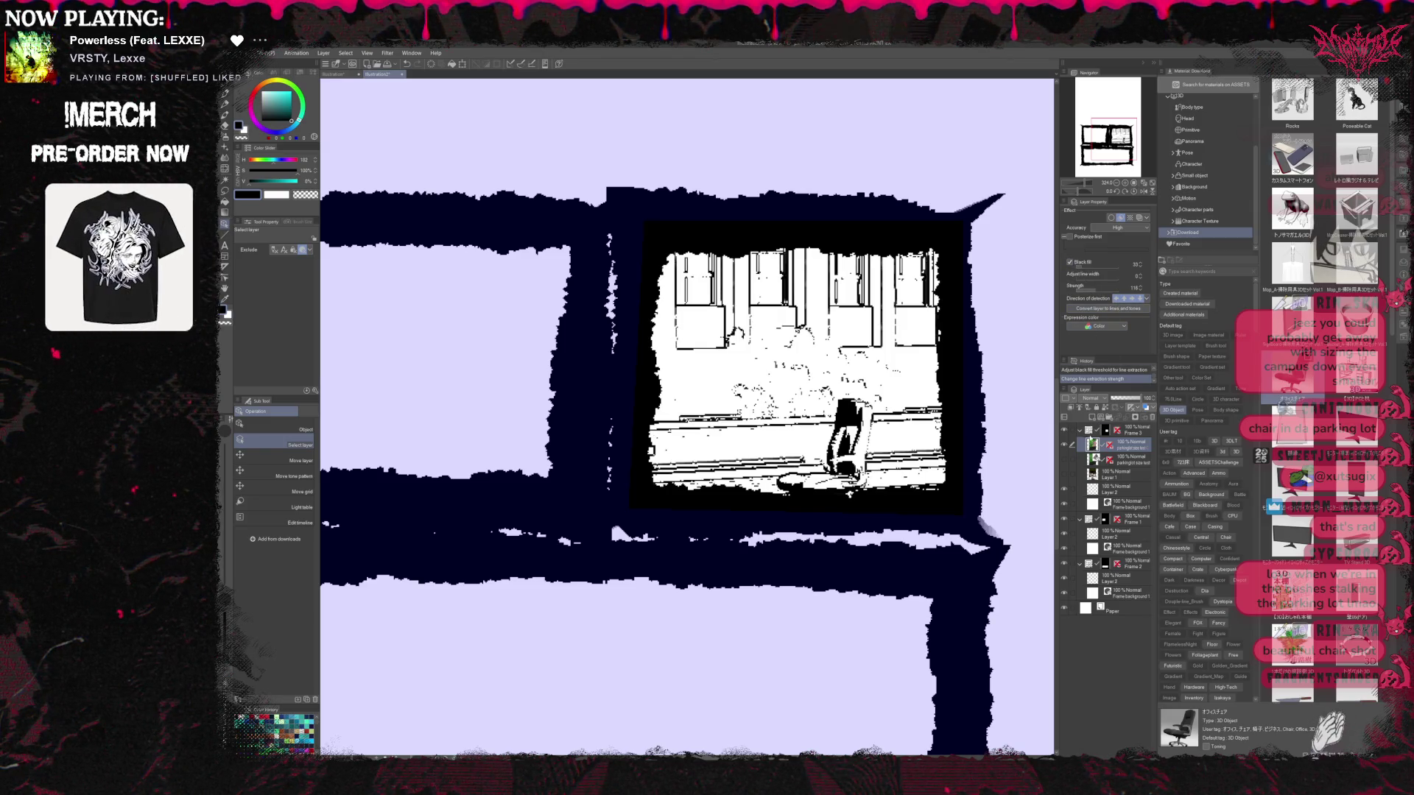
click(1120, 218)
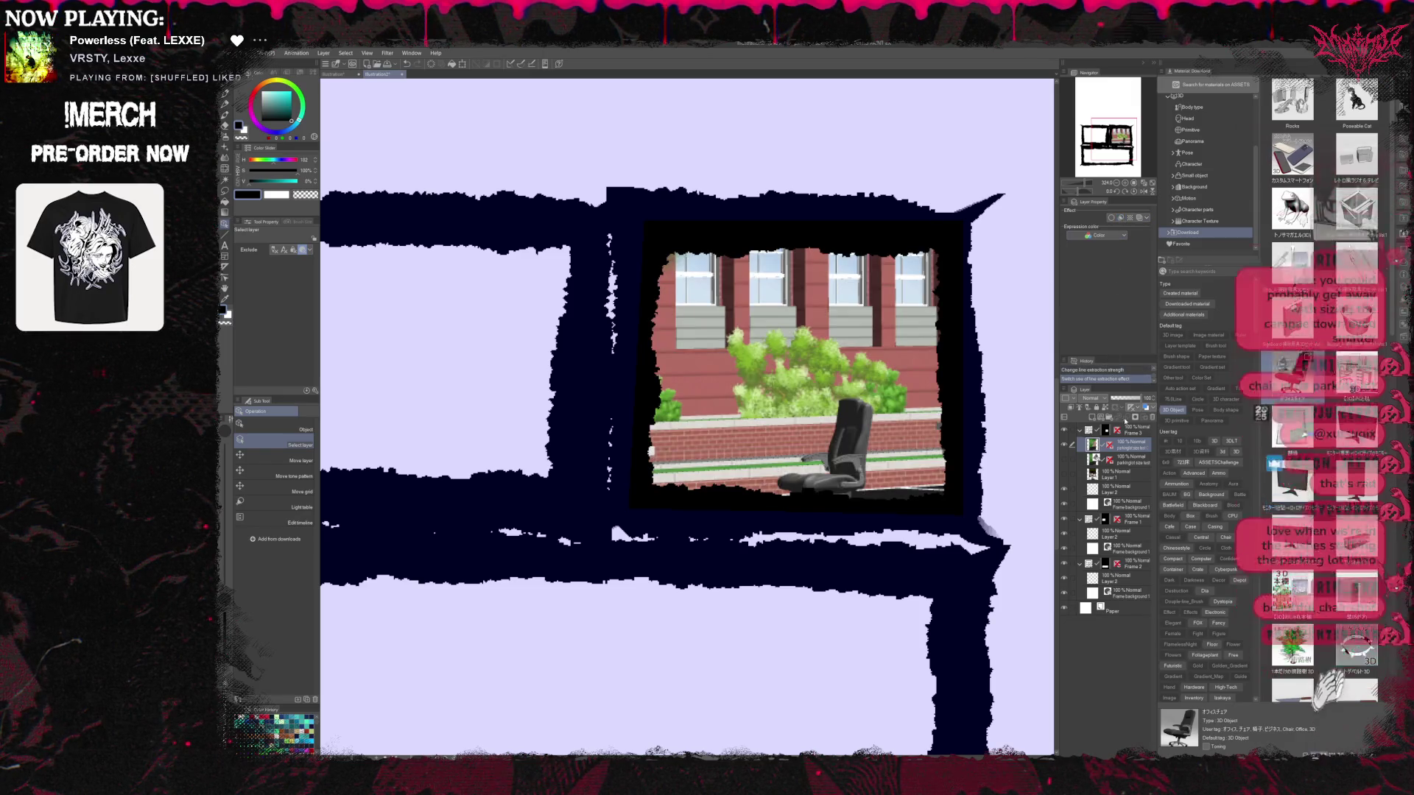
Duplicate the parkinglot size test layer again and hide all palettes with Tab
click(1126, 421)
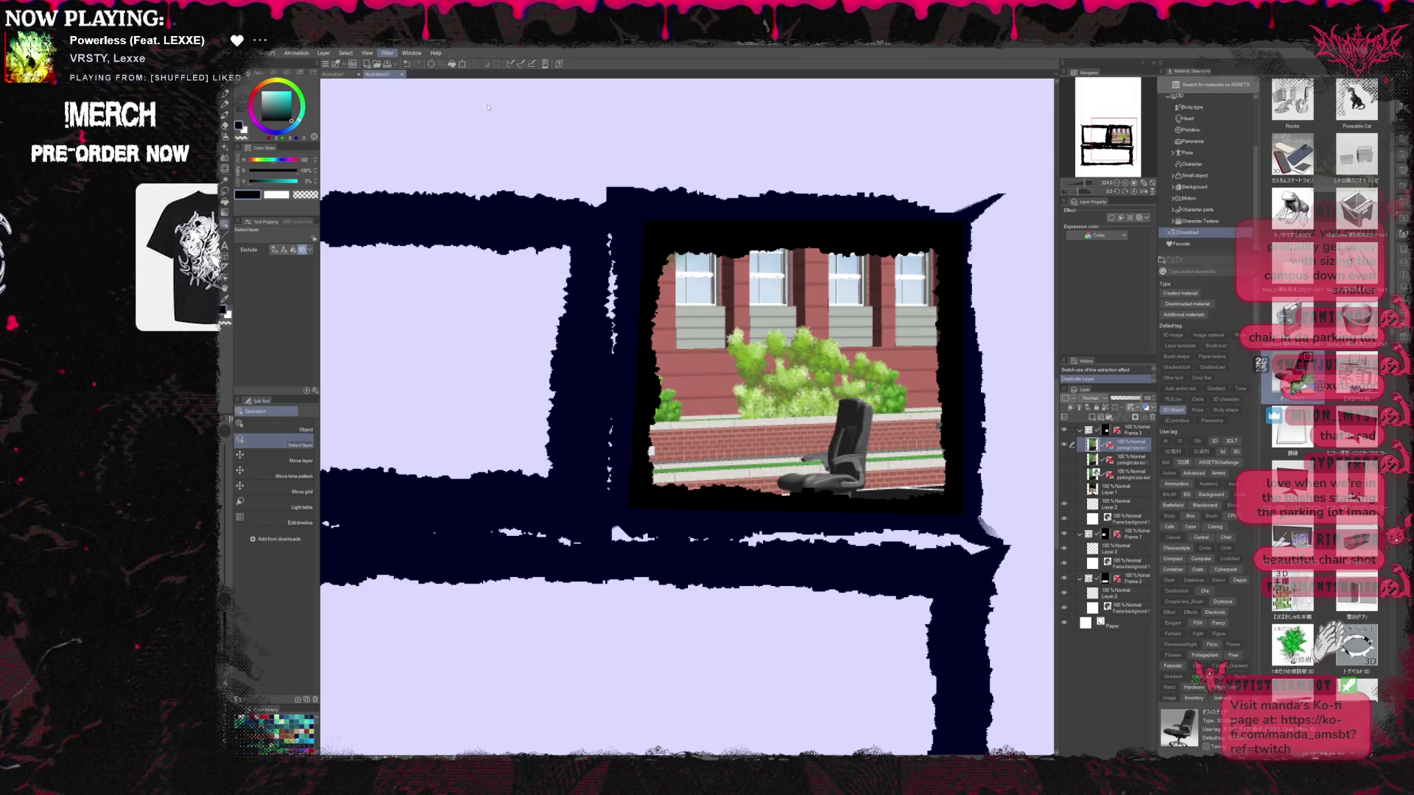
key(Tab)
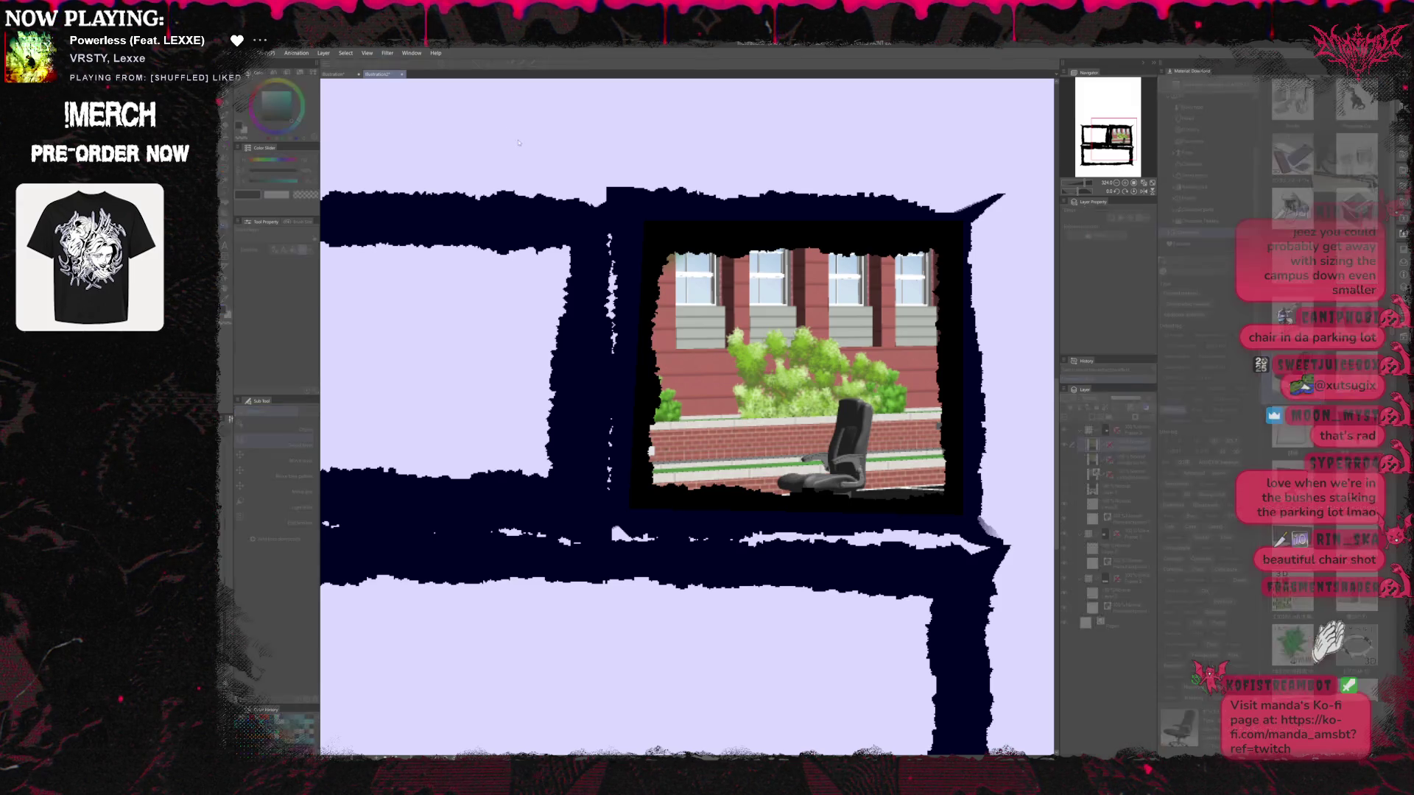
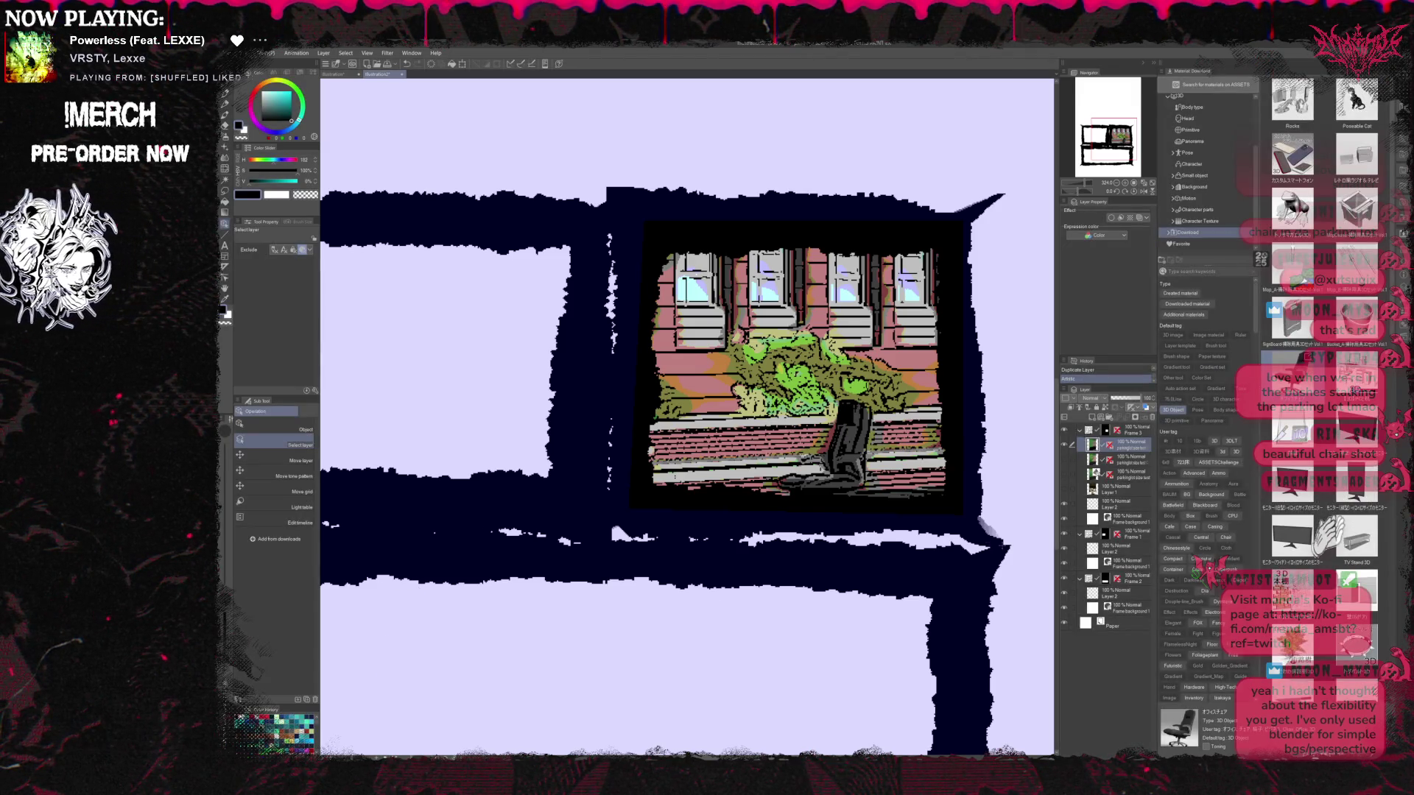
Make a merged black-and-white Threshold copy of the parkinglot layer, then select Frame background
key(ctrl+j)
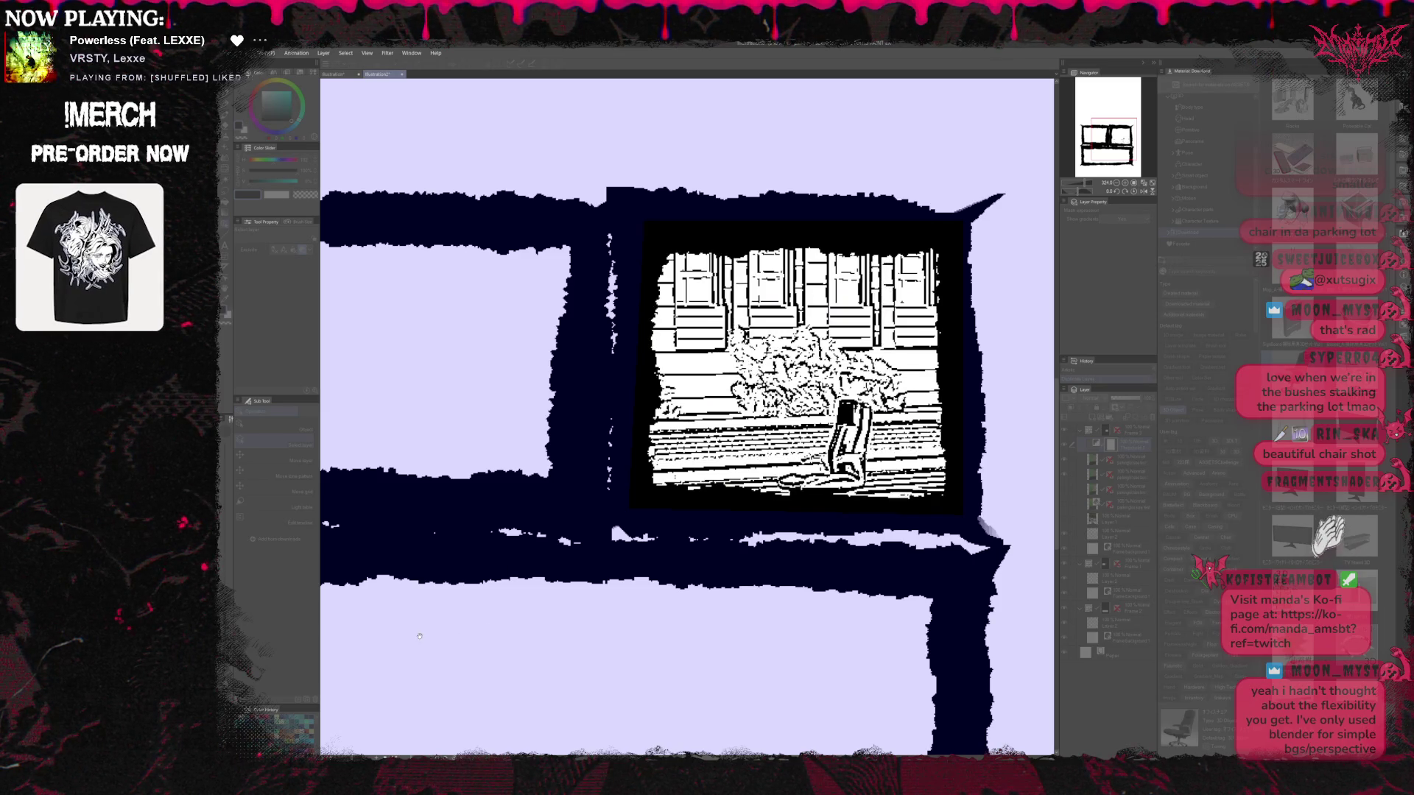
key(Return)
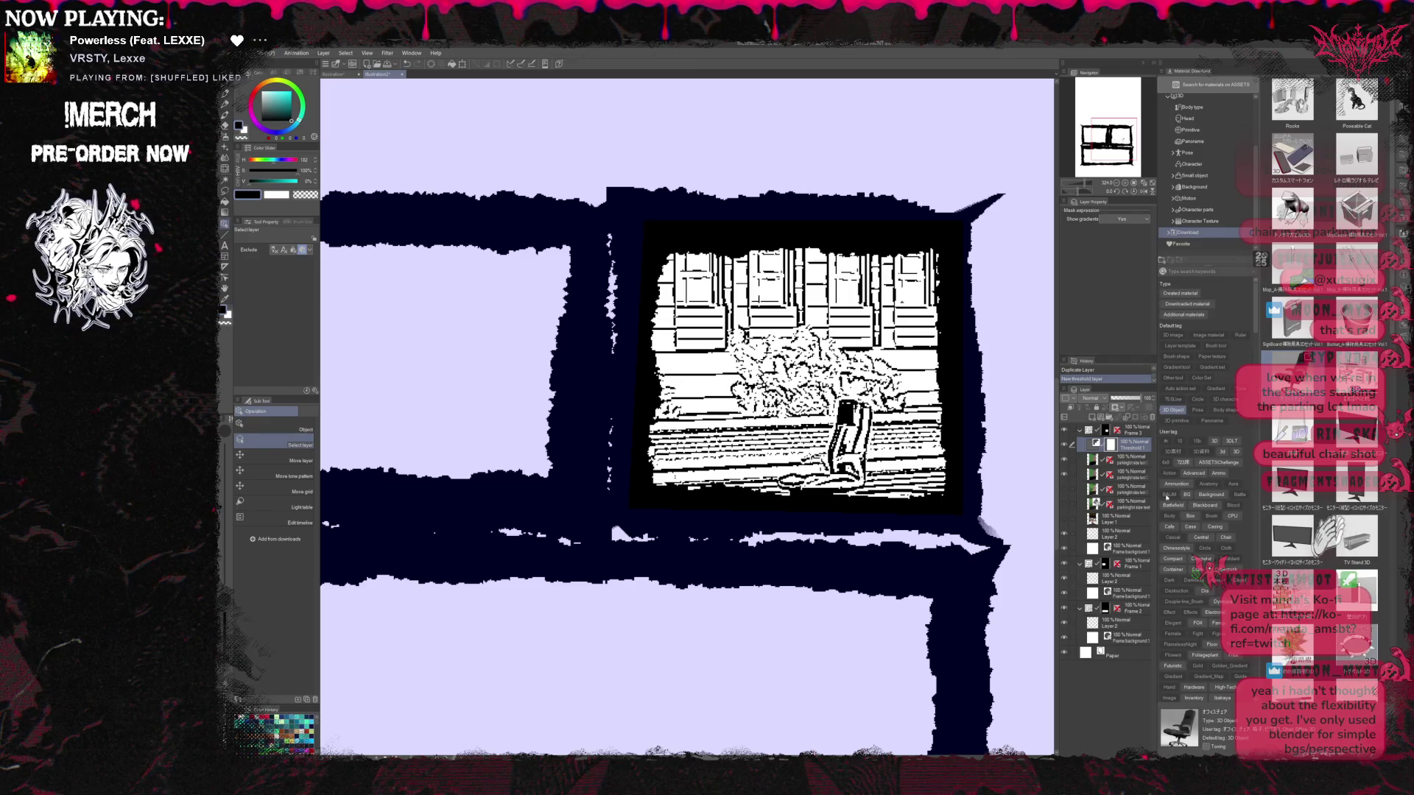
key(ctrl+j)
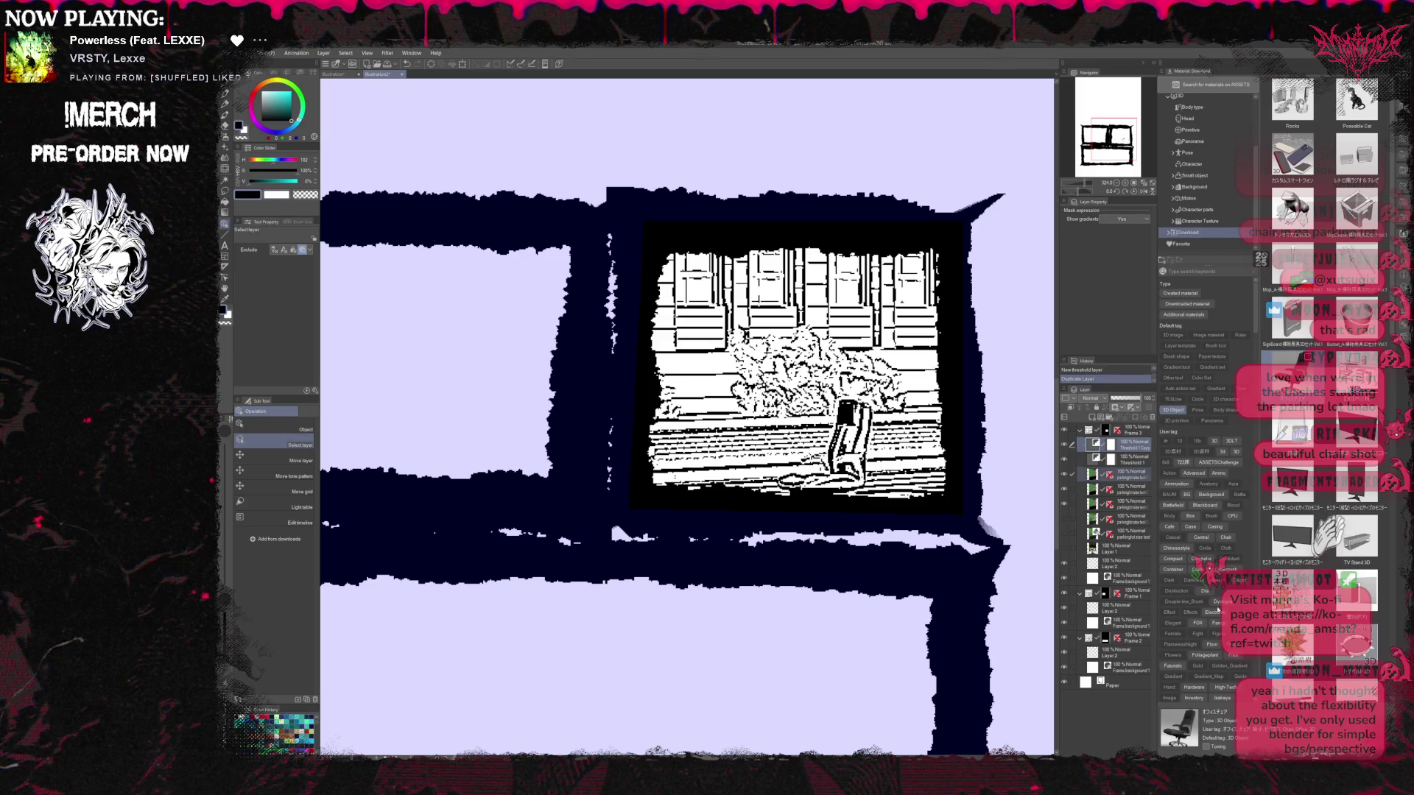
key(shift+alt+e)
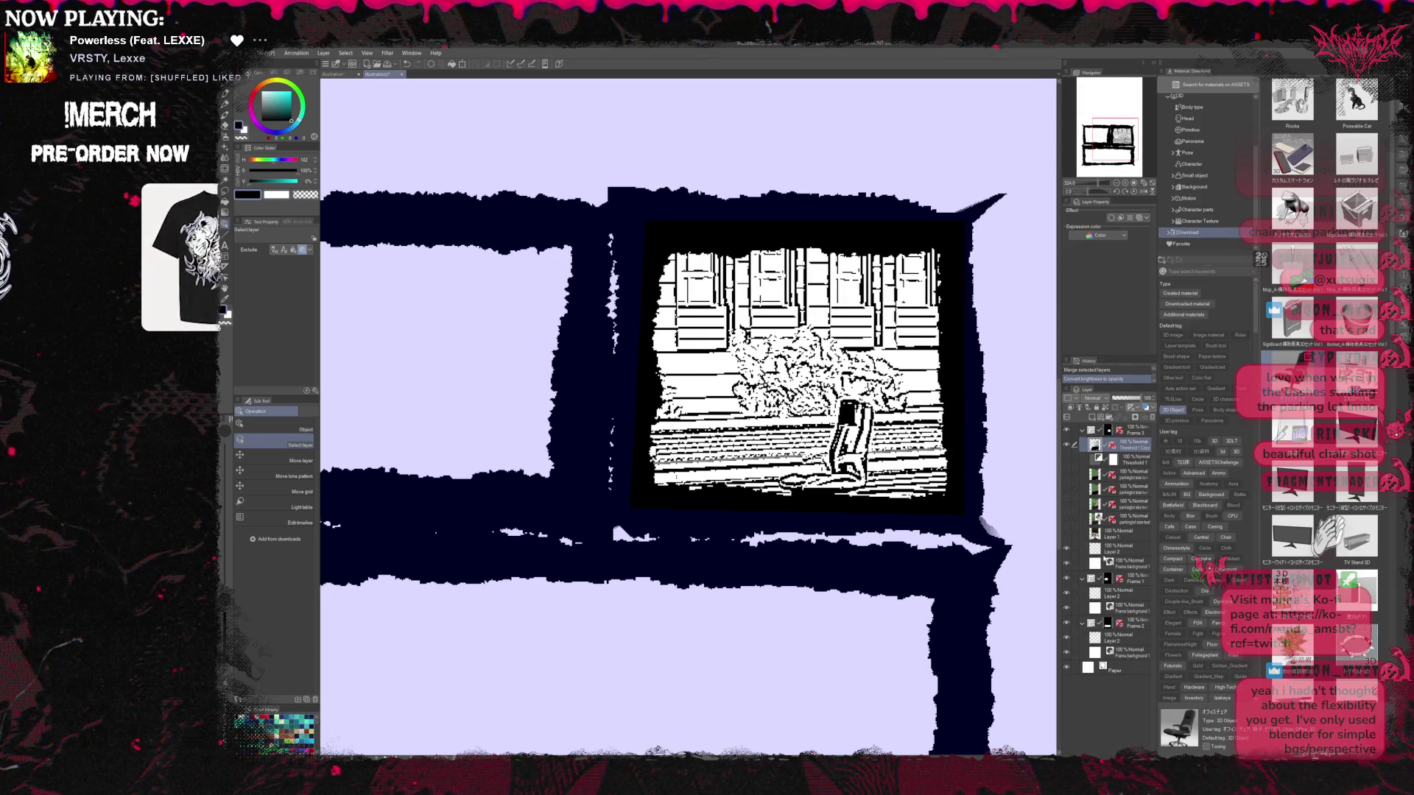
click(1119, 563)
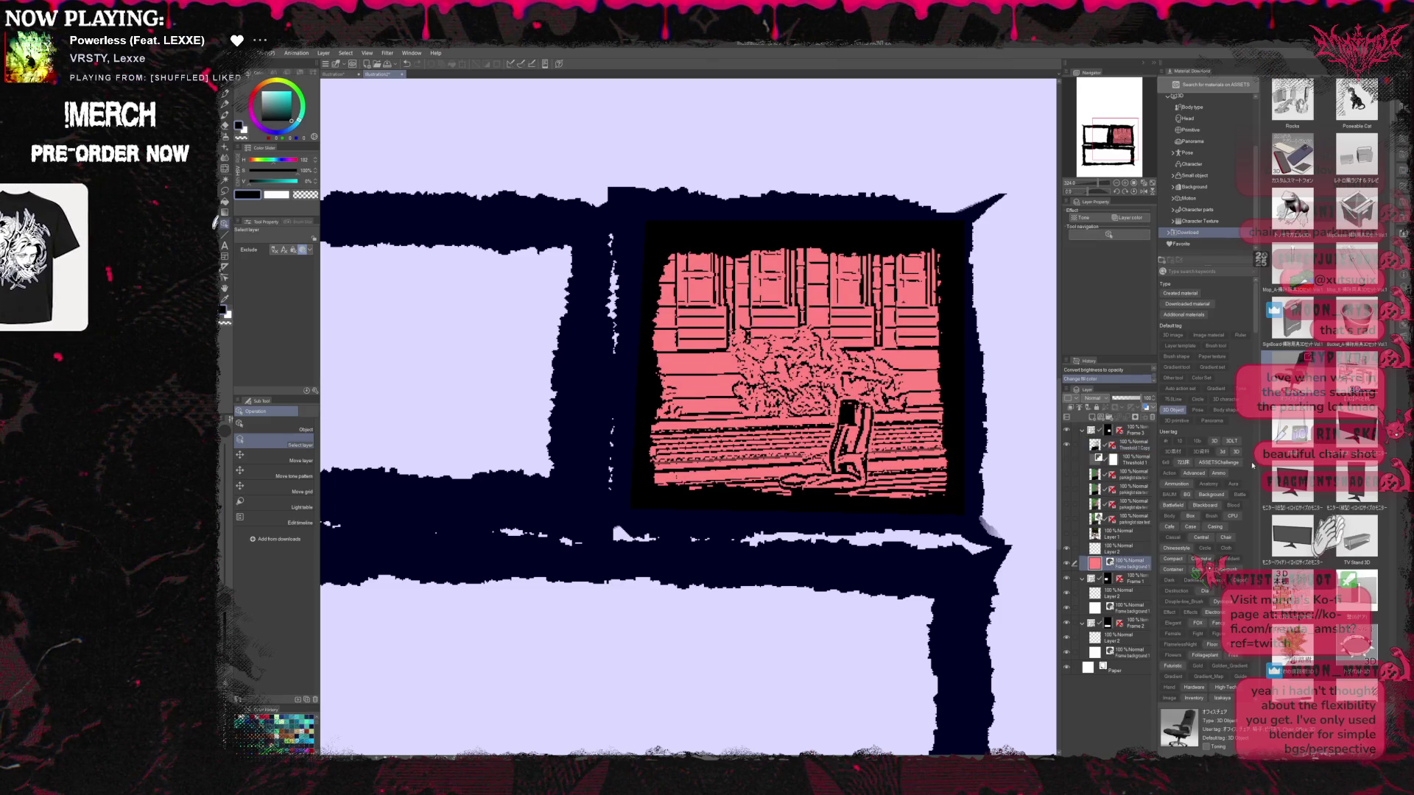
Place a copy of the parkinglot photo above the threshold lineart in Color blend mode
click(1114, 461)
click(1066, 447)
click(1068, 472)
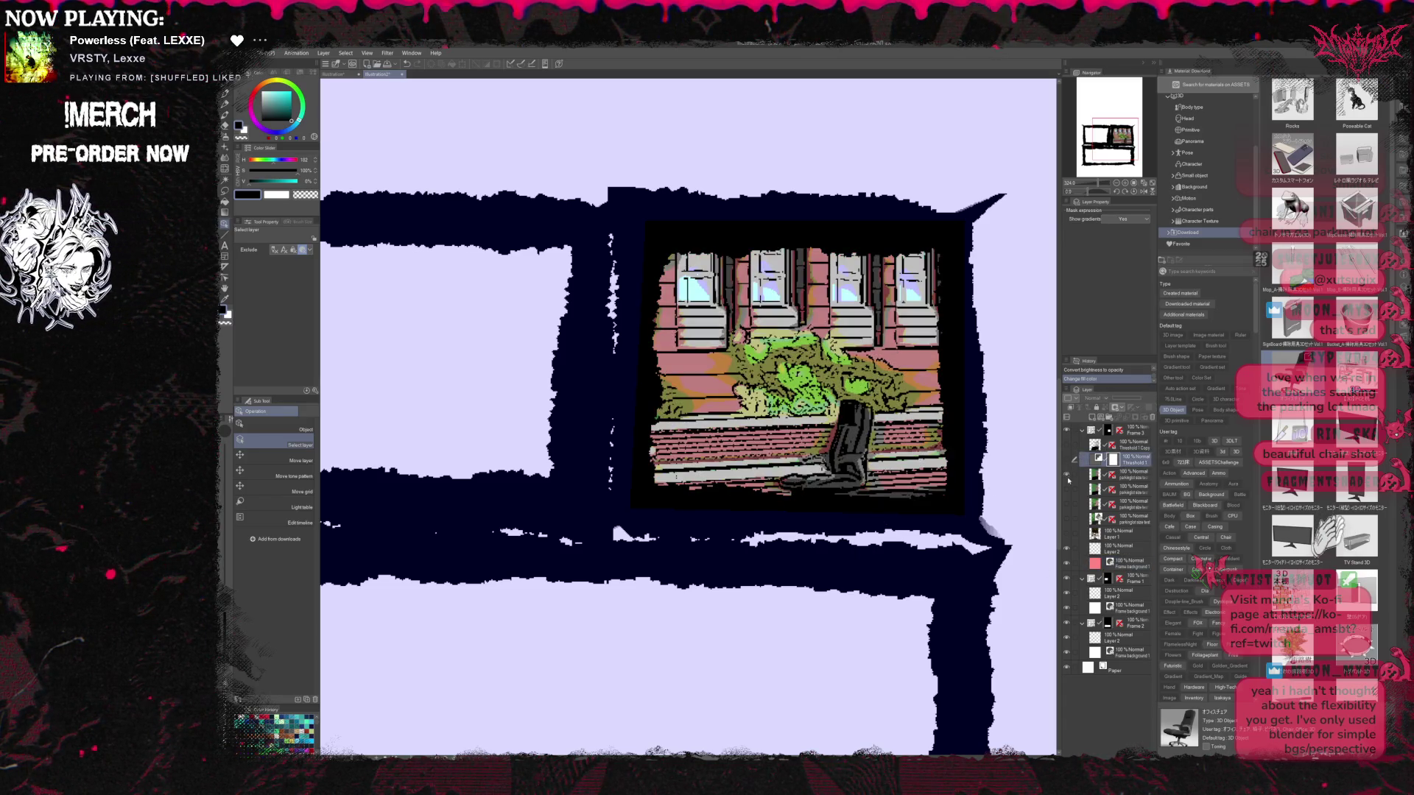
click(1120, 474)
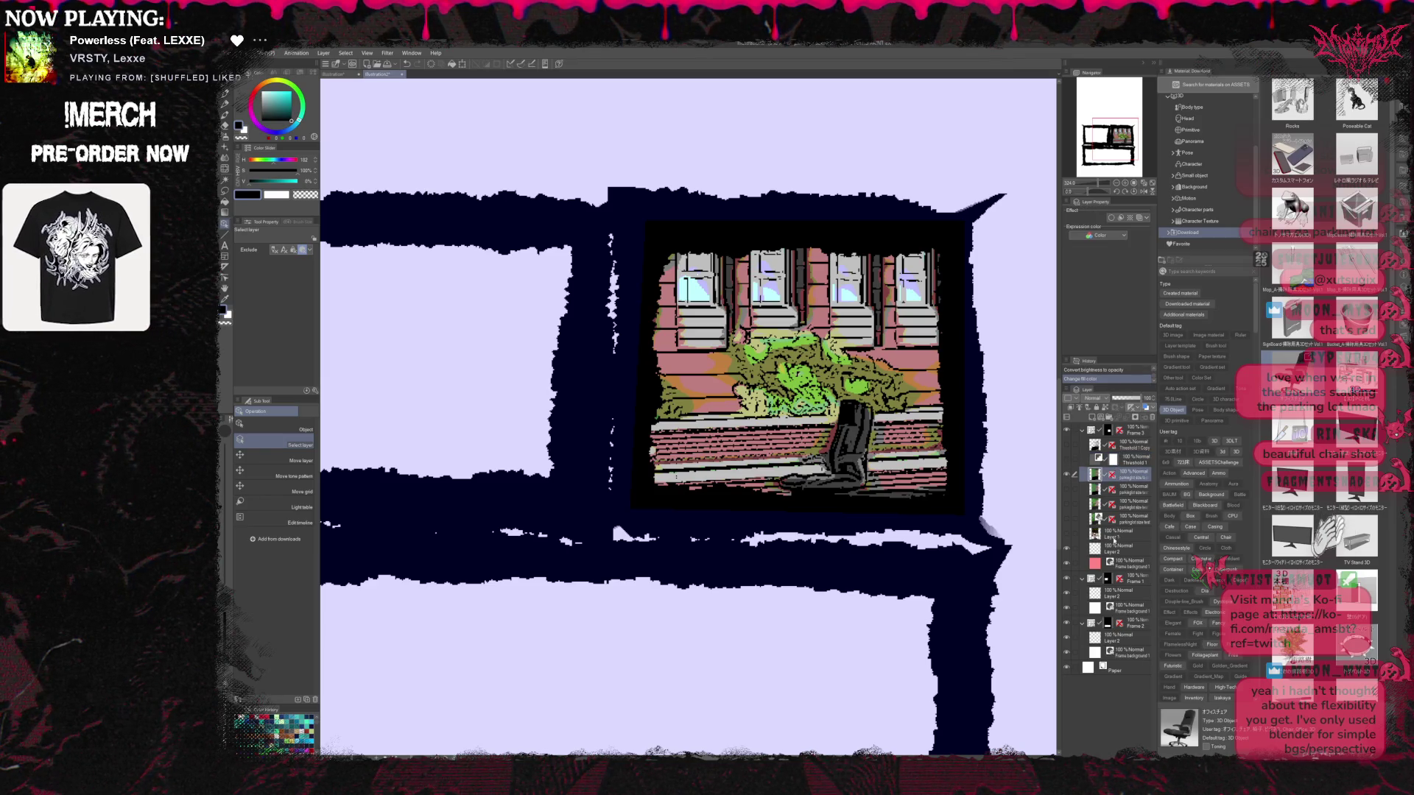
click(1084, 517)
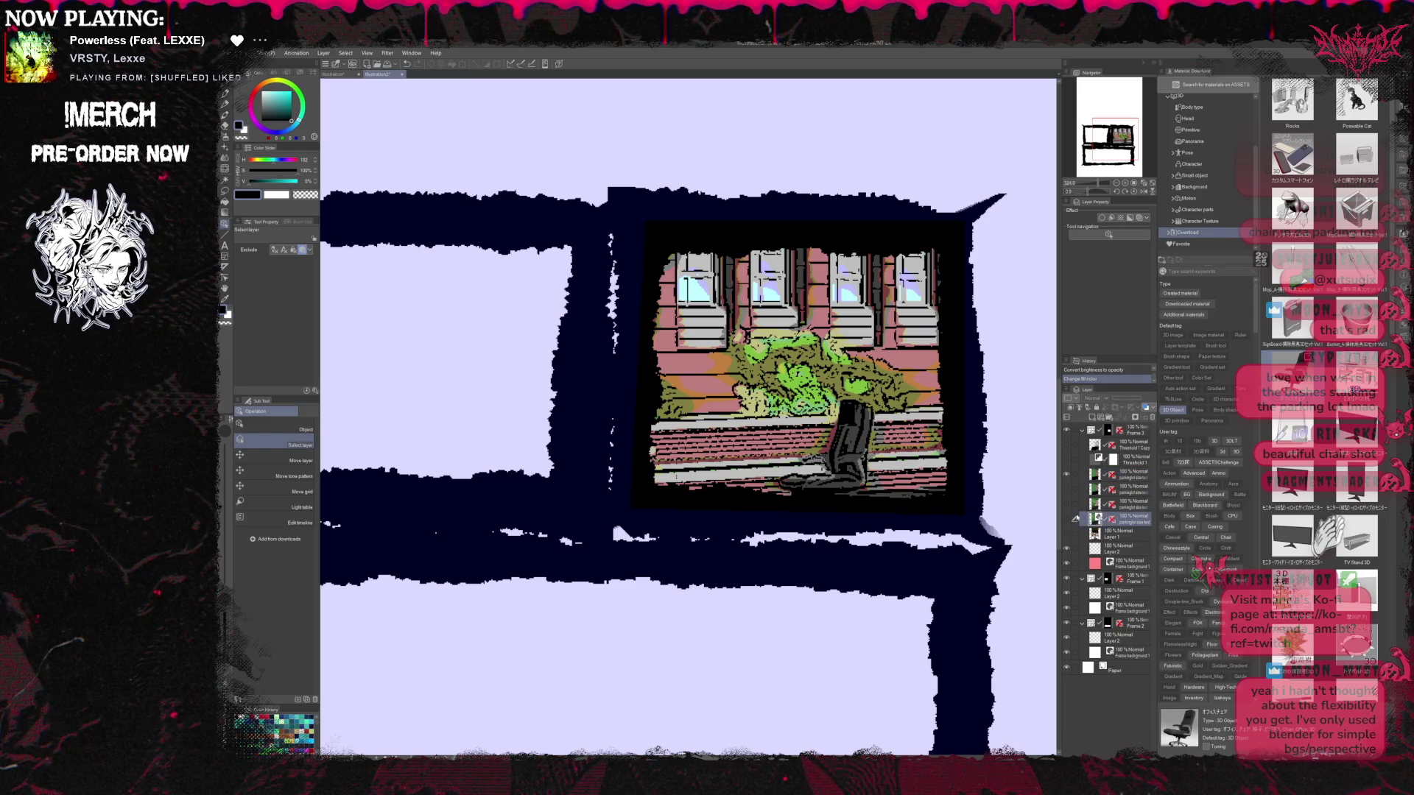
key(ctrl+j)
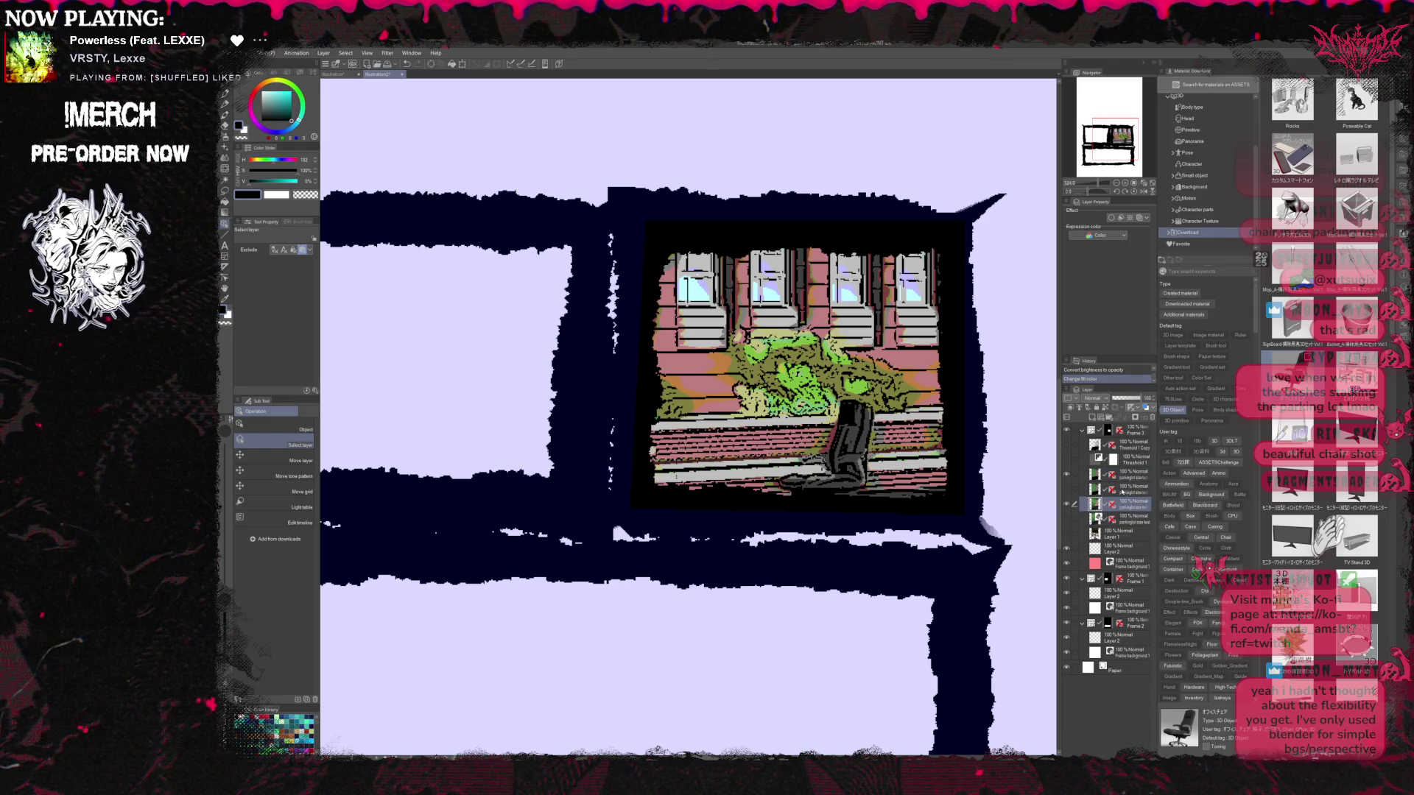
drag(1120, 475, 1118, 471)
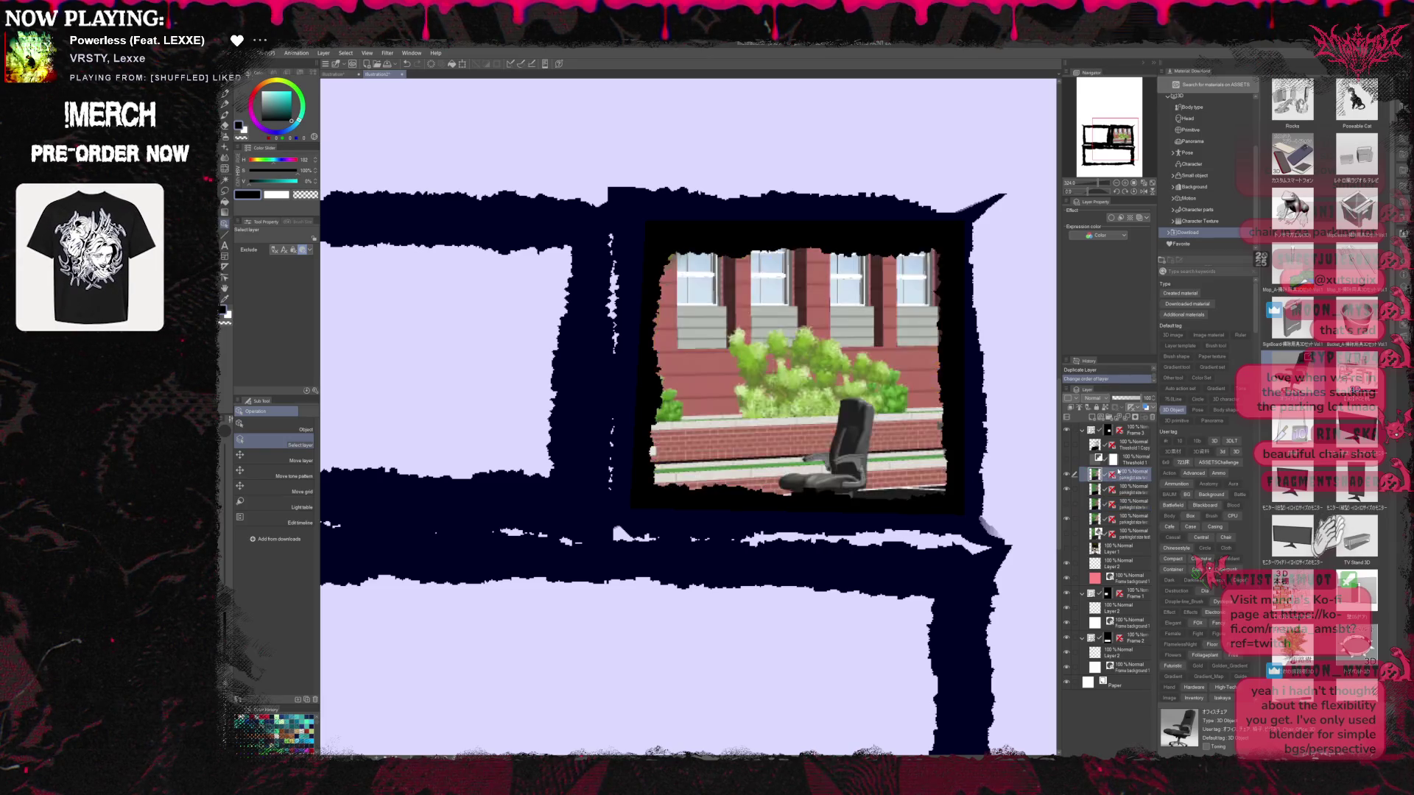
key(ctrl+shift+c)
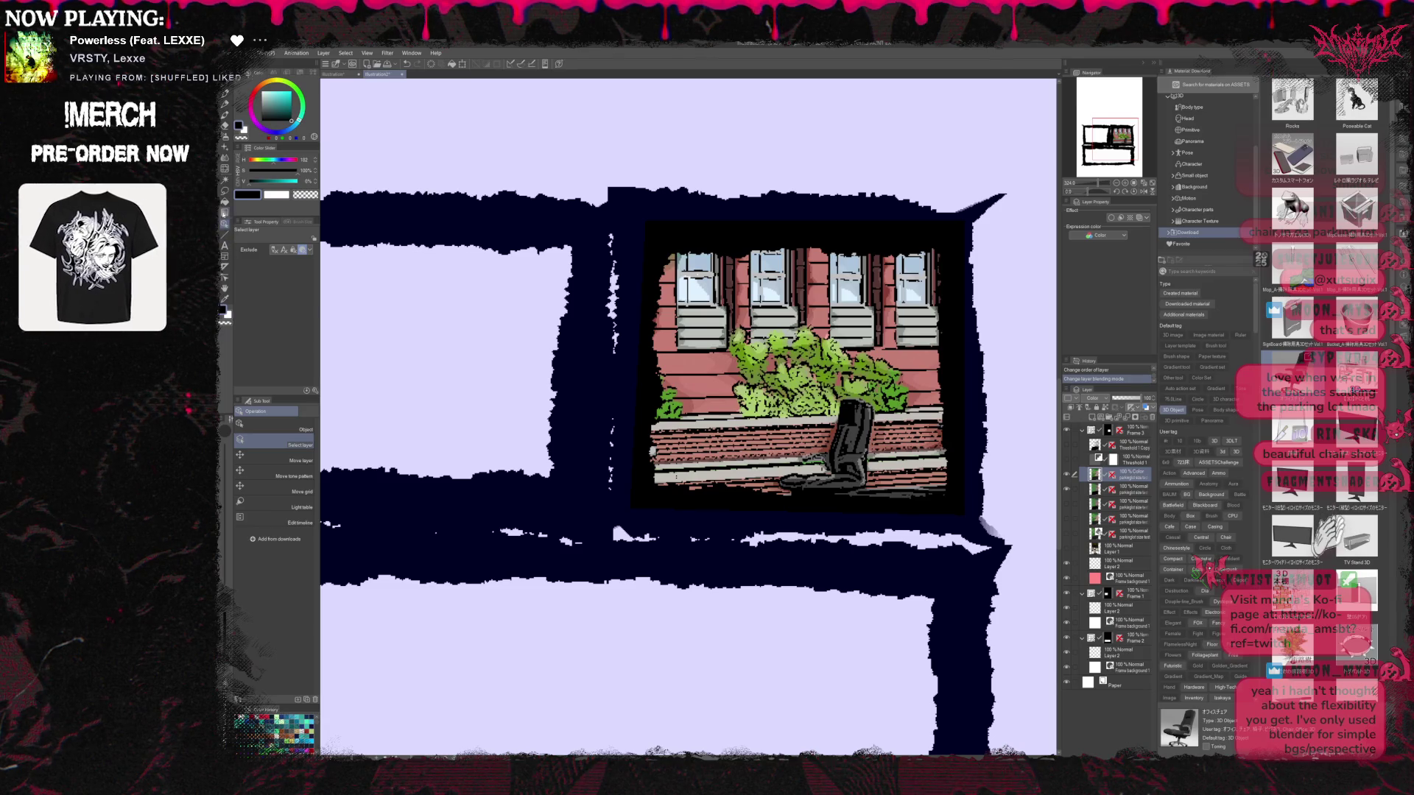
Pick cyan as the drawing colour, choose the G-pen, and add a new blank layer
click(281, 91)
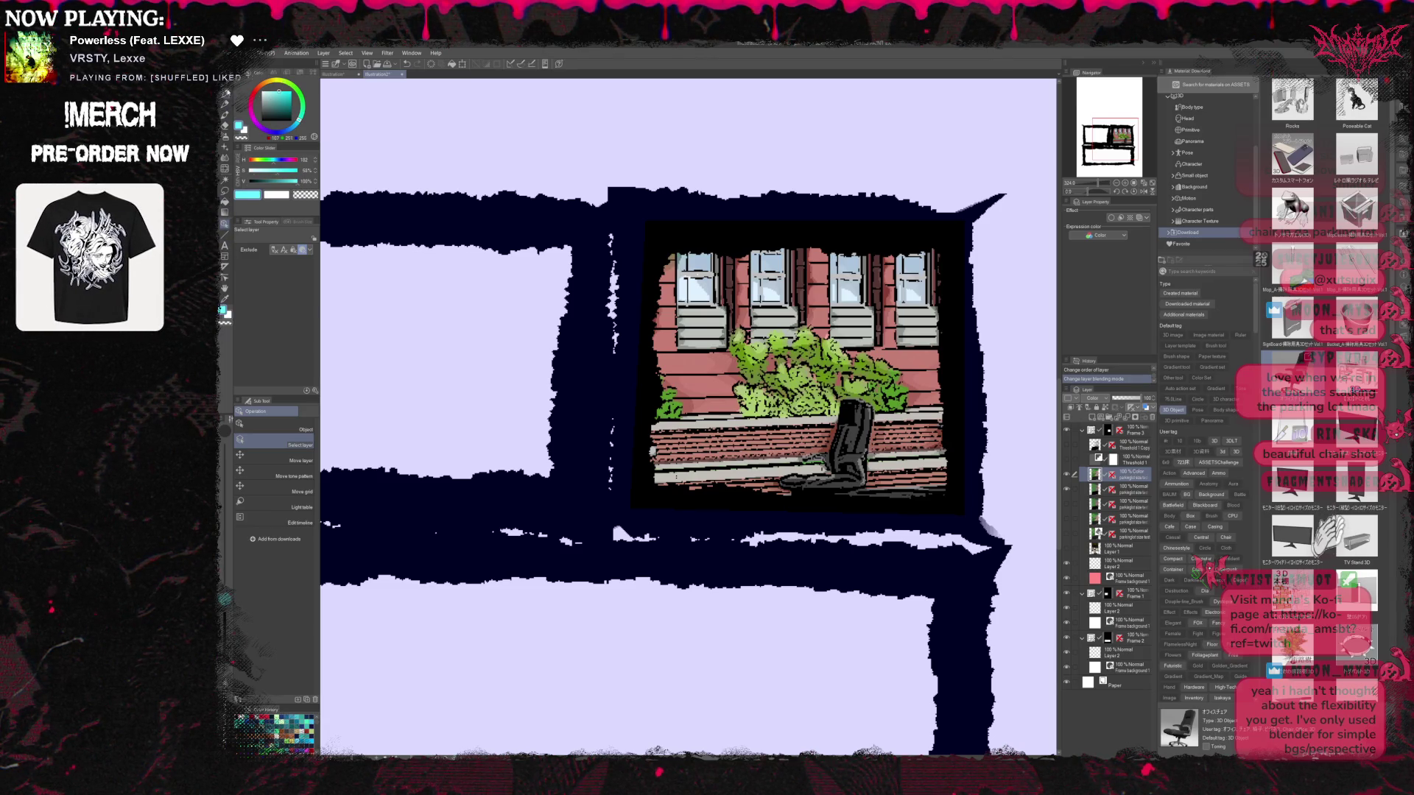
click(225, 103)
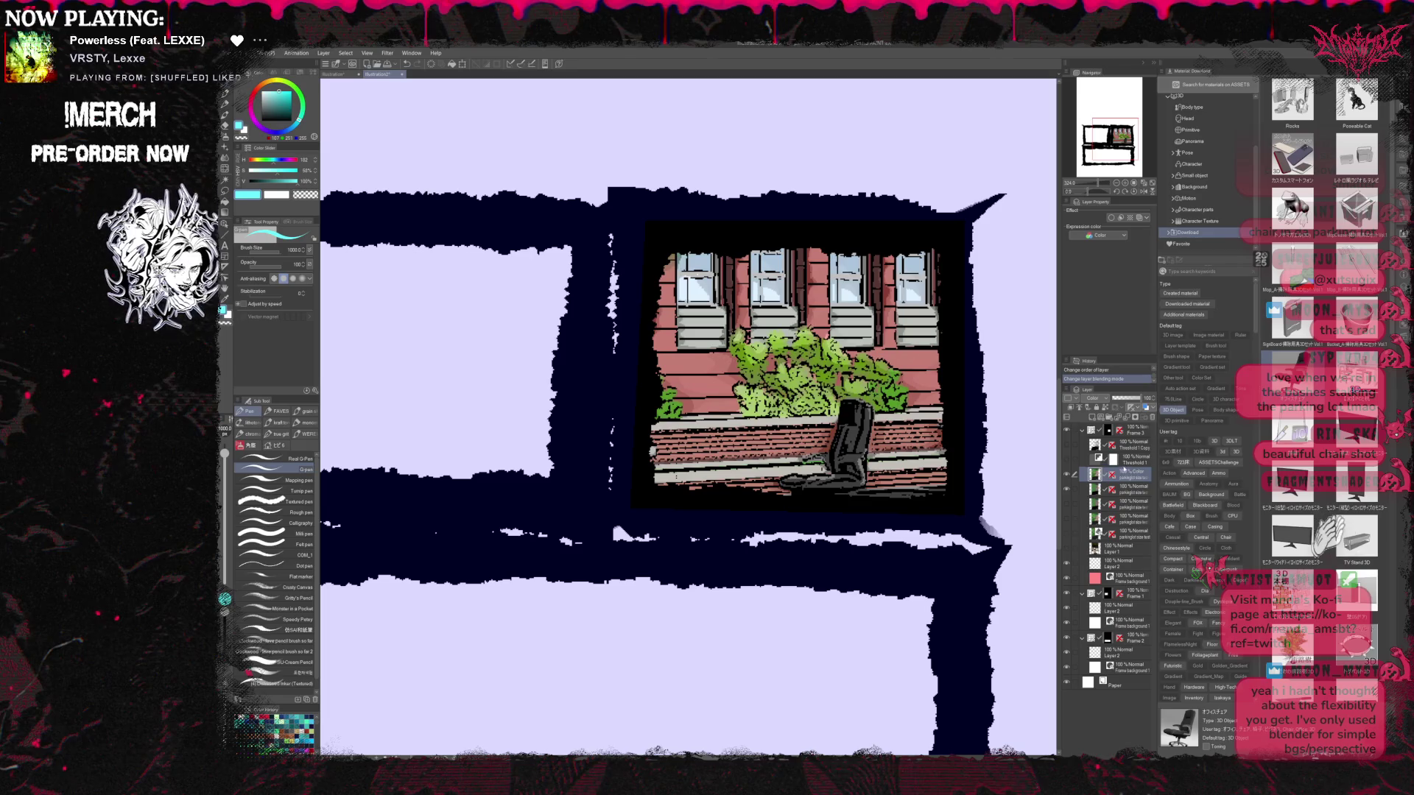
click(1093, 407)
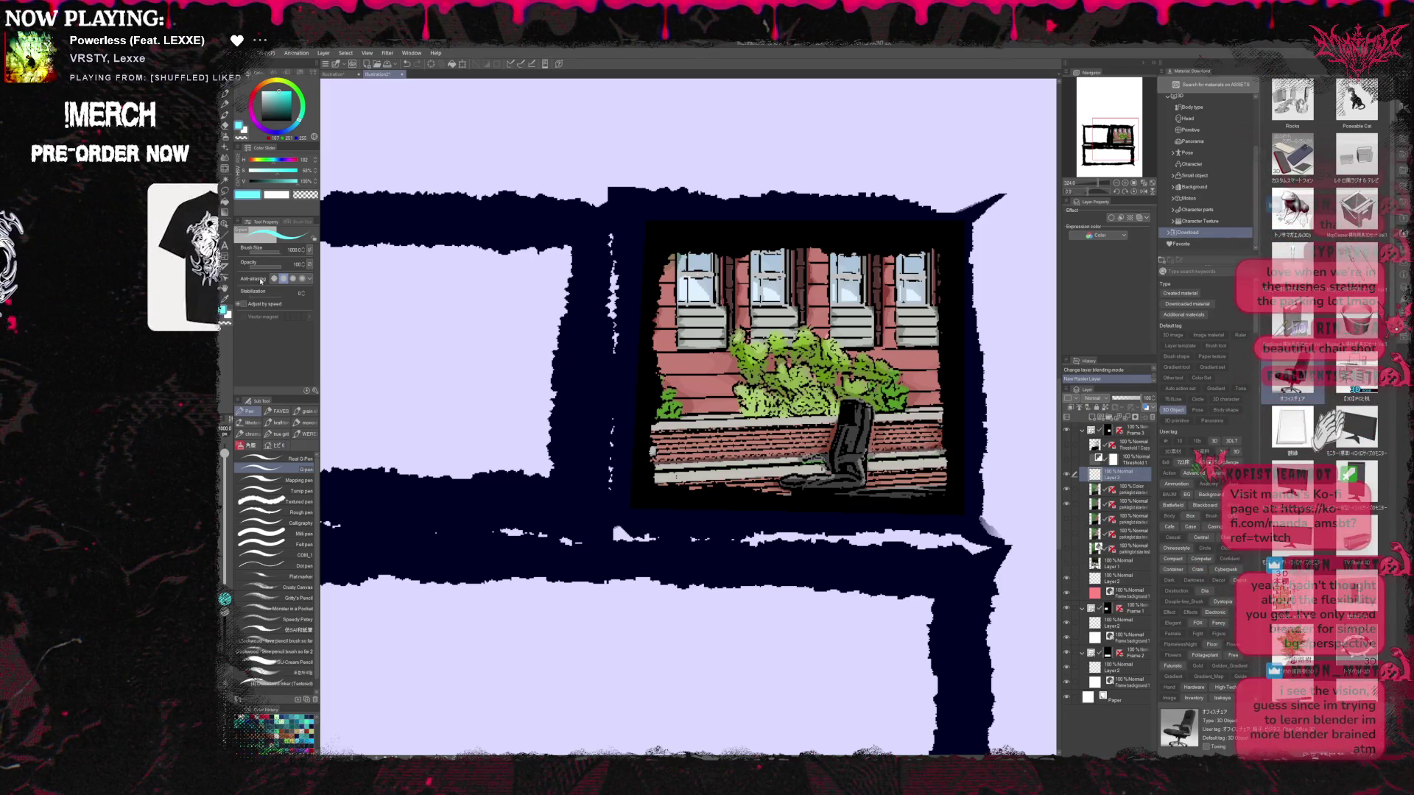
Paint cyan over the whole panel picture with a brush size of about 227
drag(224, 453, 225, 475)
mouse_move(736, 372)
mouse_down()
mouse_move(758, 305)
mouse_move(644, 512)
mouse_up()
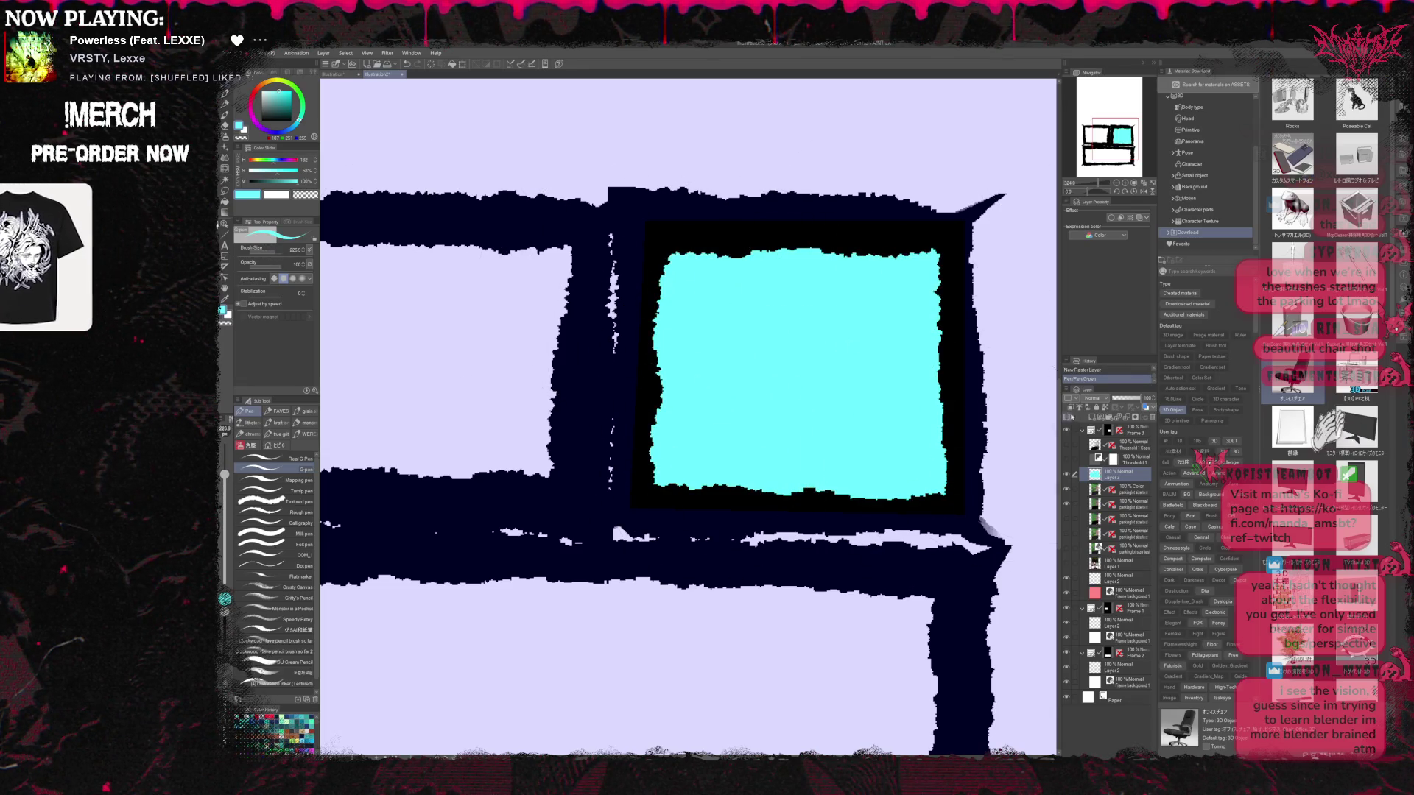
scroll(1093, 398, down, 10)
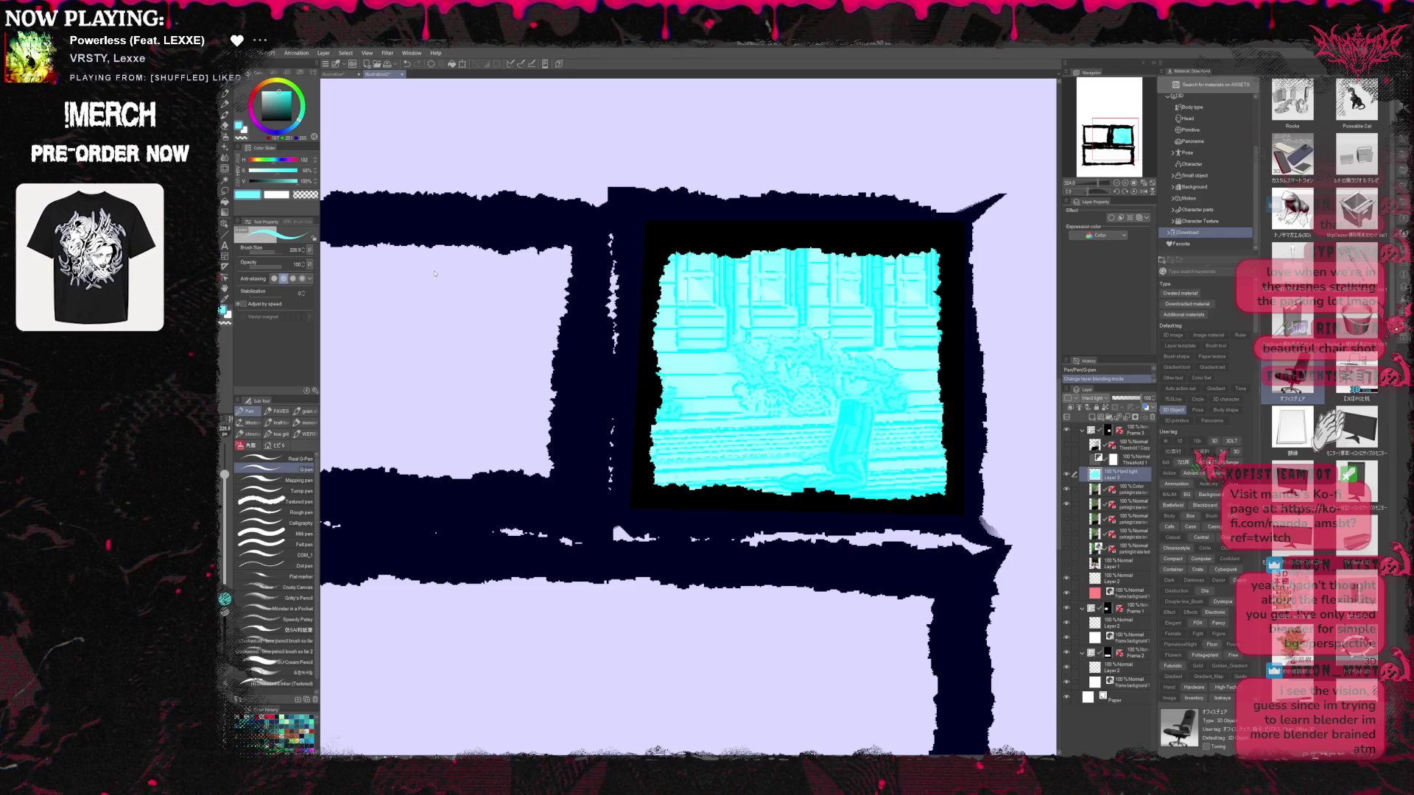
key(Tab)
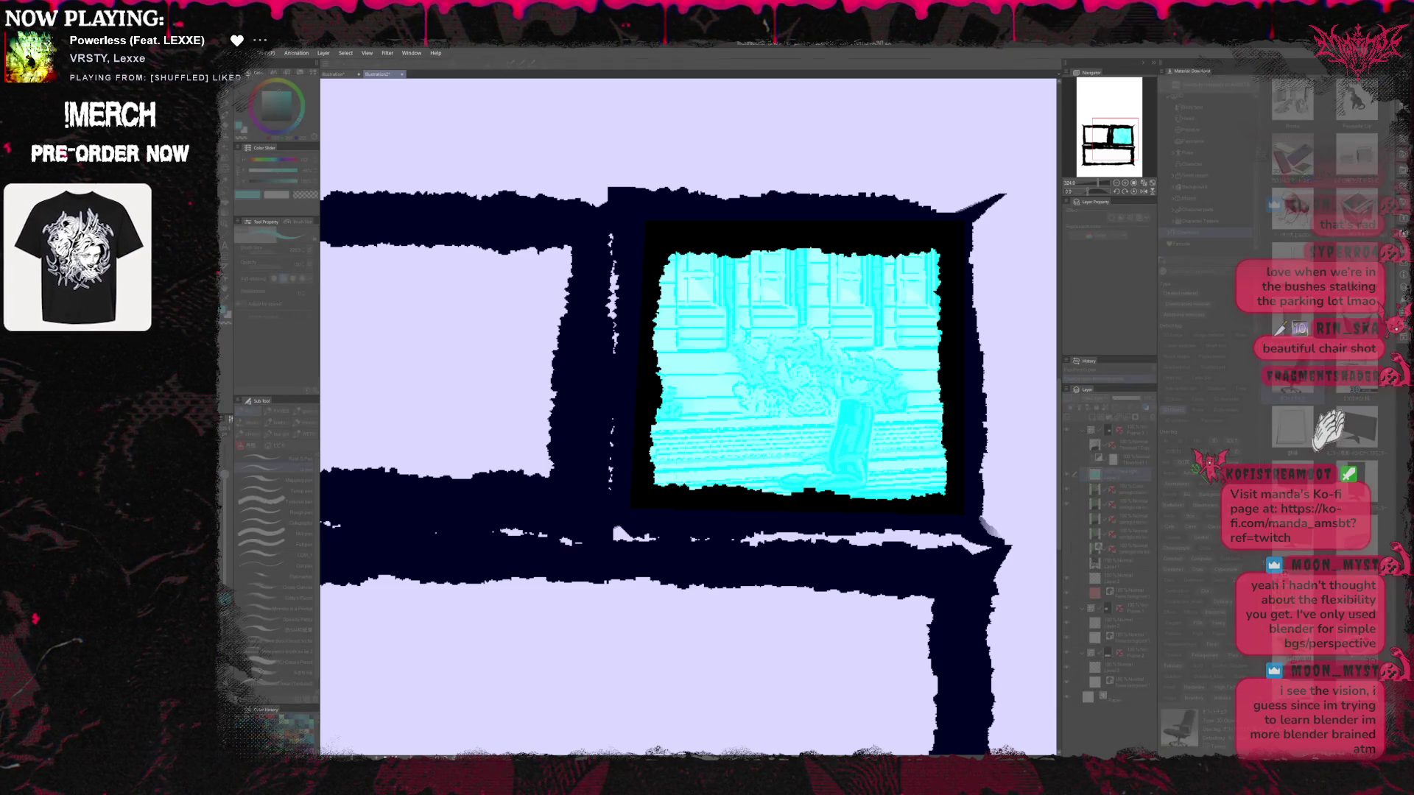
Compare tint versions with undo and redo, settling on pinker walls and bluer shading
key(ctrl+z)
key(ctrl+z)
key(ctrl+y)
key(ctrl+y)
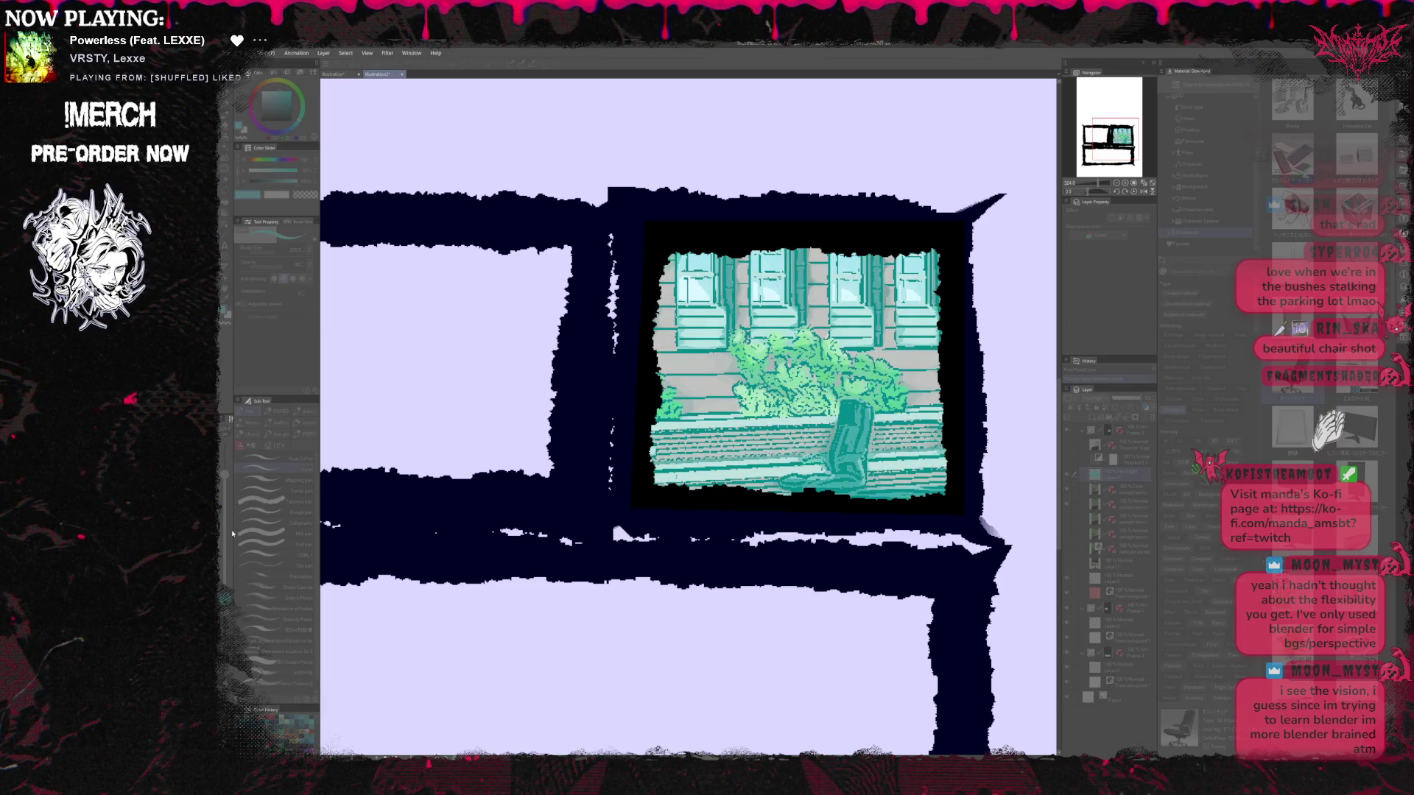
key(ctrl+z)
key(ctrl+z)
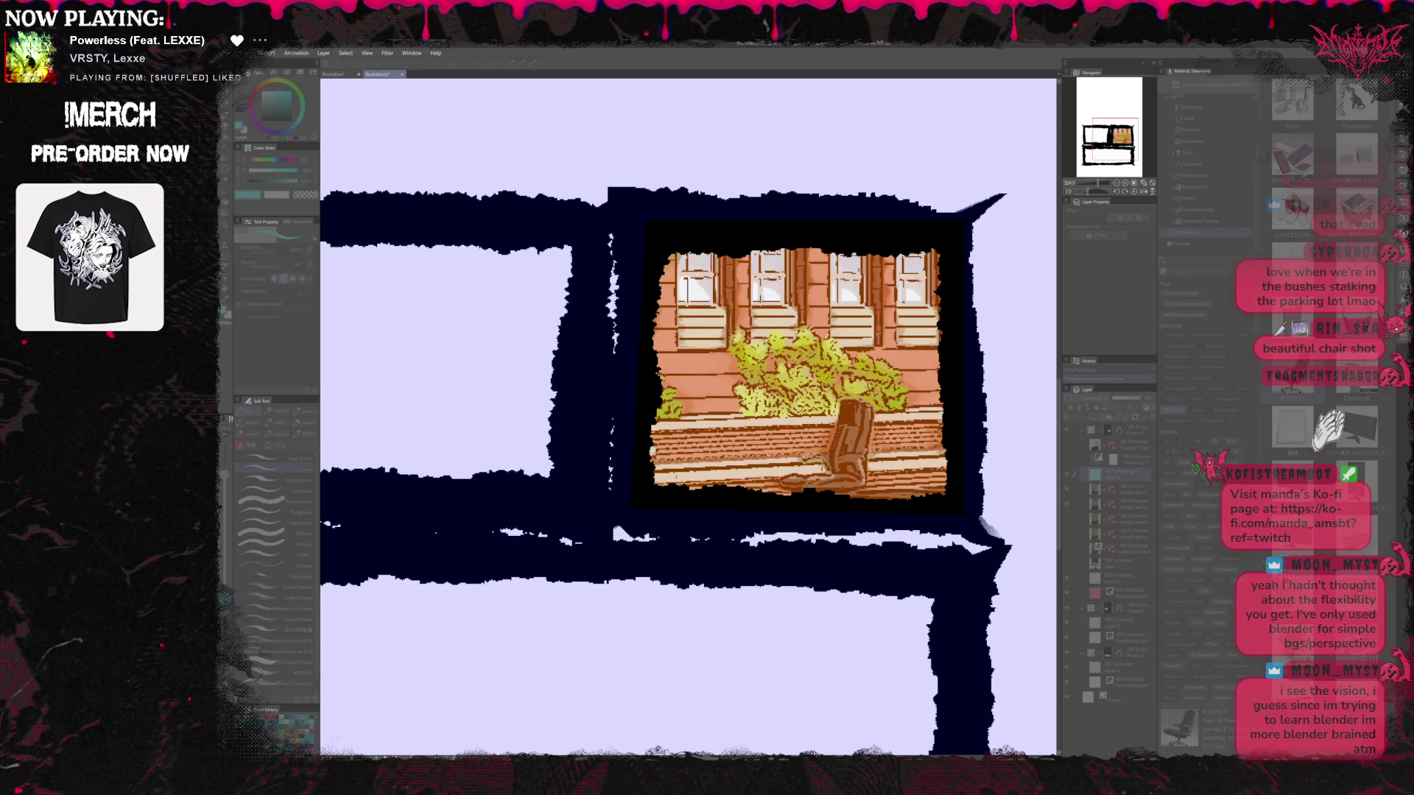
key(ctrl+y)
key(ctrl+y)
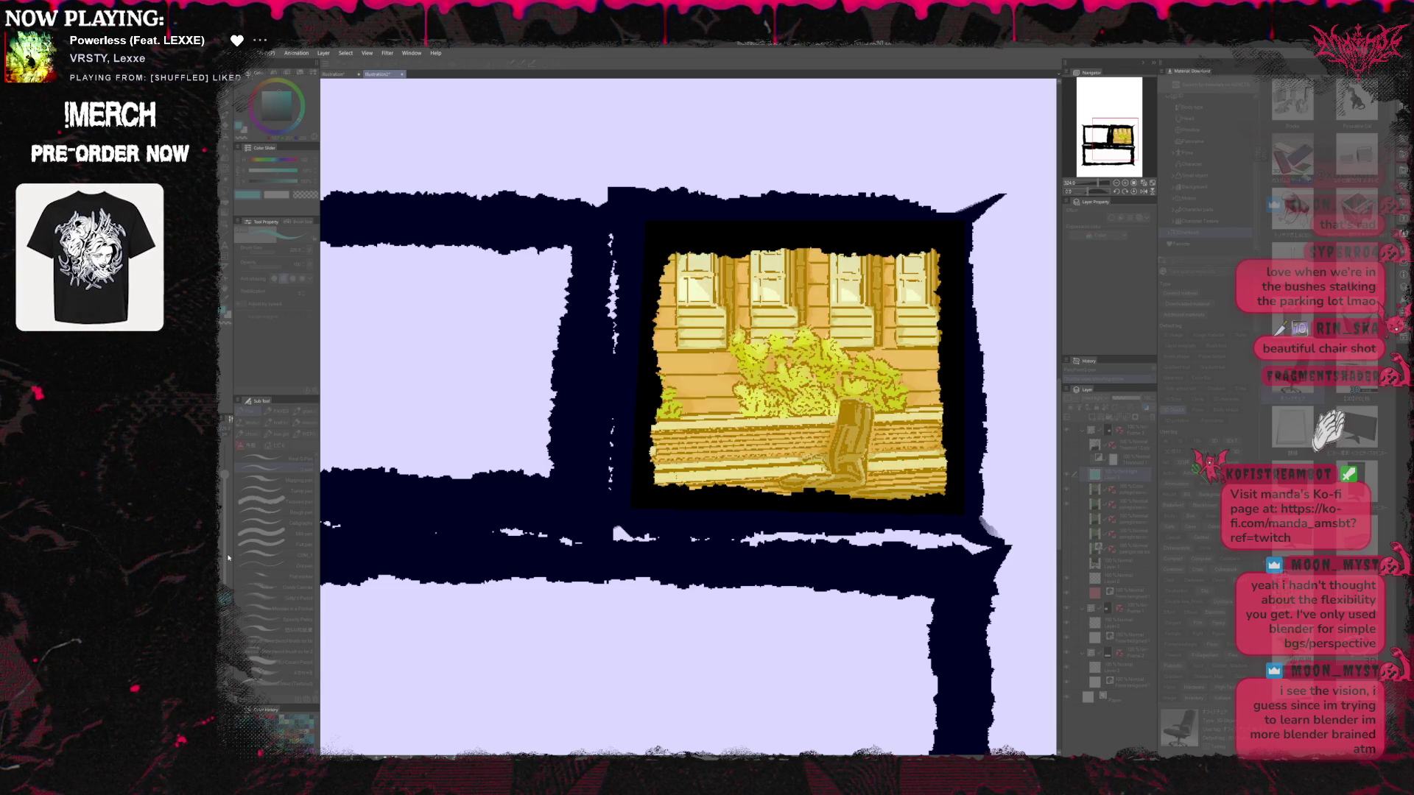
key(ctrl+y)
key(ctrl+y)
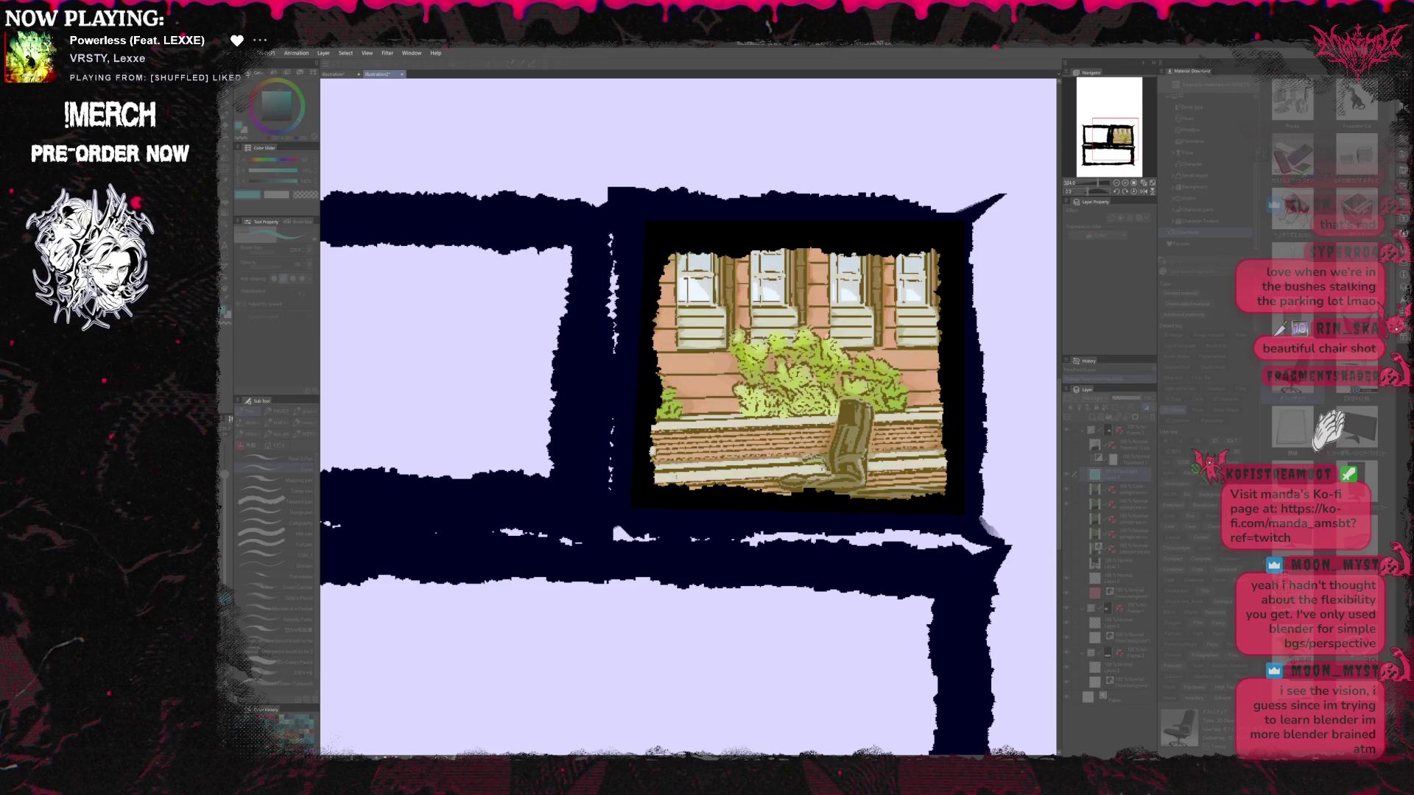
key(ctrl+y)
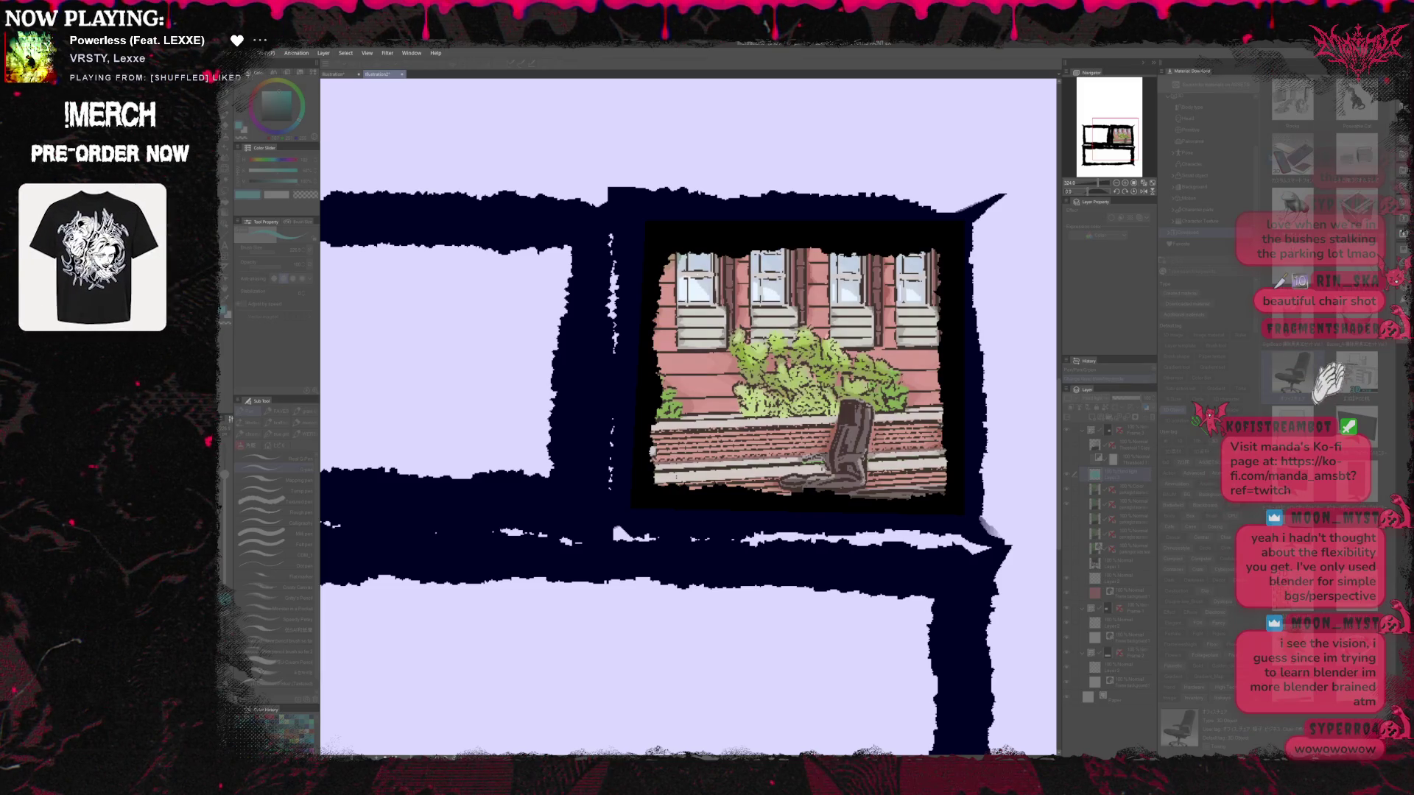
key(ctrl+z)
key(ctrl+y)
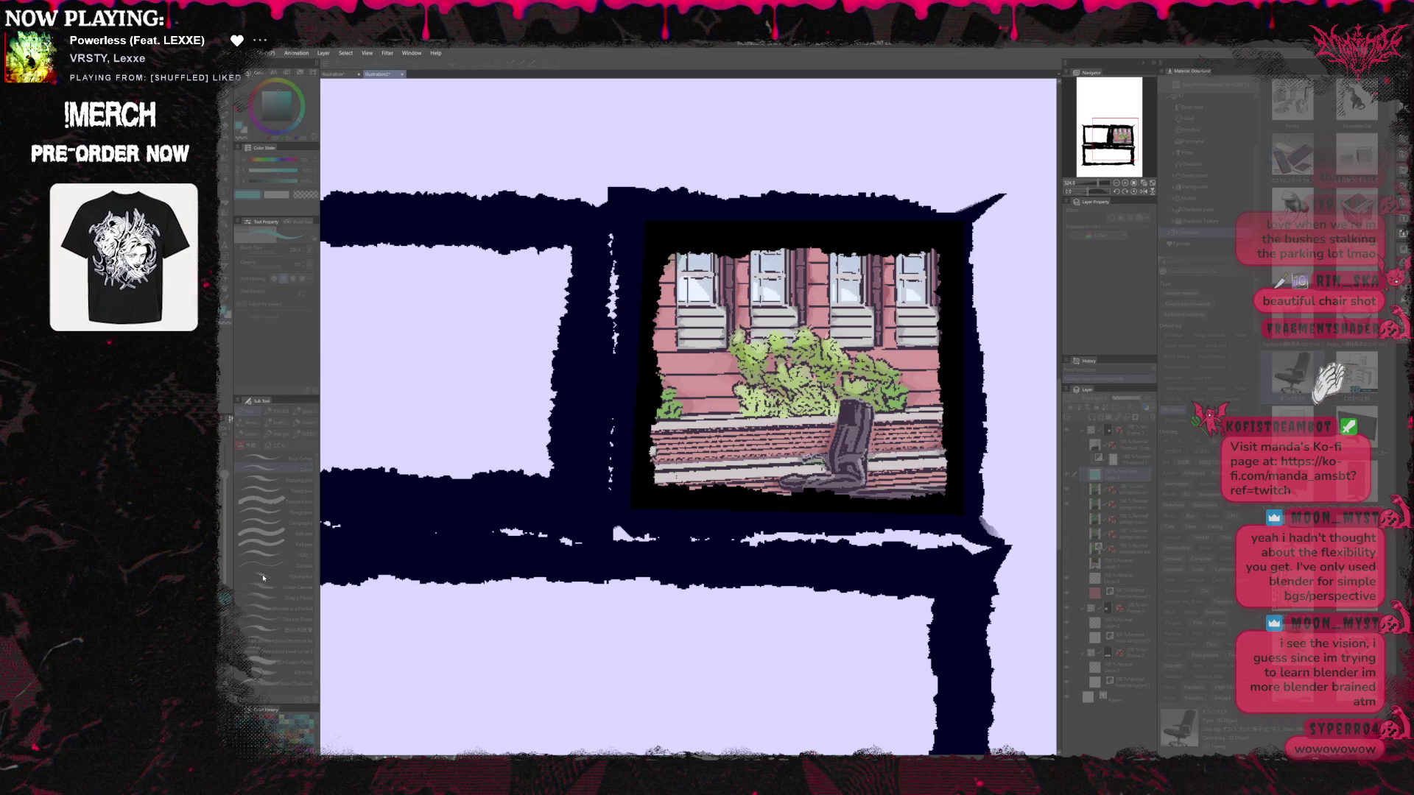
key(ctrl+z)
key(ctrl+y)
key(ctrl+y)
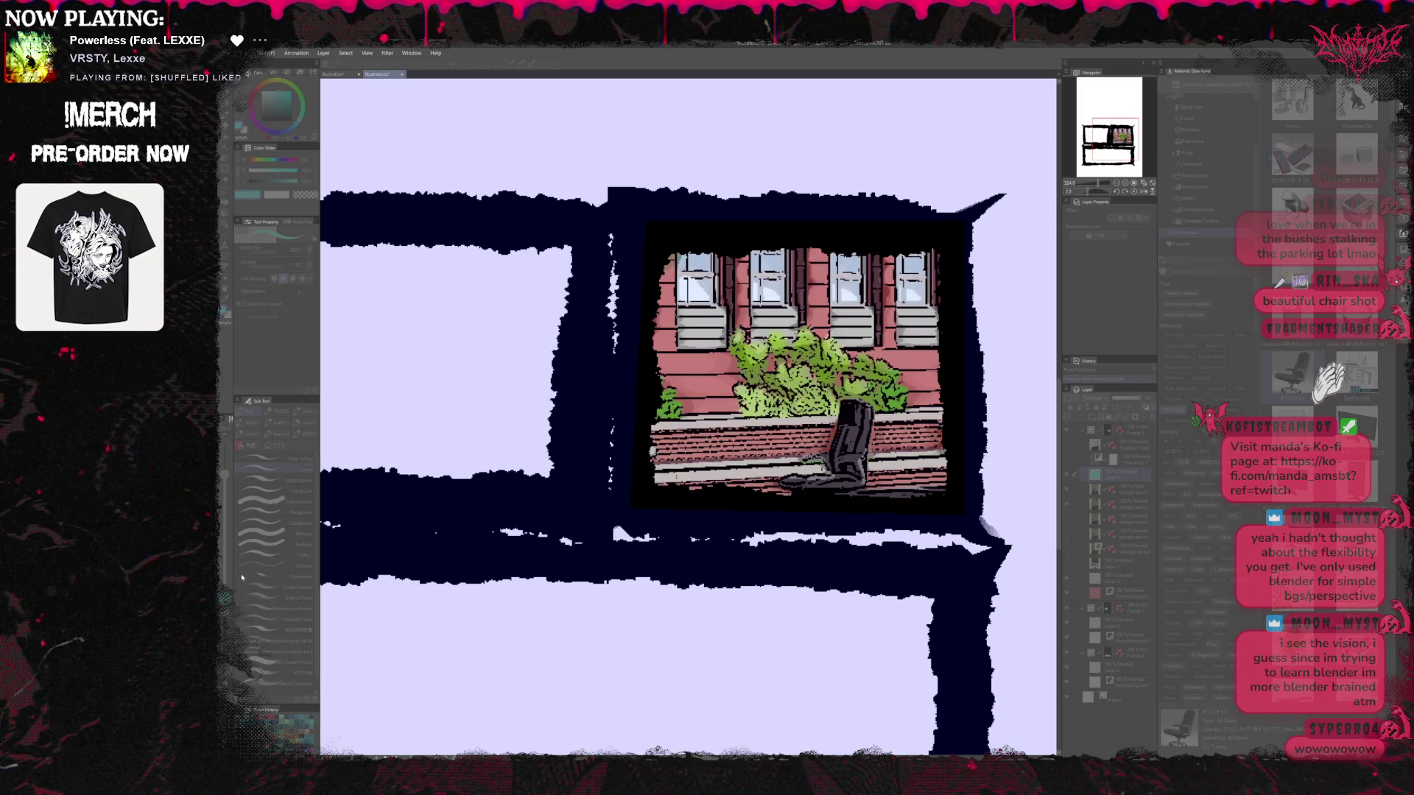
key(ctrl+z)
key(ctrl+z)
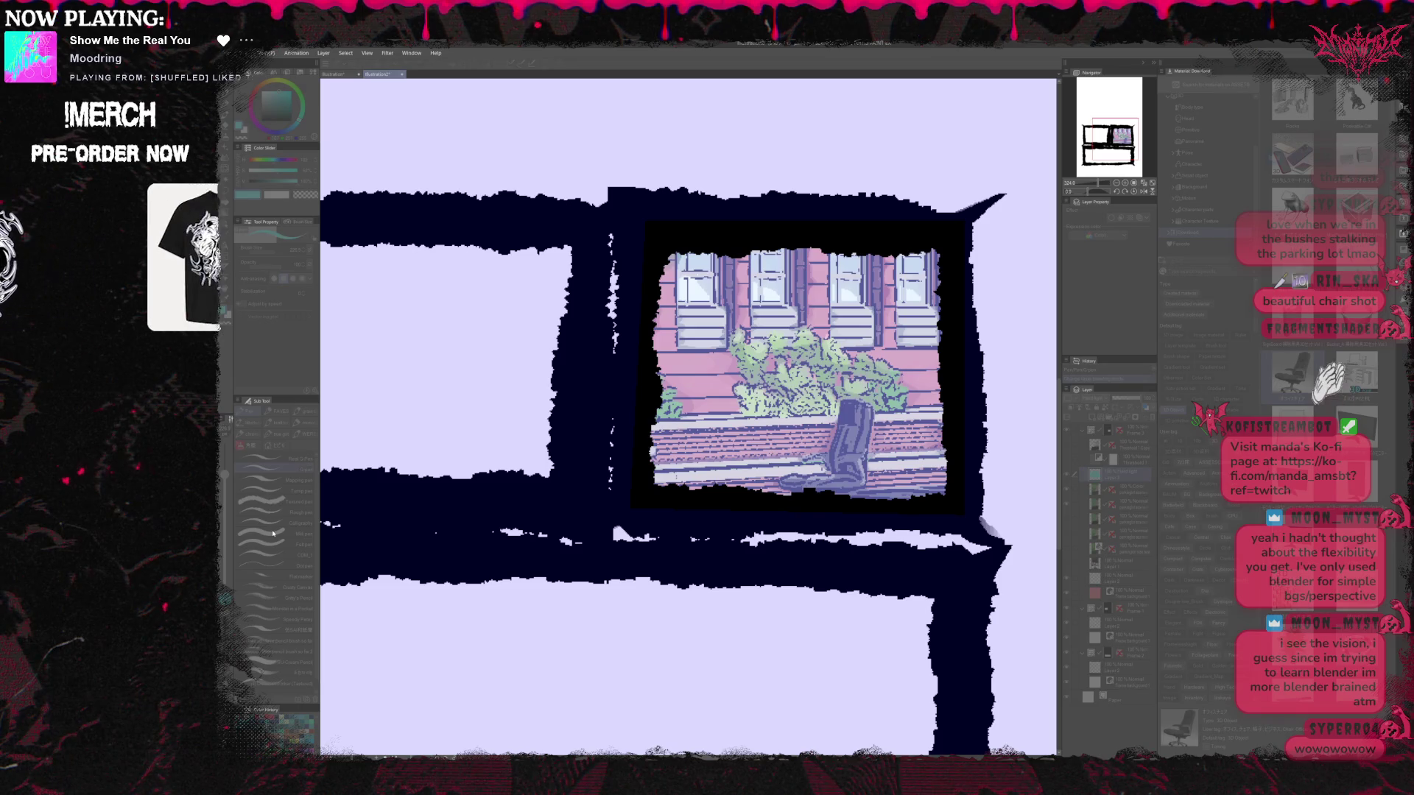
key(ctrl+z)
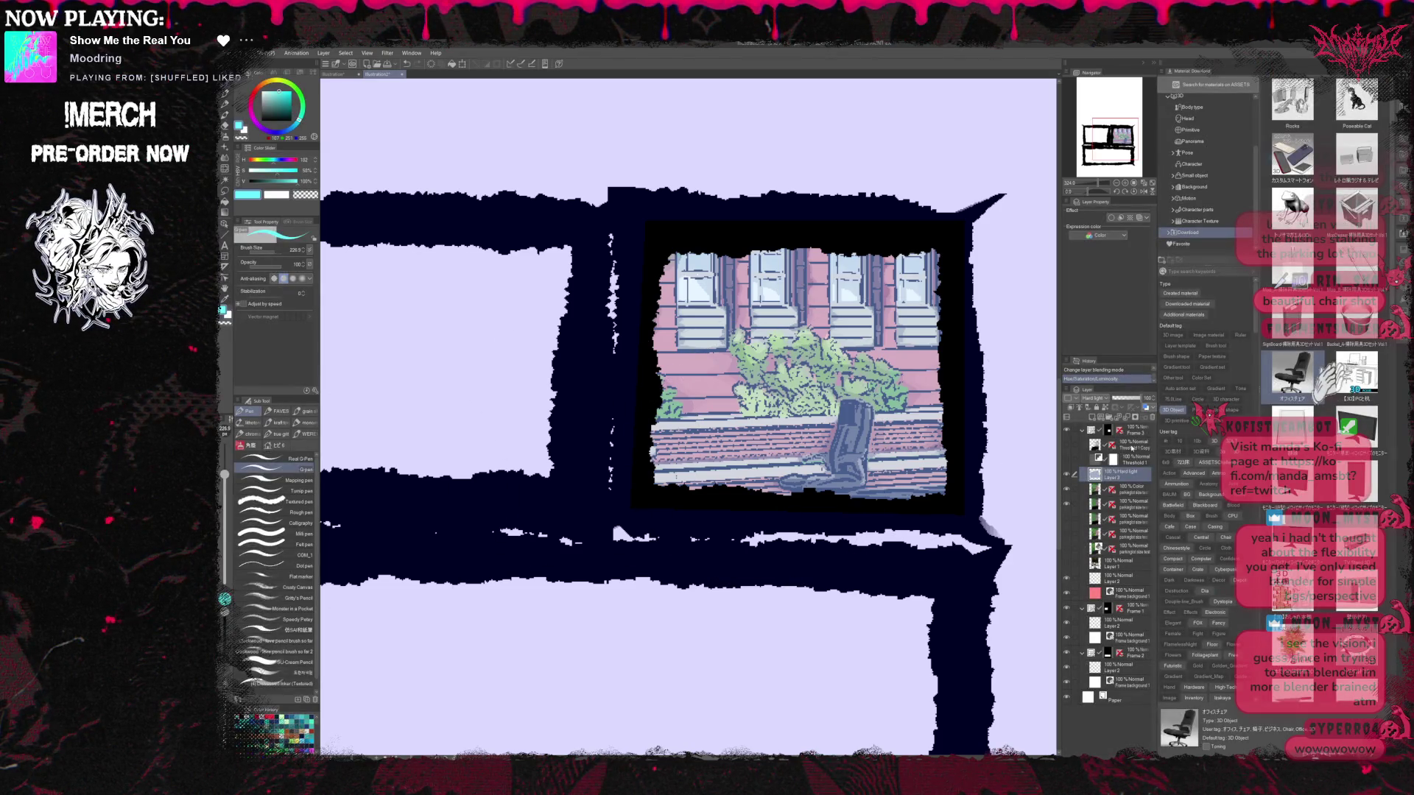
Make the Threshold 1 Copy layer visible and lower its opacity to 25%
click(1134, 445)
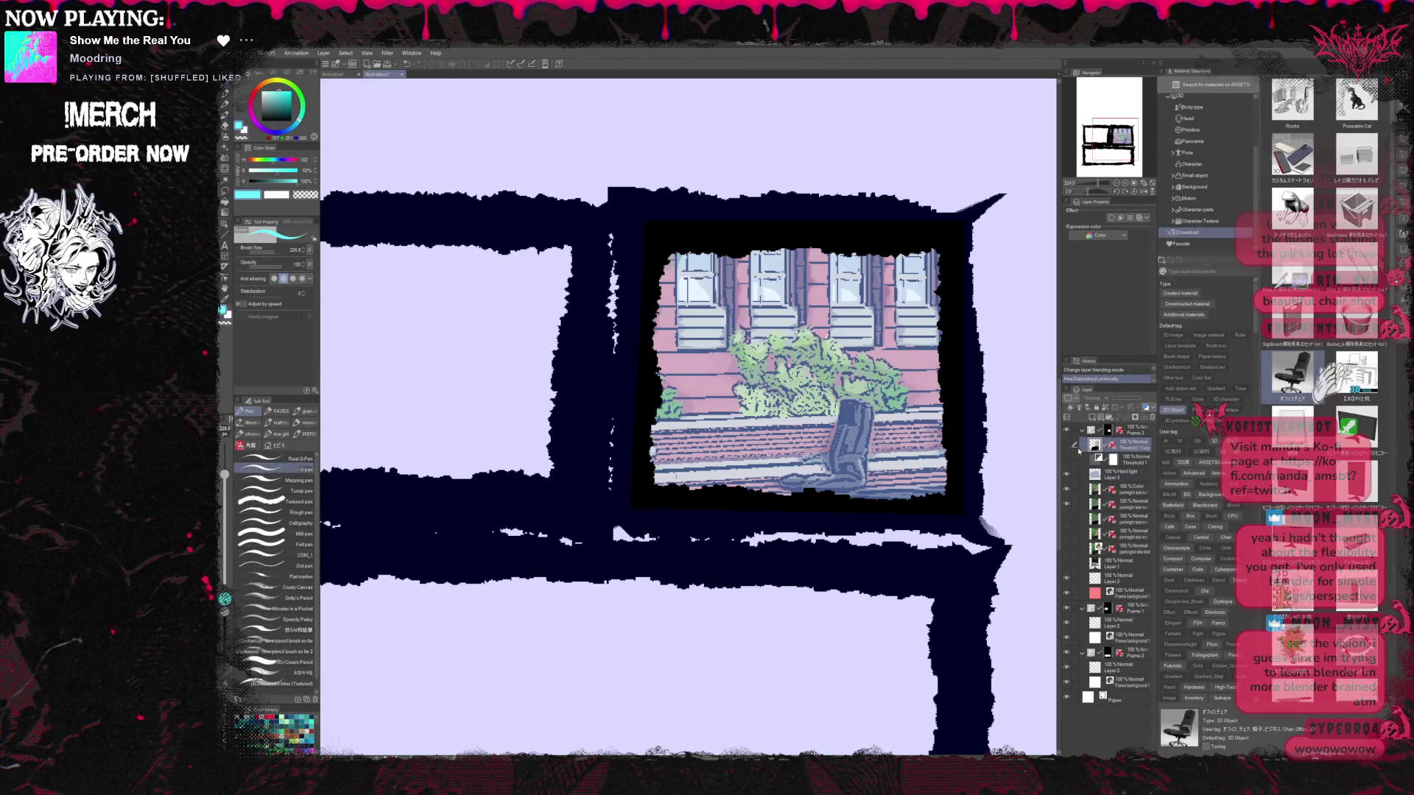
click(1067, 445)
click(1066, 445)
click(1067, 445)
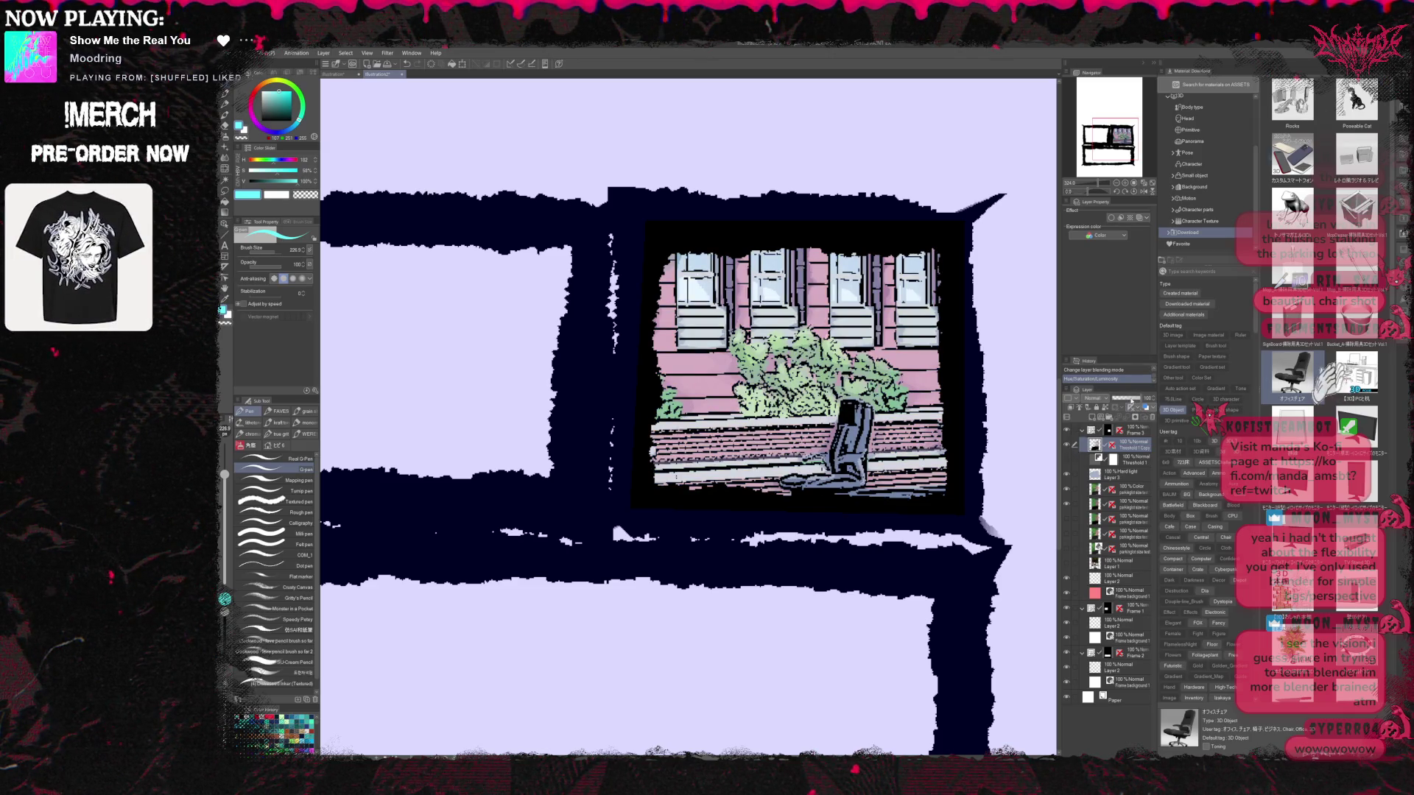
click(1066, 445)
click(1067, 445)
drag(1140, 398, 1120, 397)
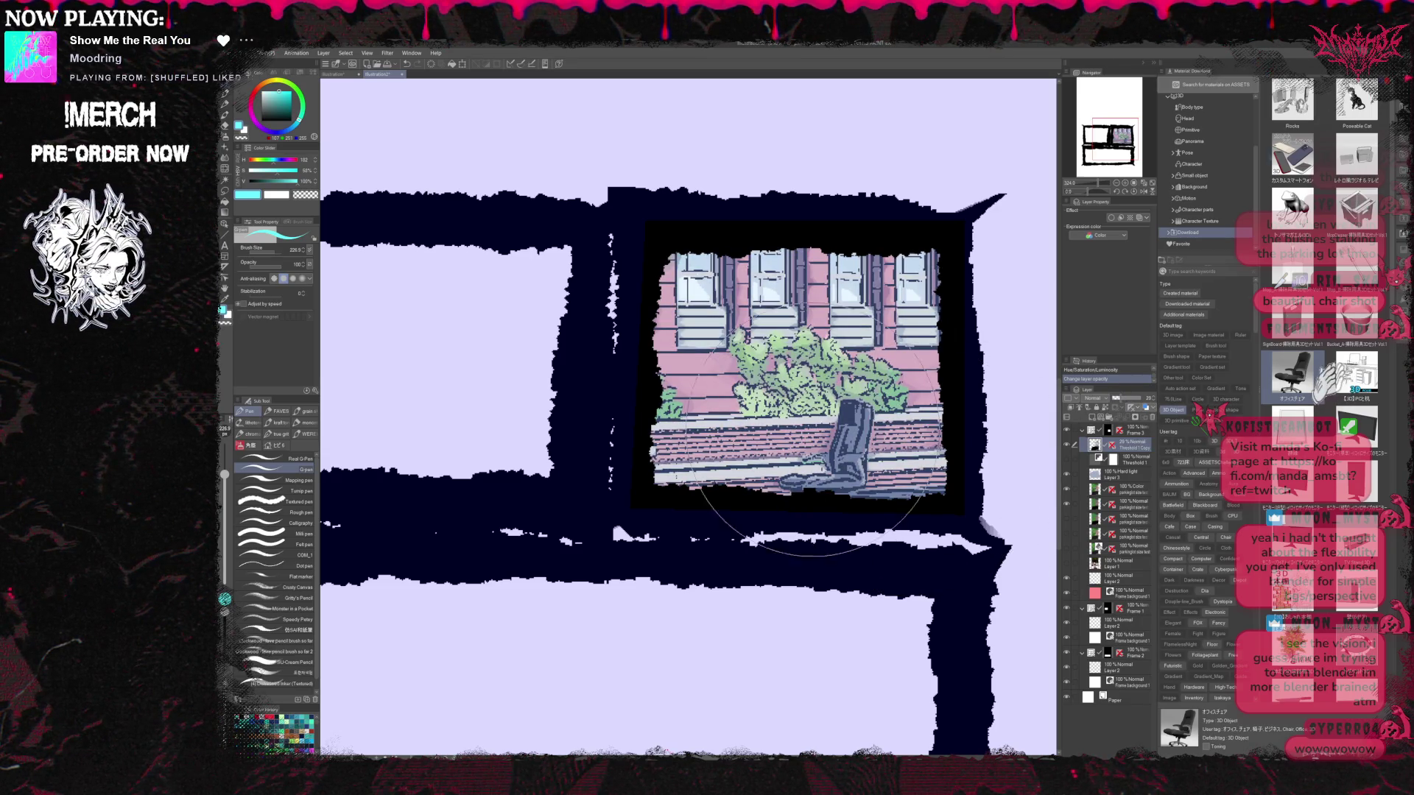
scroll(760, 443, down, 3)
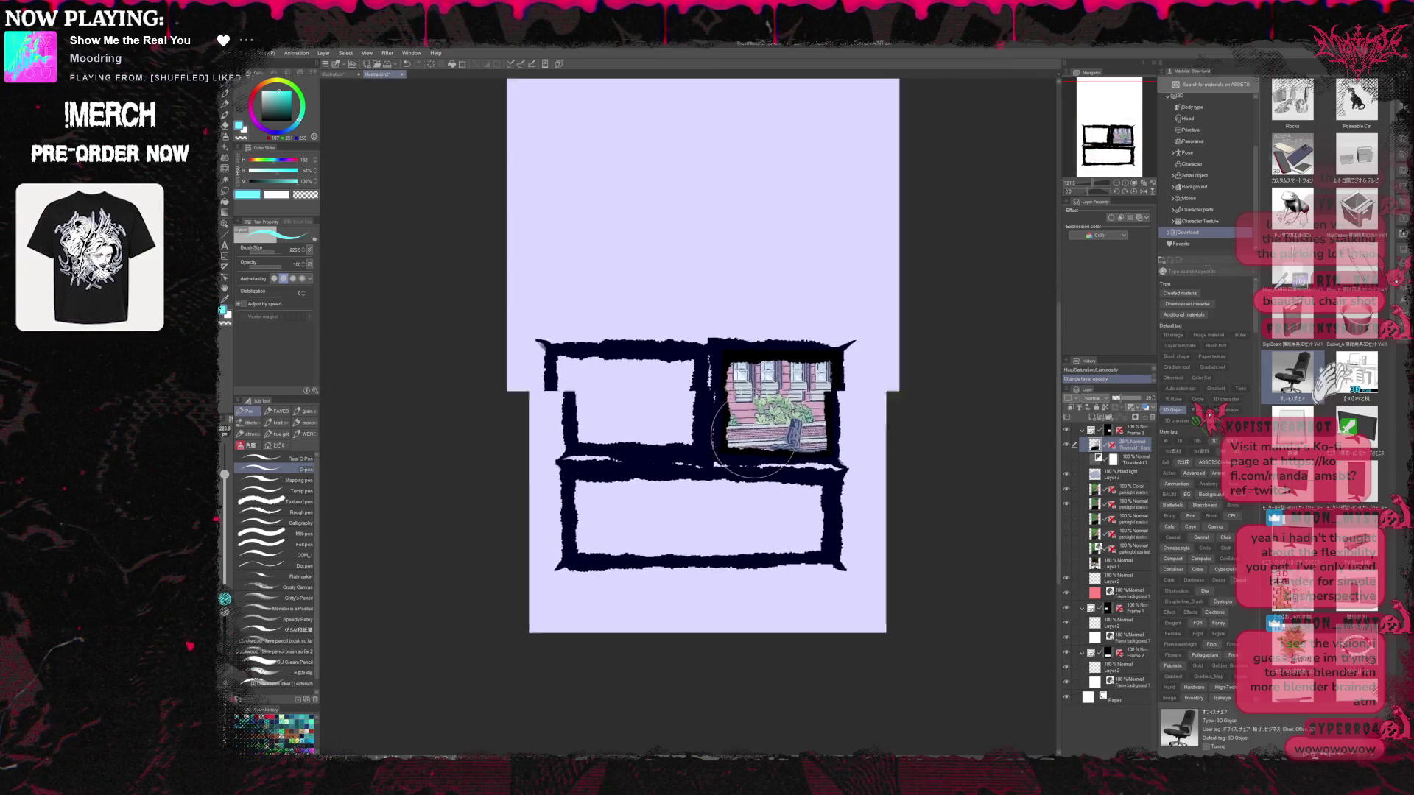
scroll(760, 451, up, 3)
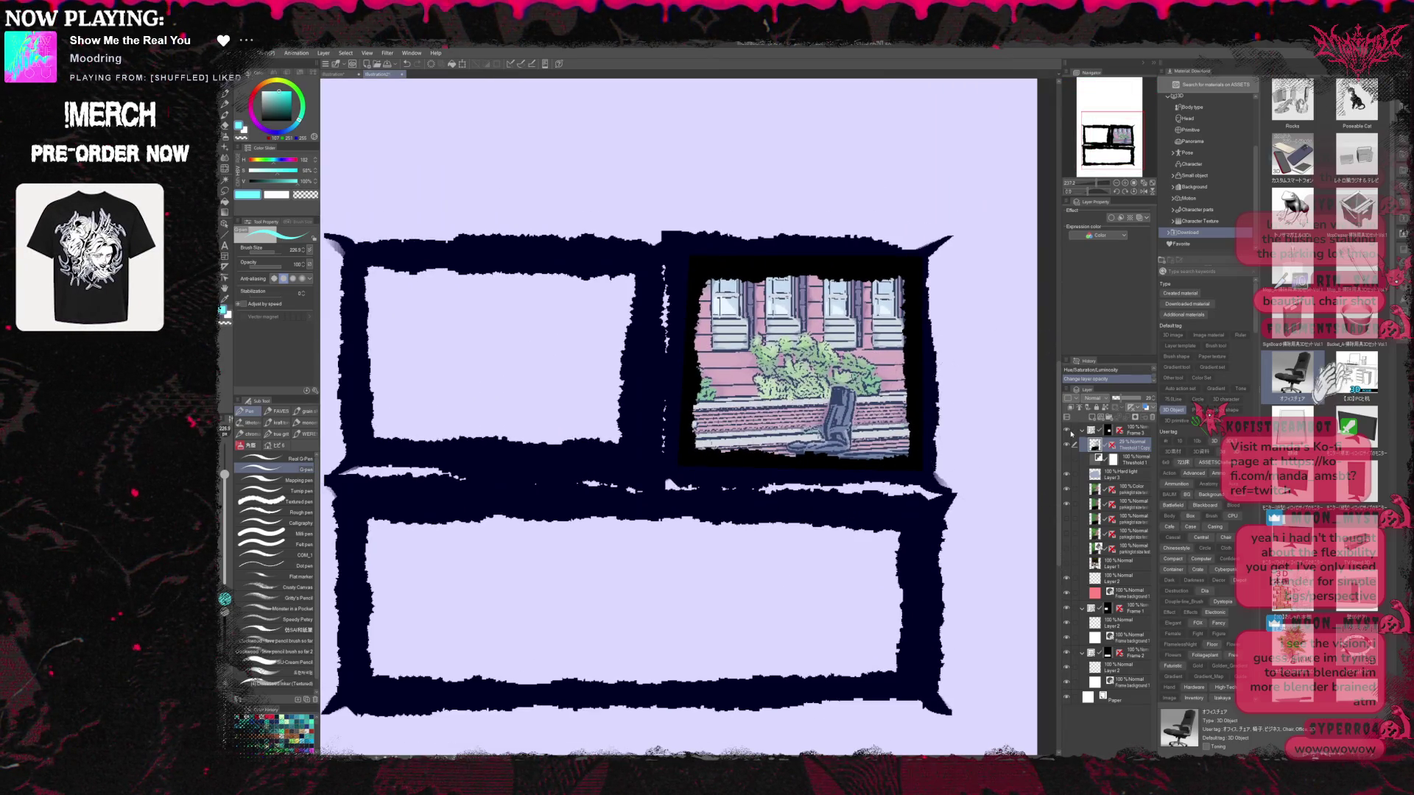
scroll(560, 385, down, 2)
scroll(560, 385, up, 1)
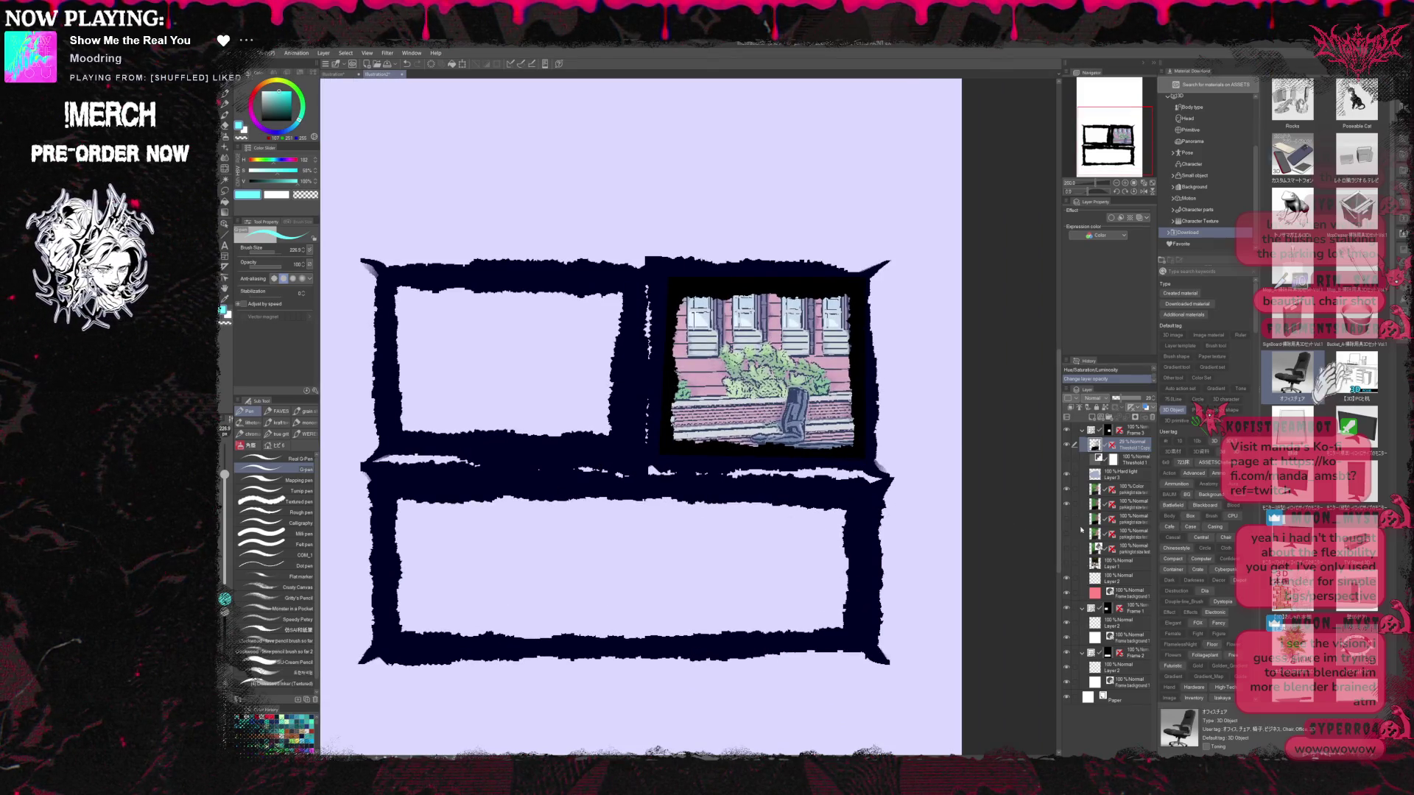
scroll(739, 469, down, 3)
scroll(739, 475, up, 1)
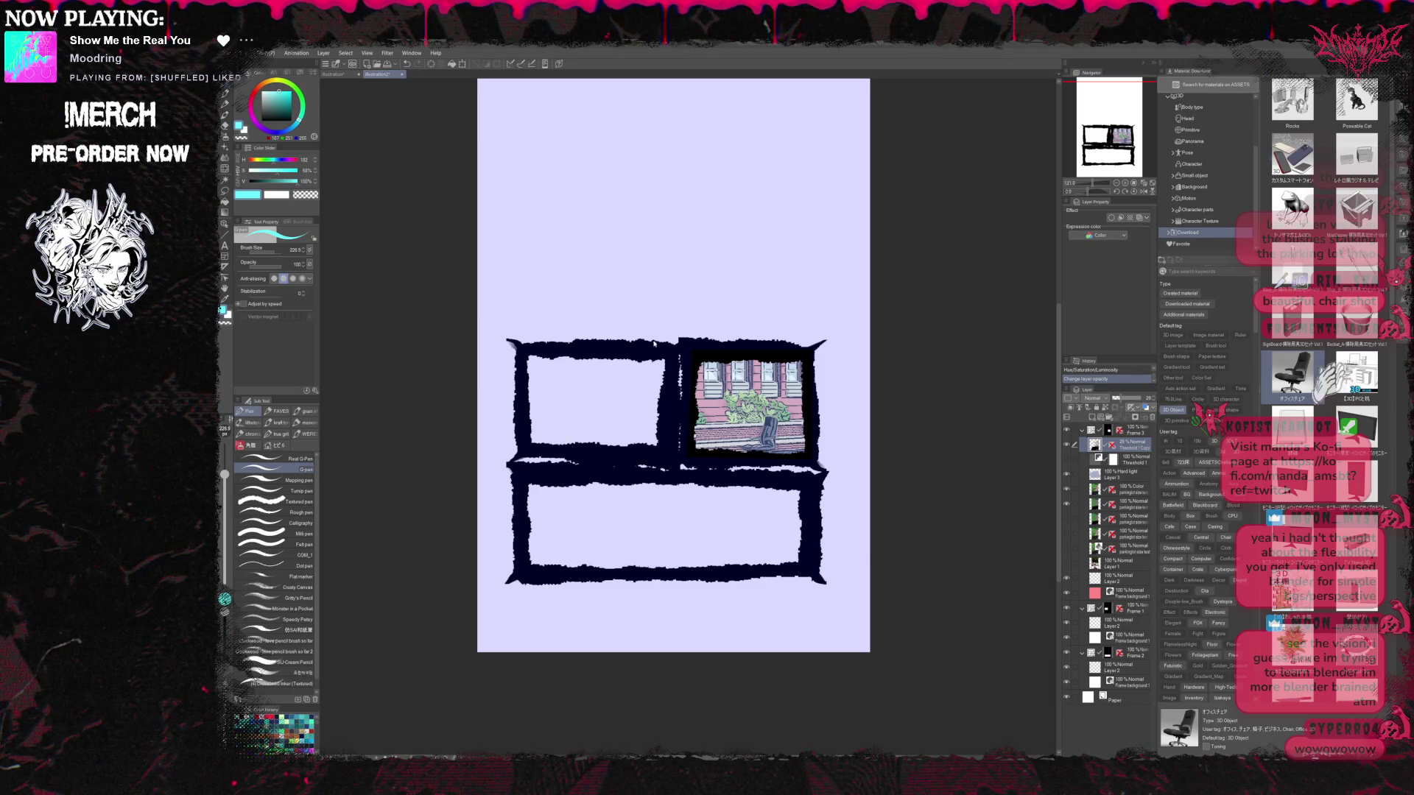
Zoom in on the chapter 1 thumbnails sheet
scroll(797, 275, up, 2)
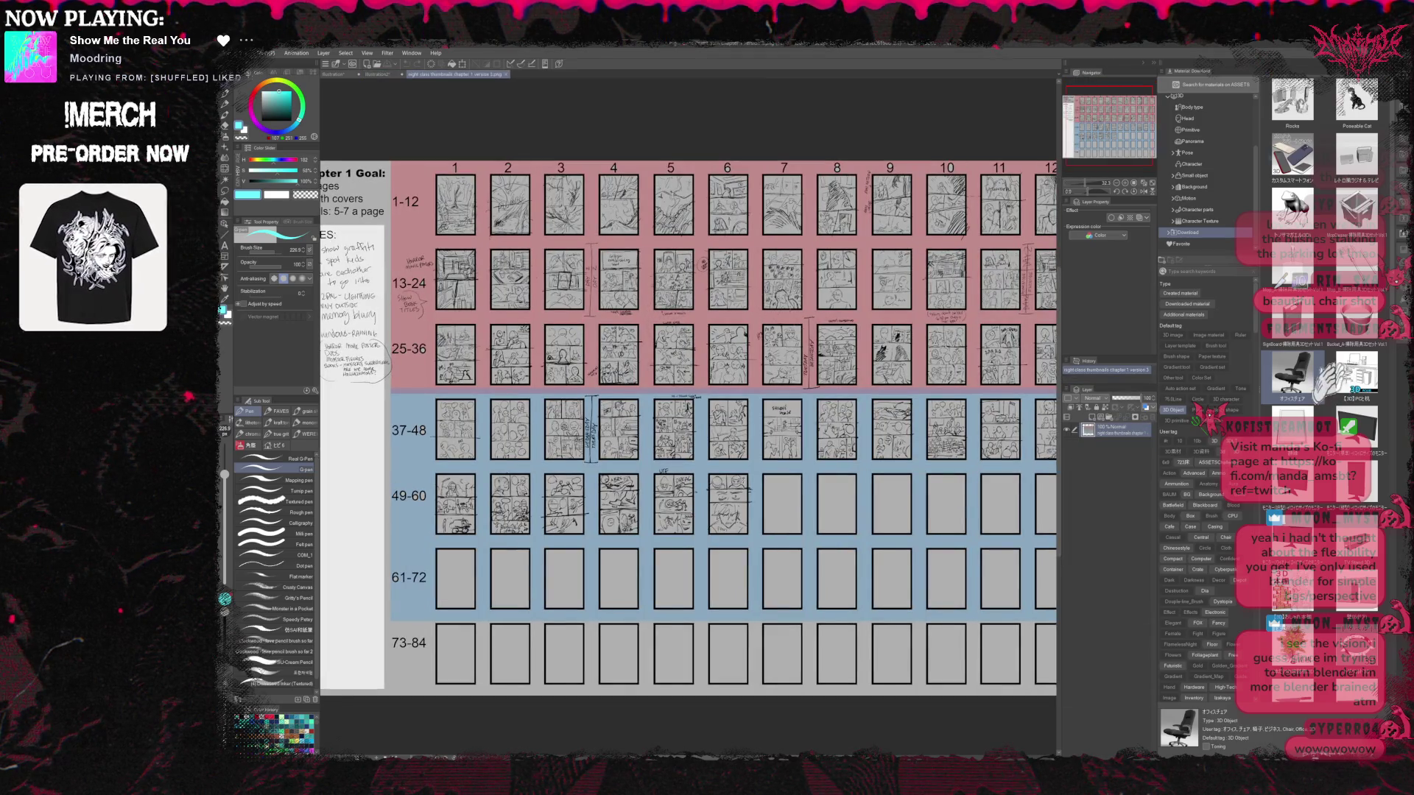
scroll(798, 274, up, 3)
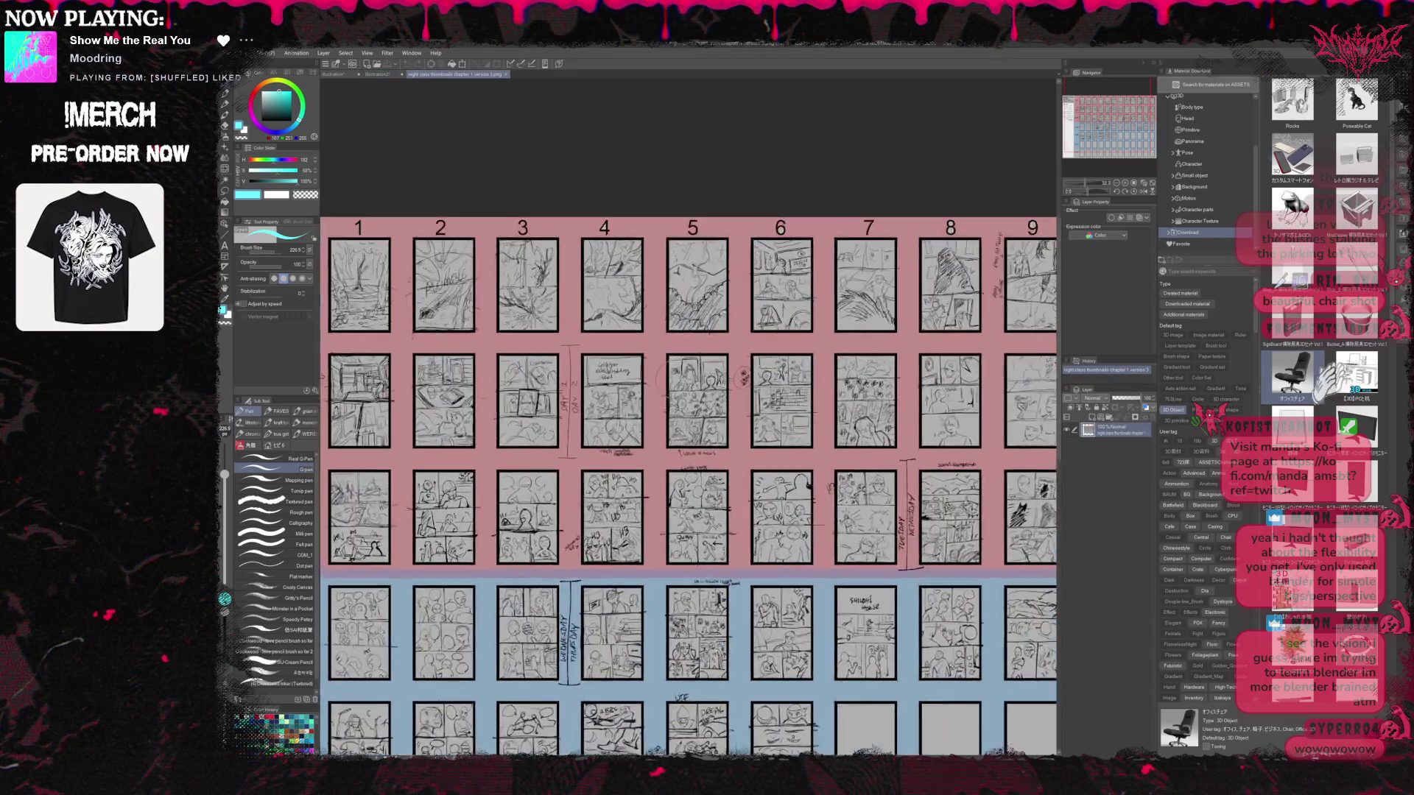
scroll(646, 348, up, 4)
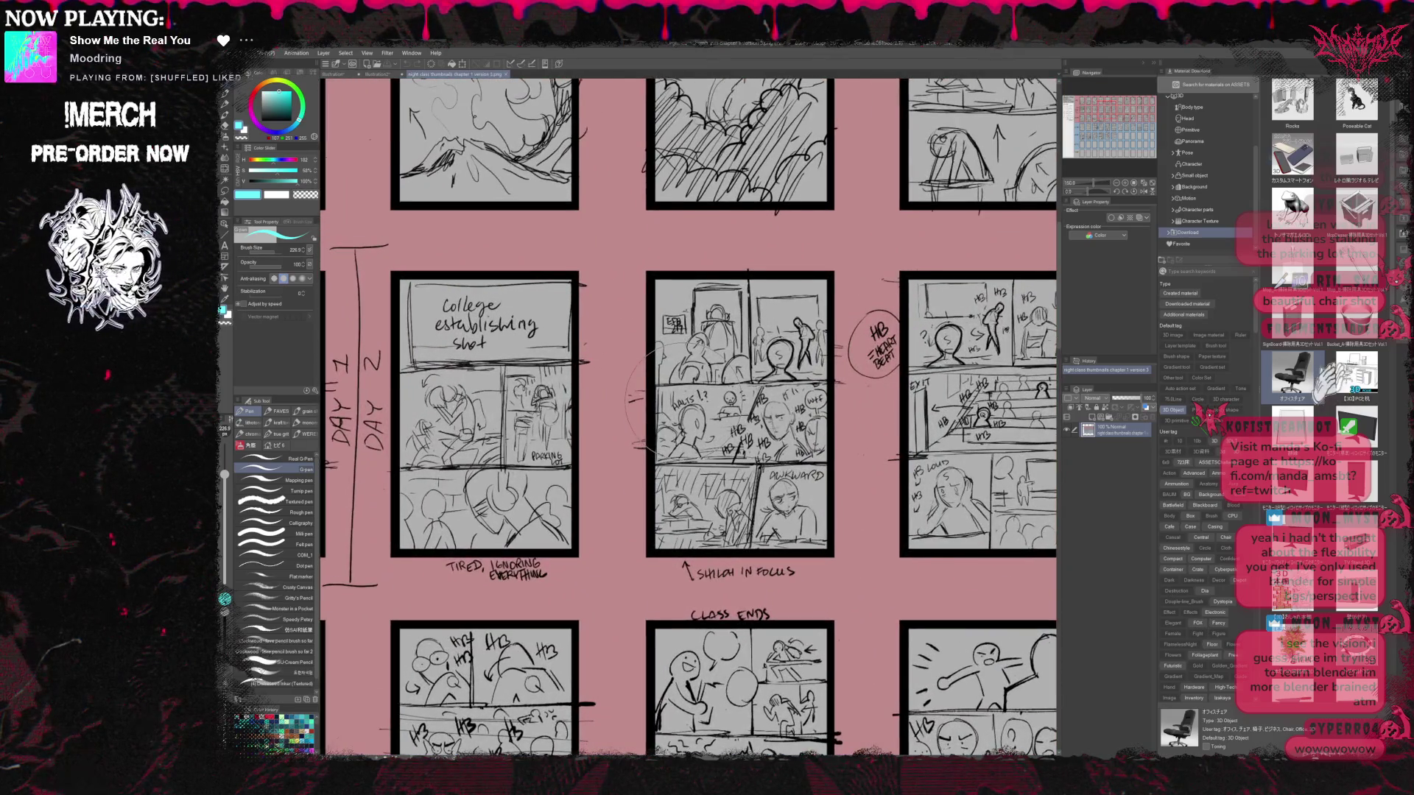
scroll(646, 348, up, 3)
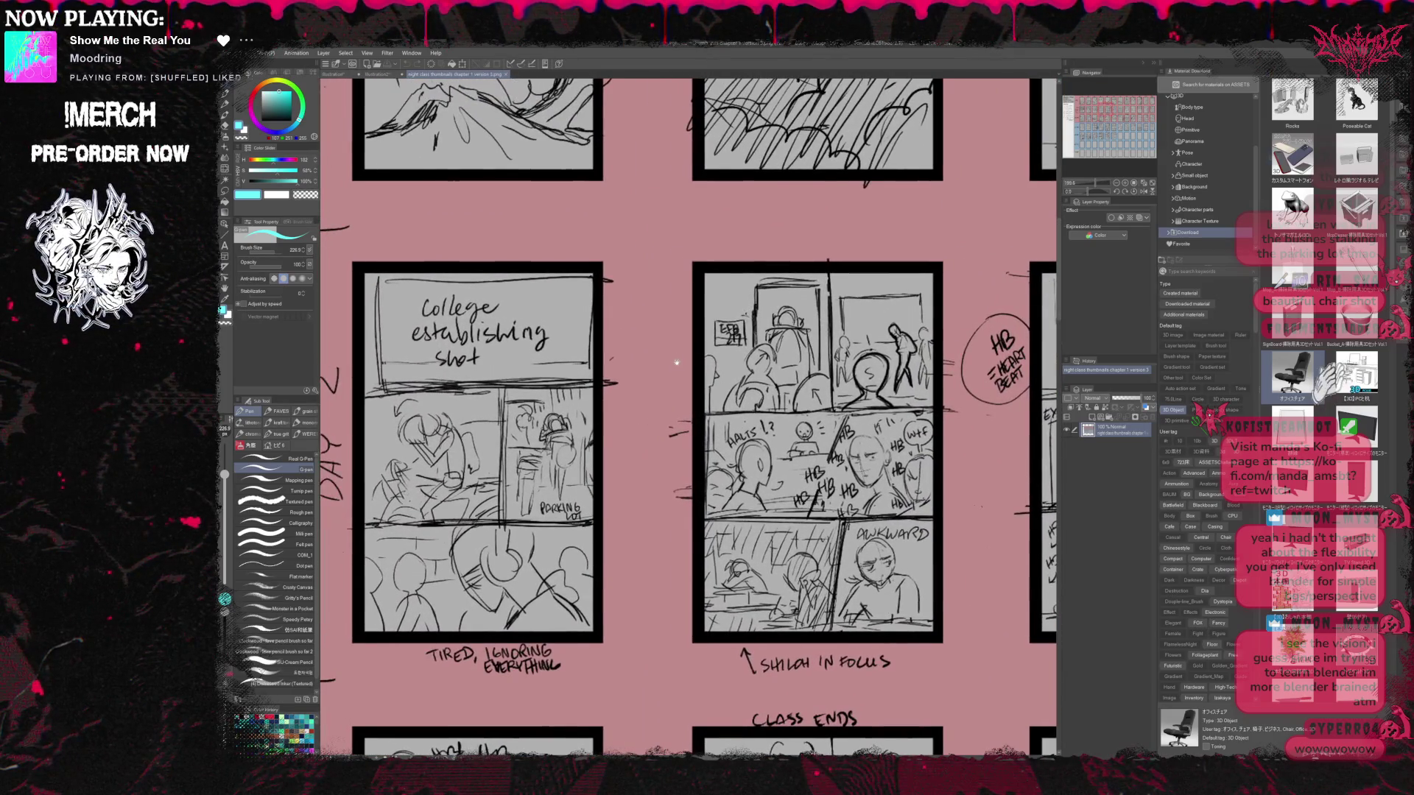
scroll(667, 362, up, 2)
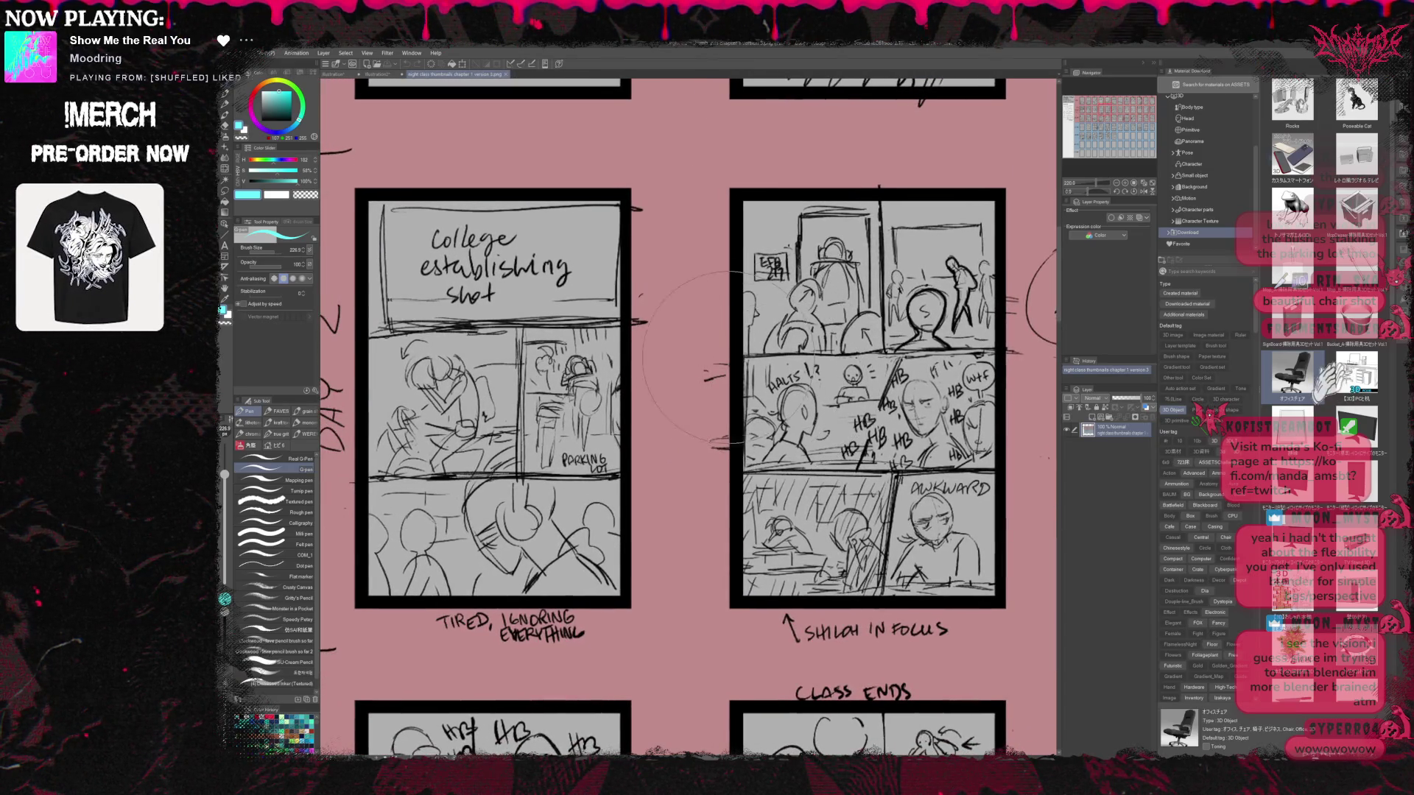
scroll(567, 302, up, 1)
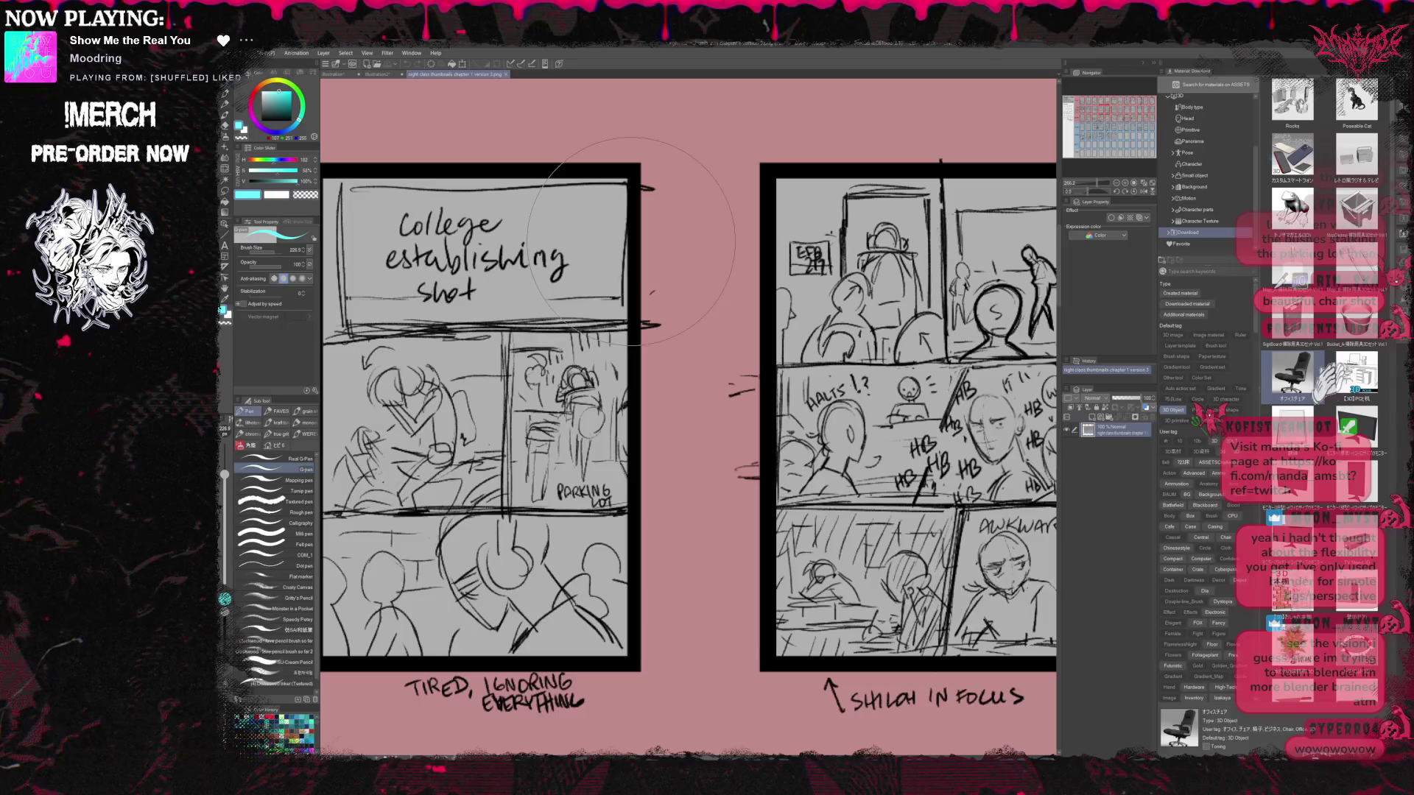
scroll(640, 266, down, 1)
scroll(654, 292, up, 1)
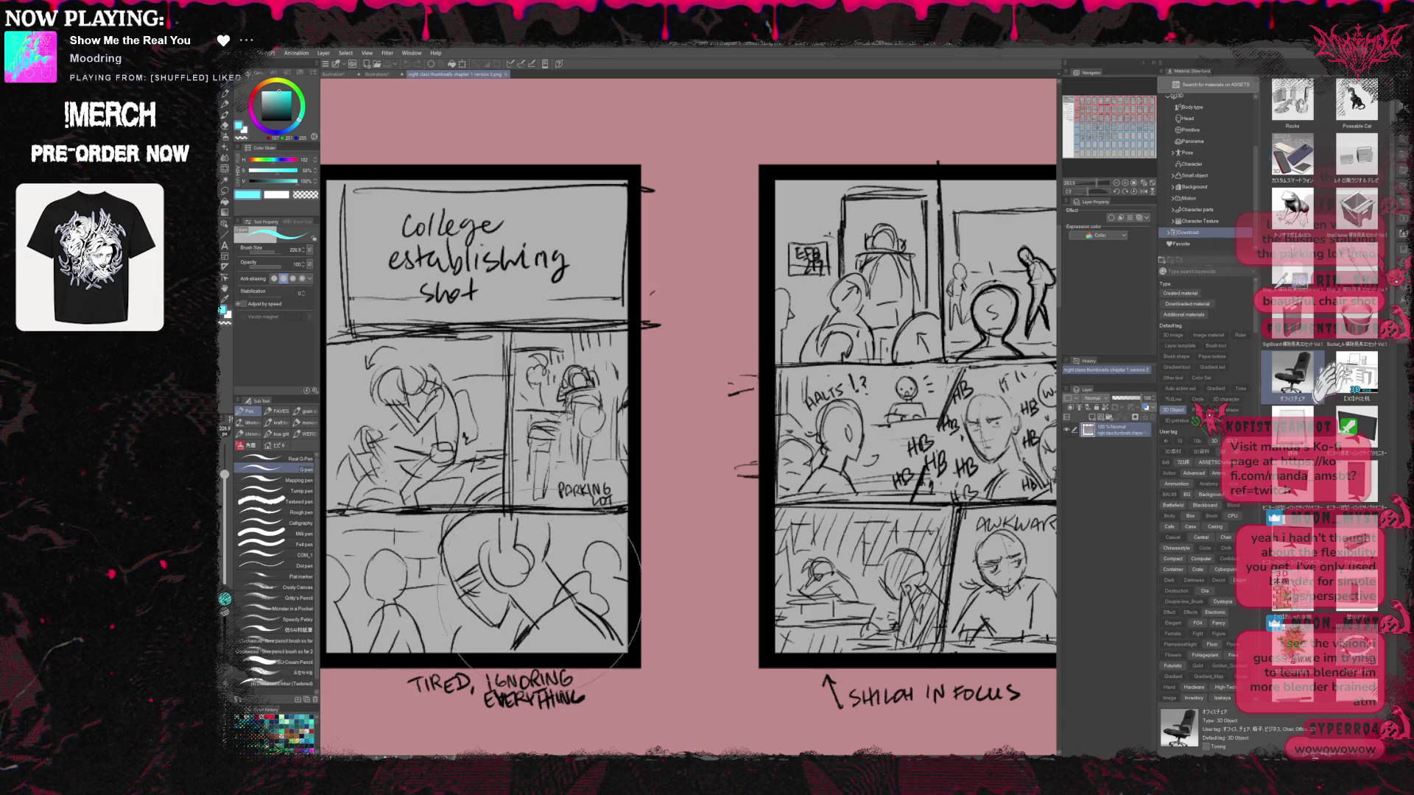
scroll(538, 574, down, 2)
scroll(662, 545, up, 2)
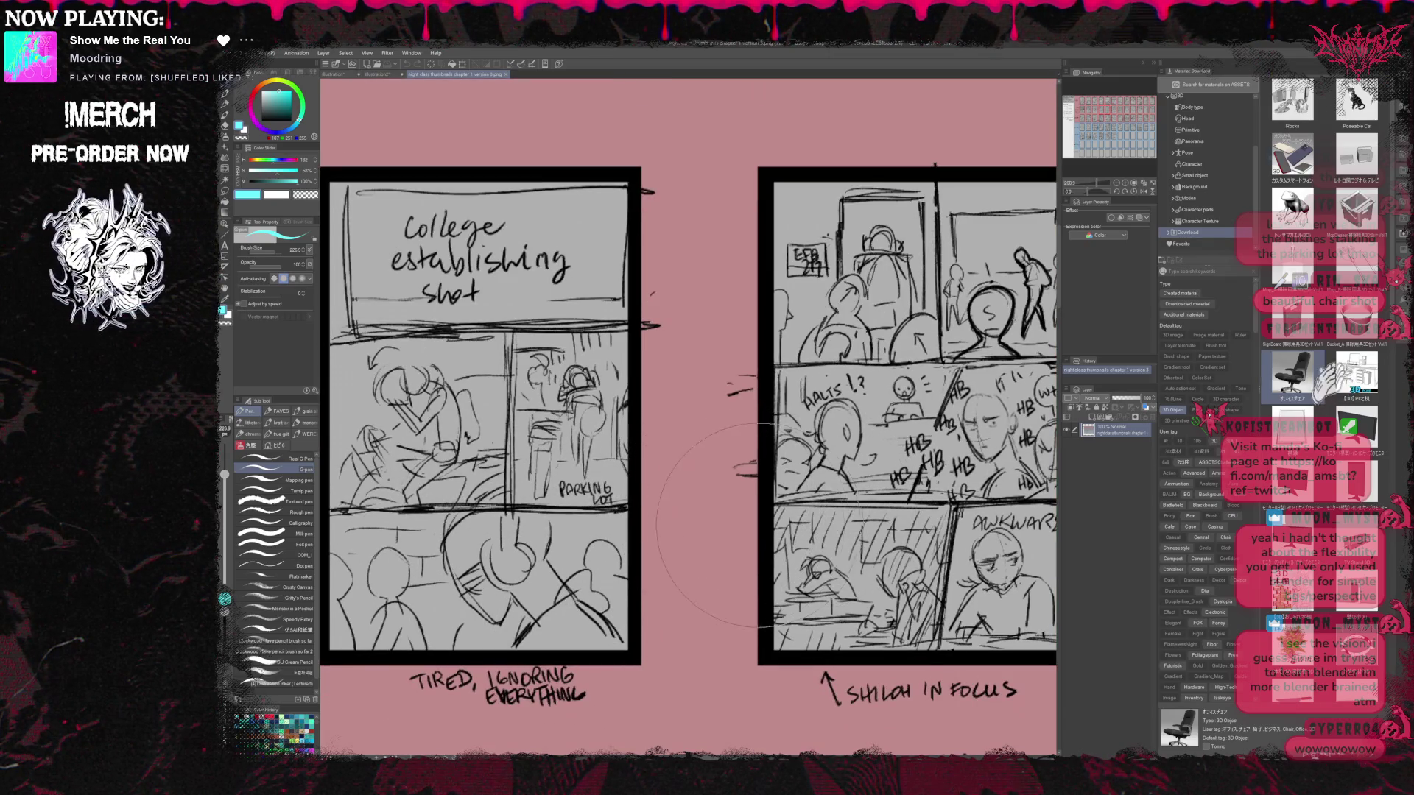
Pan across the storyboard sketches, centring the HB-note panel and the right-hand pages
drag(775, 486, 623, 508)
drag(744, 508, 700, 515)
drag(884, 516, 701, 536)
mouse_move(830, 500)
mouse_down()
mouse_move(862, 422)
mouse_move(584, 453)
mouse_move(637, 531)
mouse_up()
scroll(641, 534, down, 1)
mouse_move(808, 532)
mouse_down()
mouse_move(595, 538)
mouse_move(720, 542)
mouse_move(684, 550)
mouse_move(707, 554)
mouse_up()
scroll(684, 550, down, 1)
mouse_move(844, 558)
mouse_down()
mouse_move(597, 560)
mouse_move(847, 557)
mouse_up()
mouse_move(648, 556)
mouse_down()
mouse_move(750, 556)
mouse_move(648, 550)
mouse_up()
drag(847, 551, 648, 552)
mouse_move(773, 552)
mouse_down()
mouse_move(578, 552)
mouse_move(841, 558)
mouse_up()
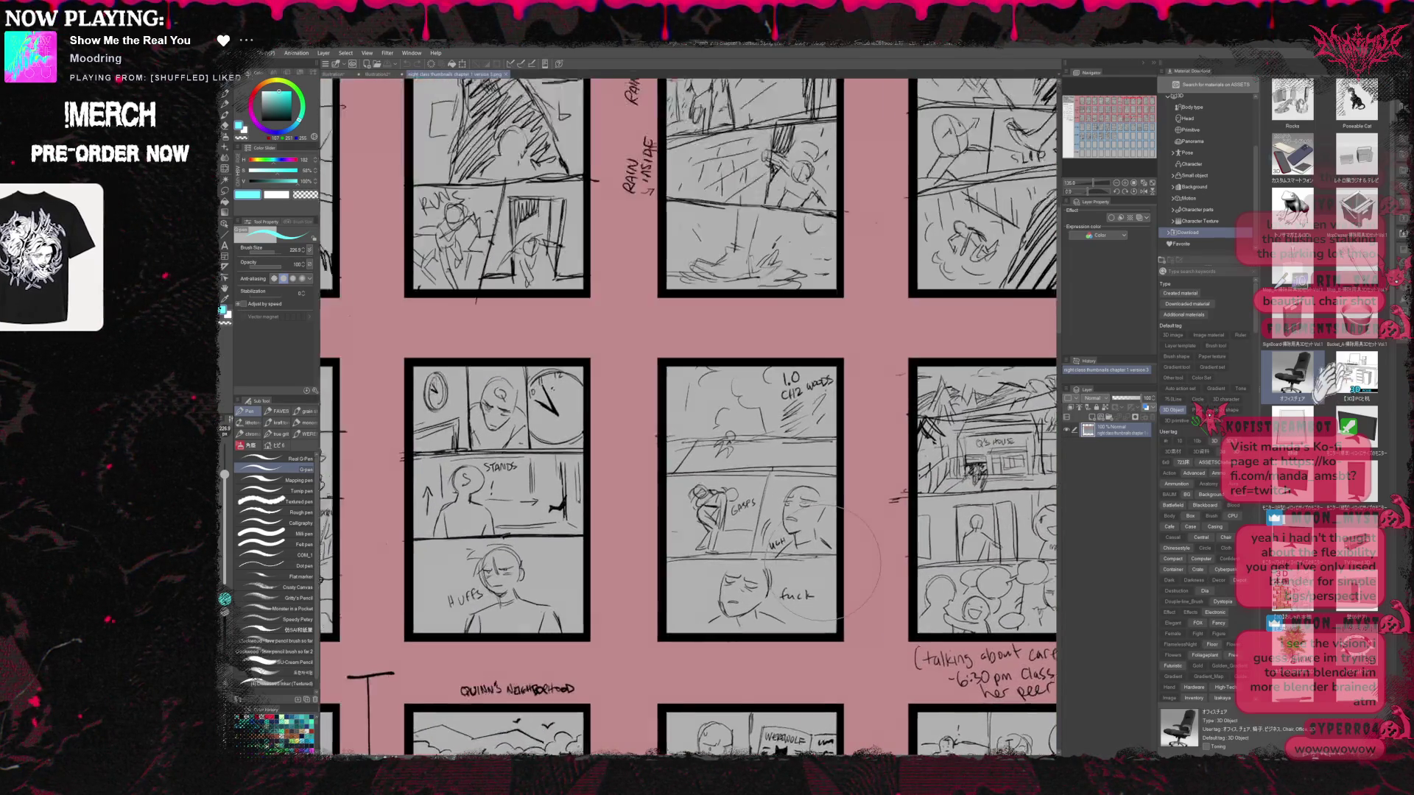
scroll(755, 573, up, 3)
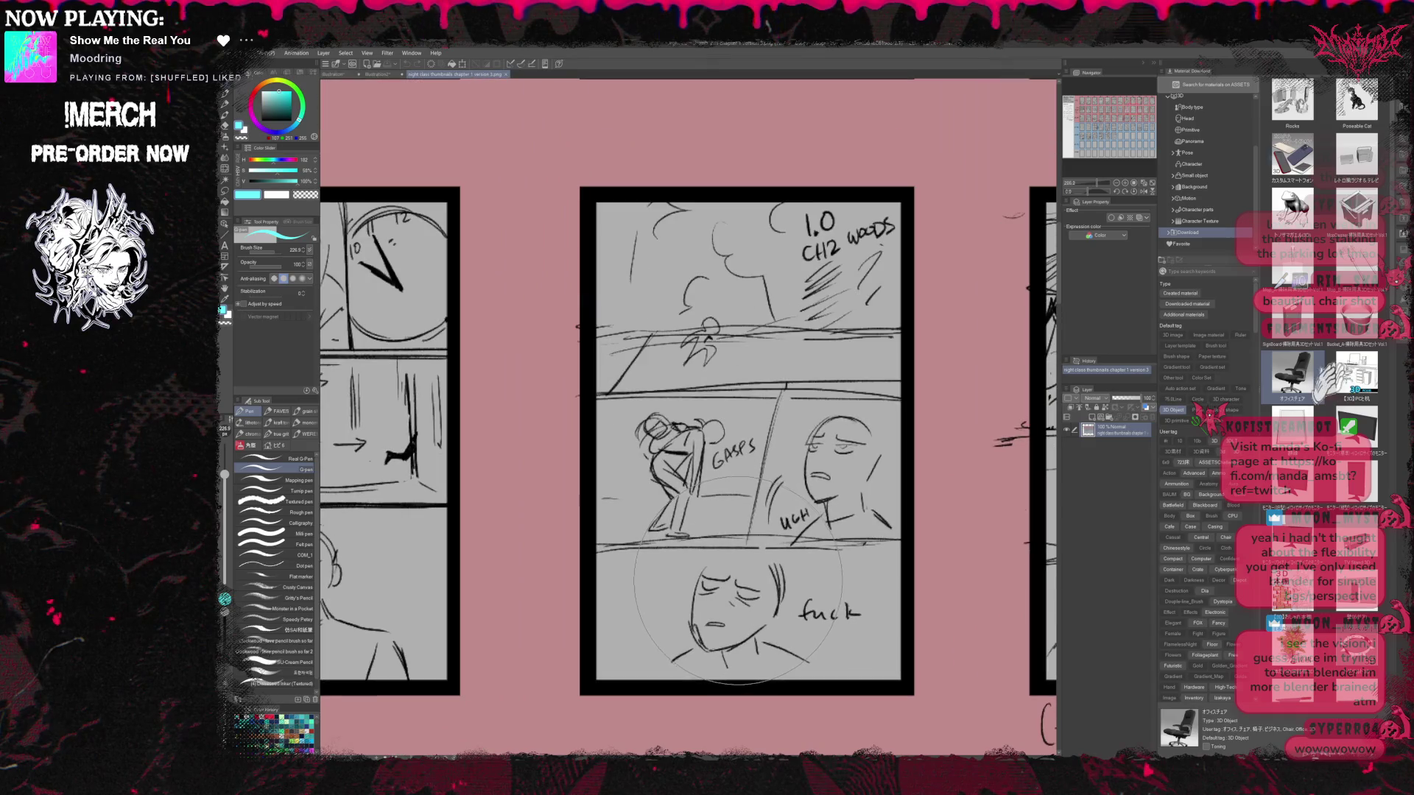
scroll(738, 579, down, 4)
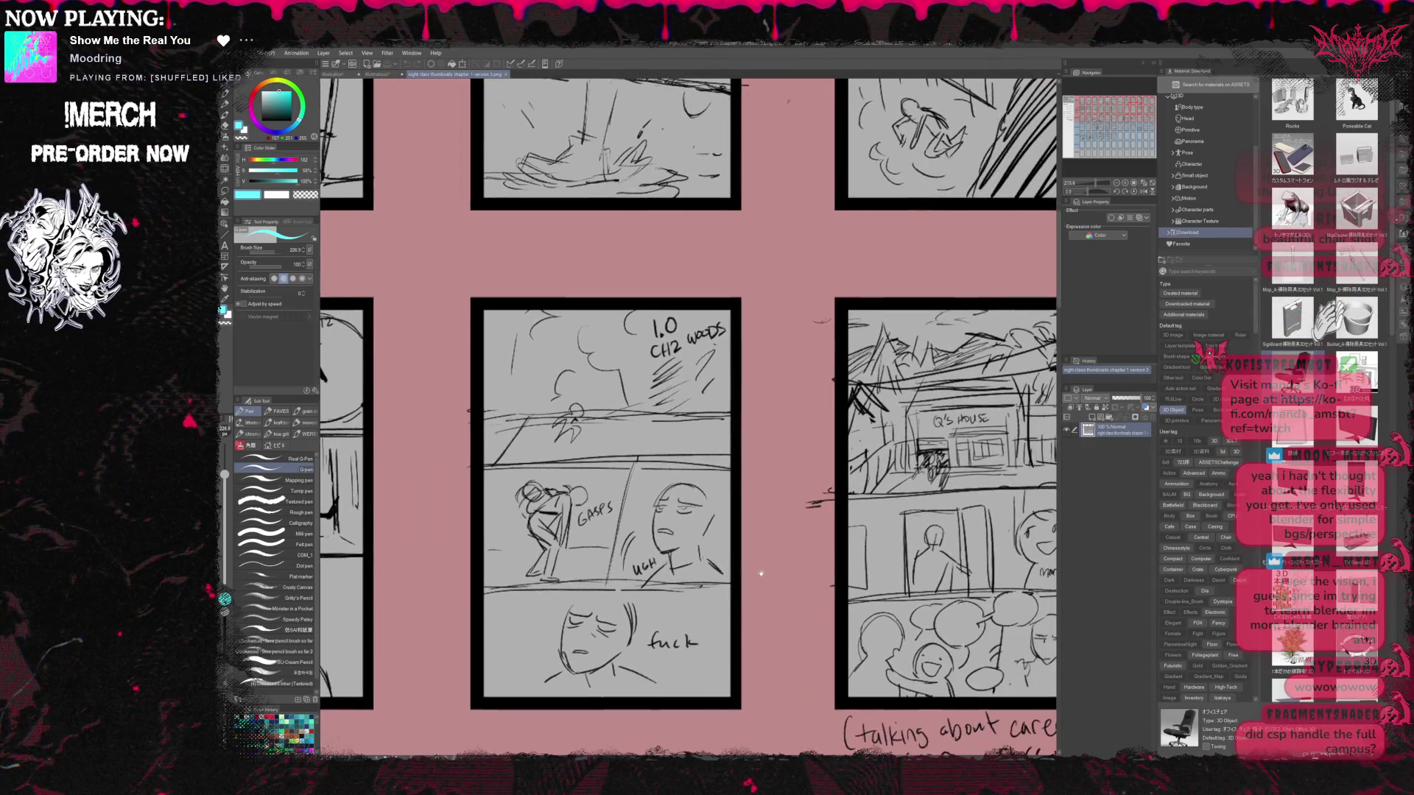
scroll(760, 573, down, 2)
mouse_move(950, 662)
mouse_down()
mouse_move(676, 515)
mouse_move(626, 545)
mouse_move(625, 565)
mouse_up()
scroll(624, 566, down, 2)
scroll(599, 578, up, 1)
mouse_move(758, 574)
mouse_down()
mouse_move(600, 577)
mouse_move(781, 523)
mouse_up()
scroll(572, 587, down, 2)
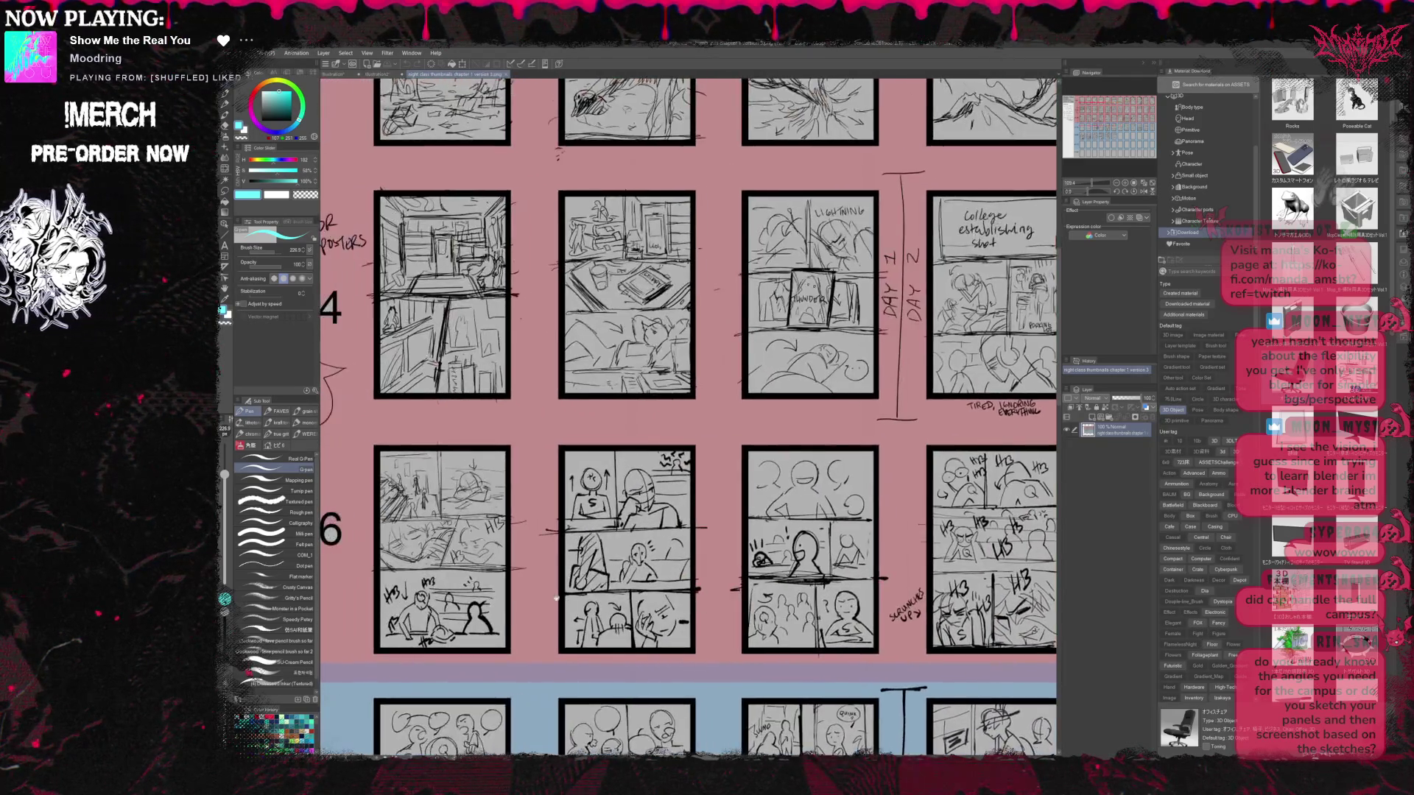
mouse_move(556, 598)
mouse_down()
mouse_move(782, 612)
mouse_move(640, 612)
mouse_up()
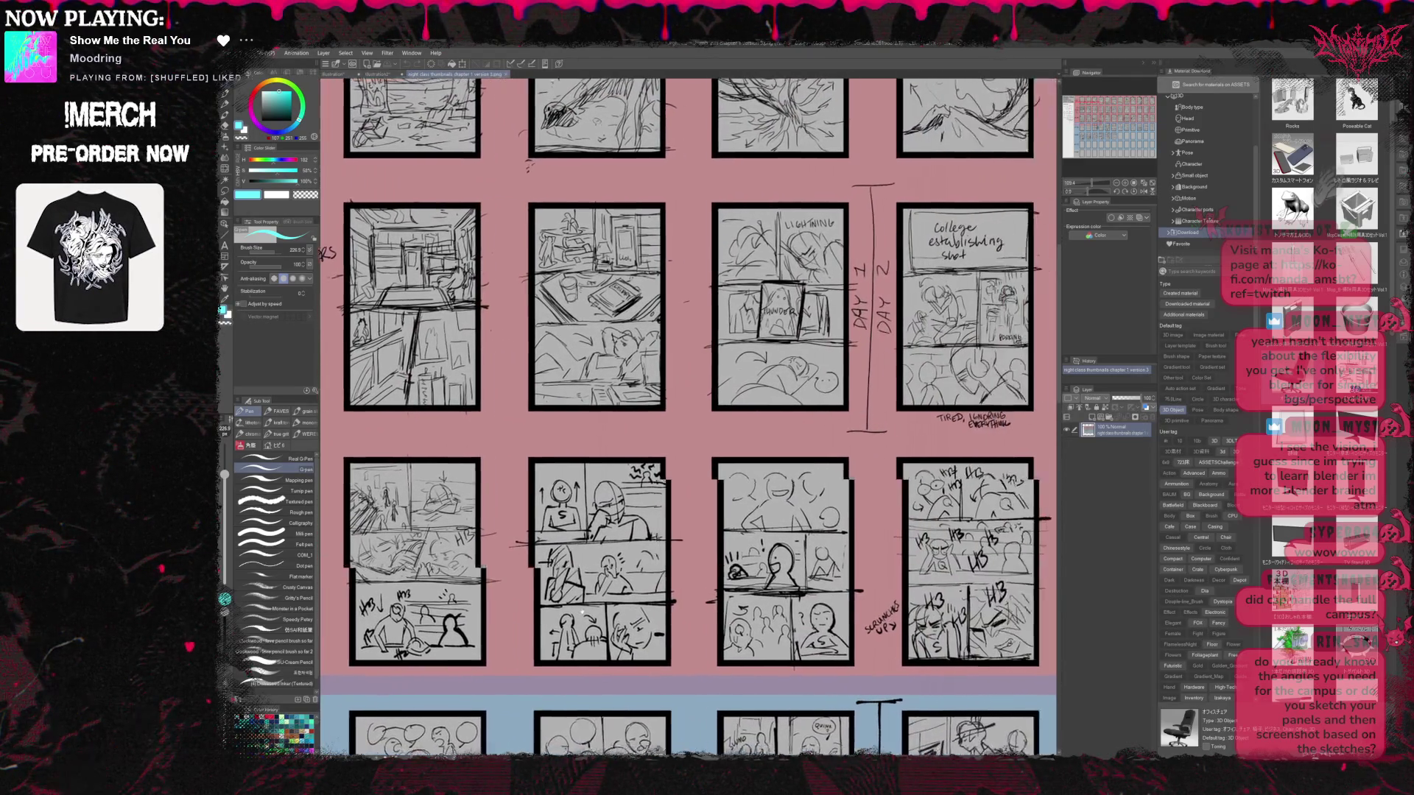
drag(800, 612, 697, 609)
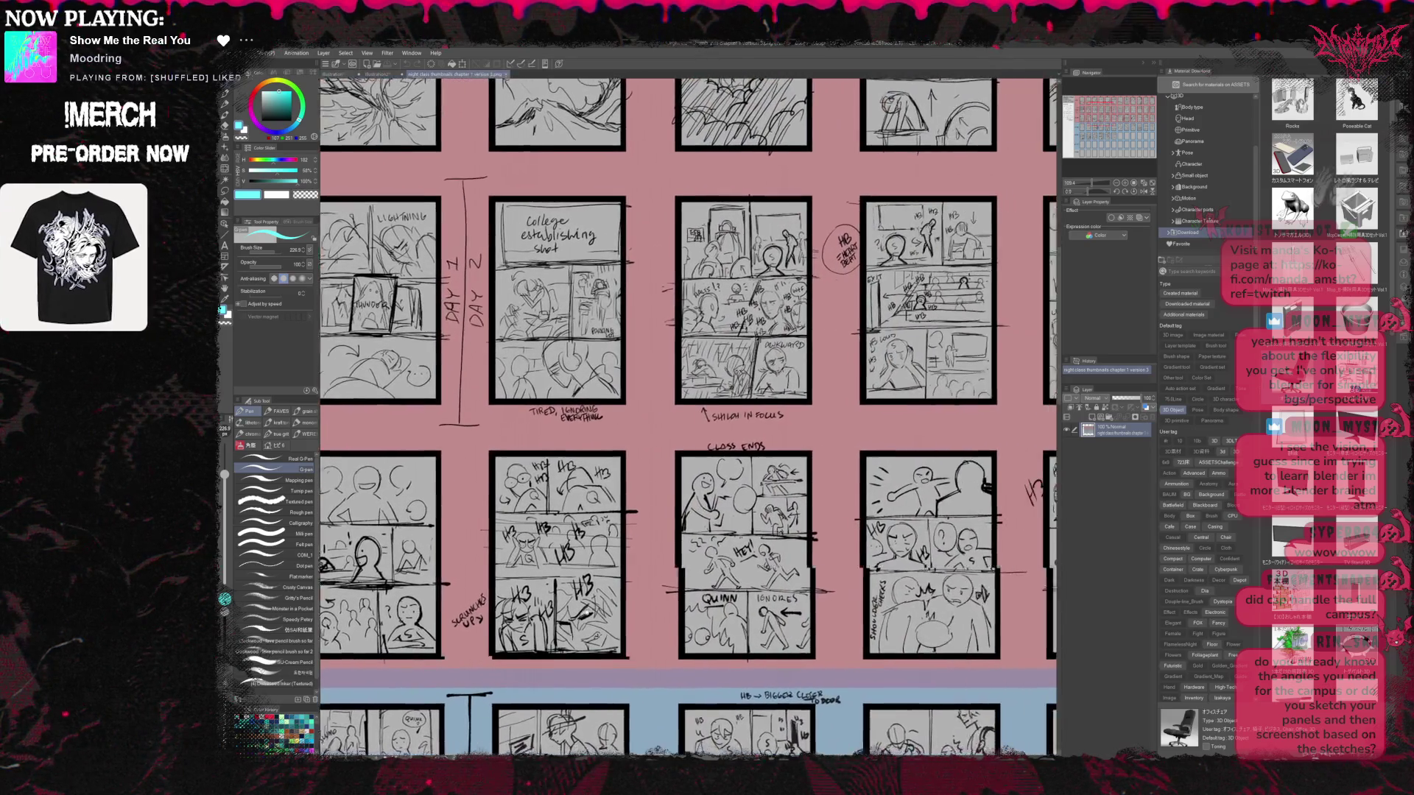
drag(1040, 603, 716, 609)
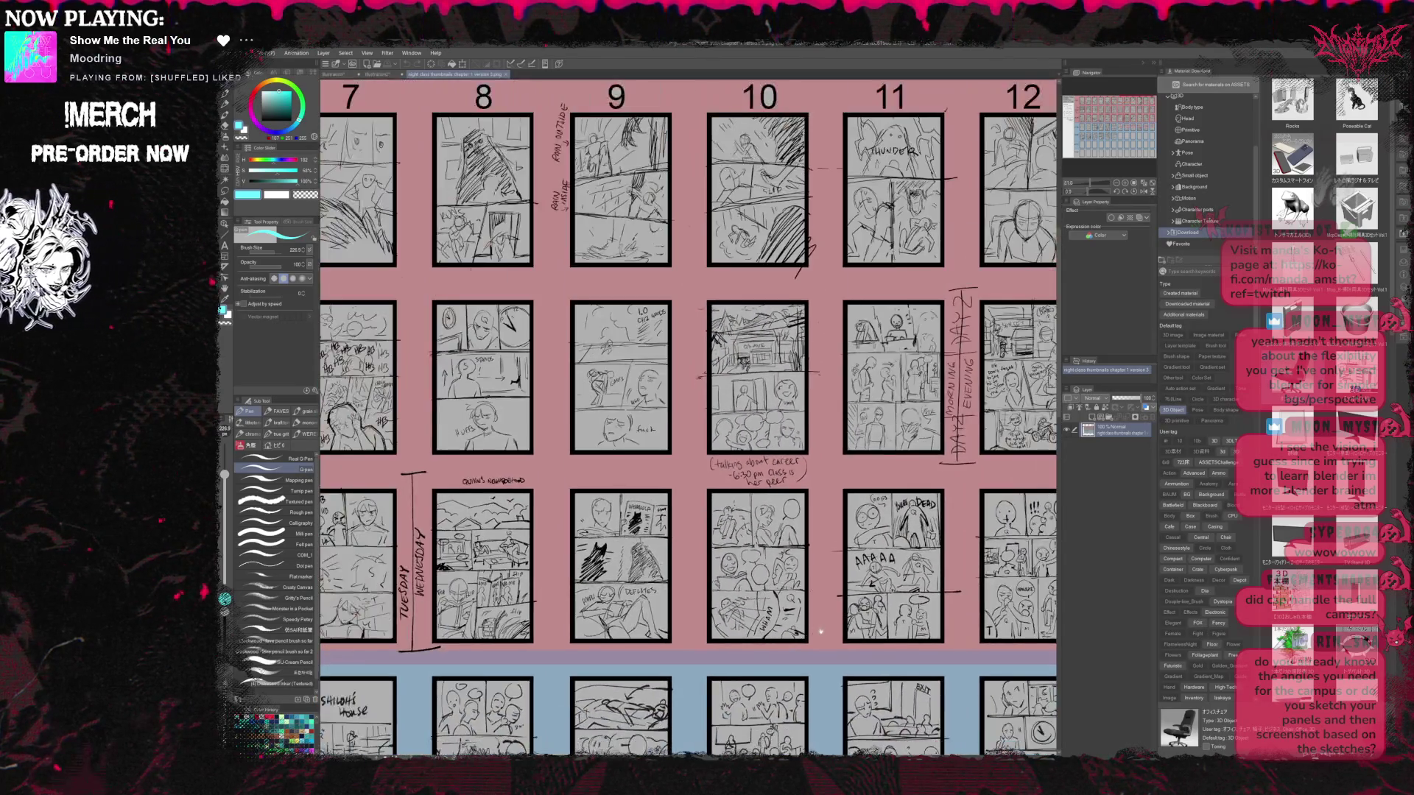
mouse_move(821, 631)
mouse_down()
mouse_move(822, 560)
mouse_move(940, 443)
mouse_up()
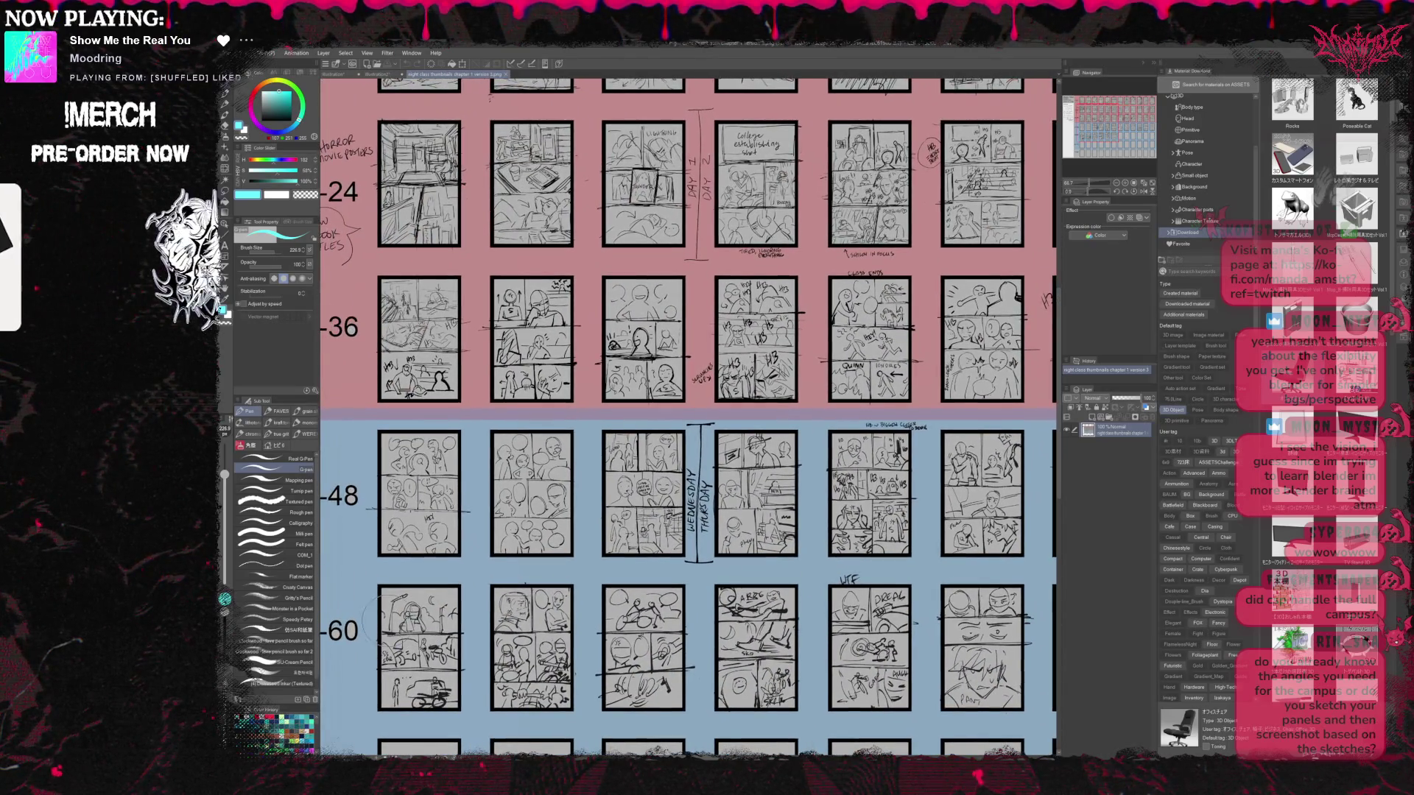
drag(838, 568, 553, 590)
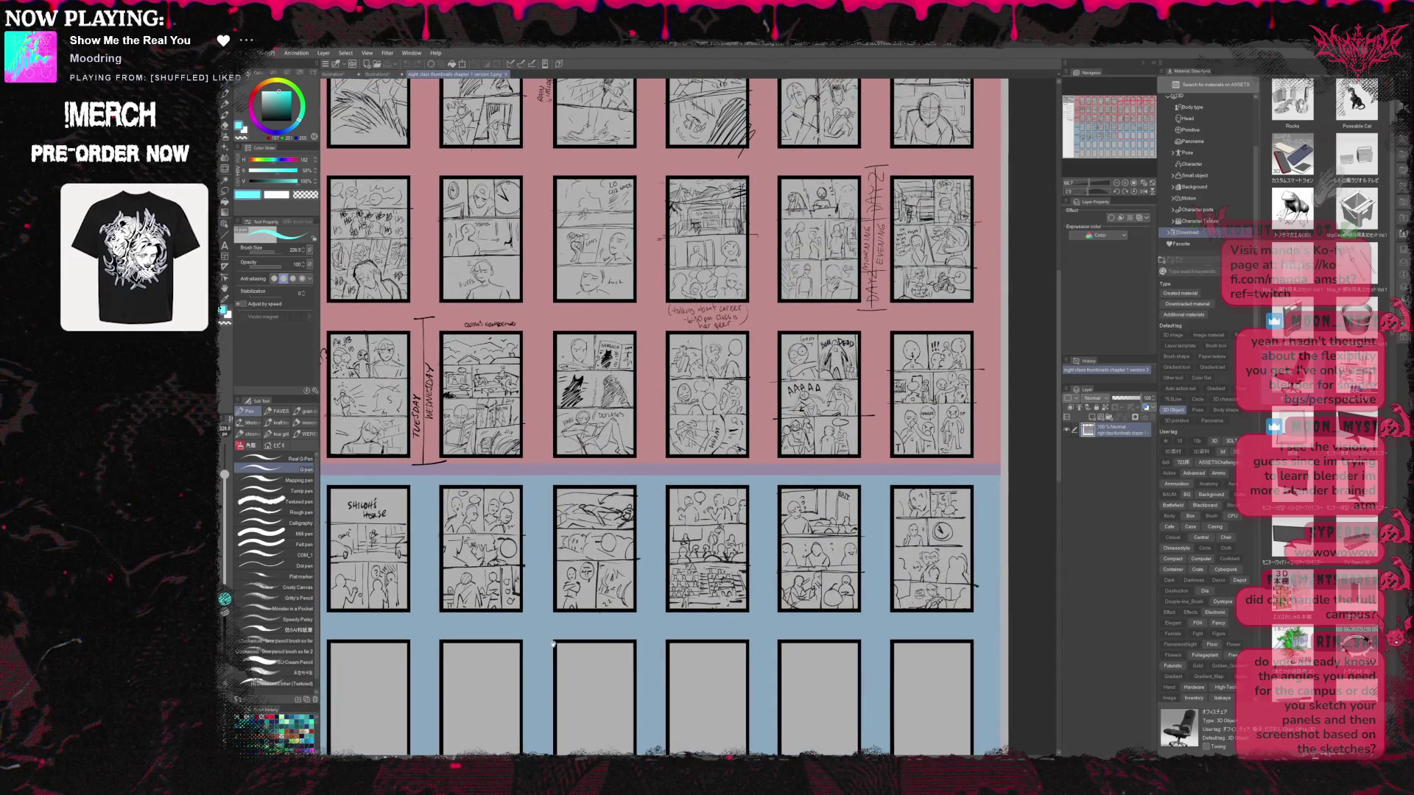
drag(580, 586, 1048, 430)
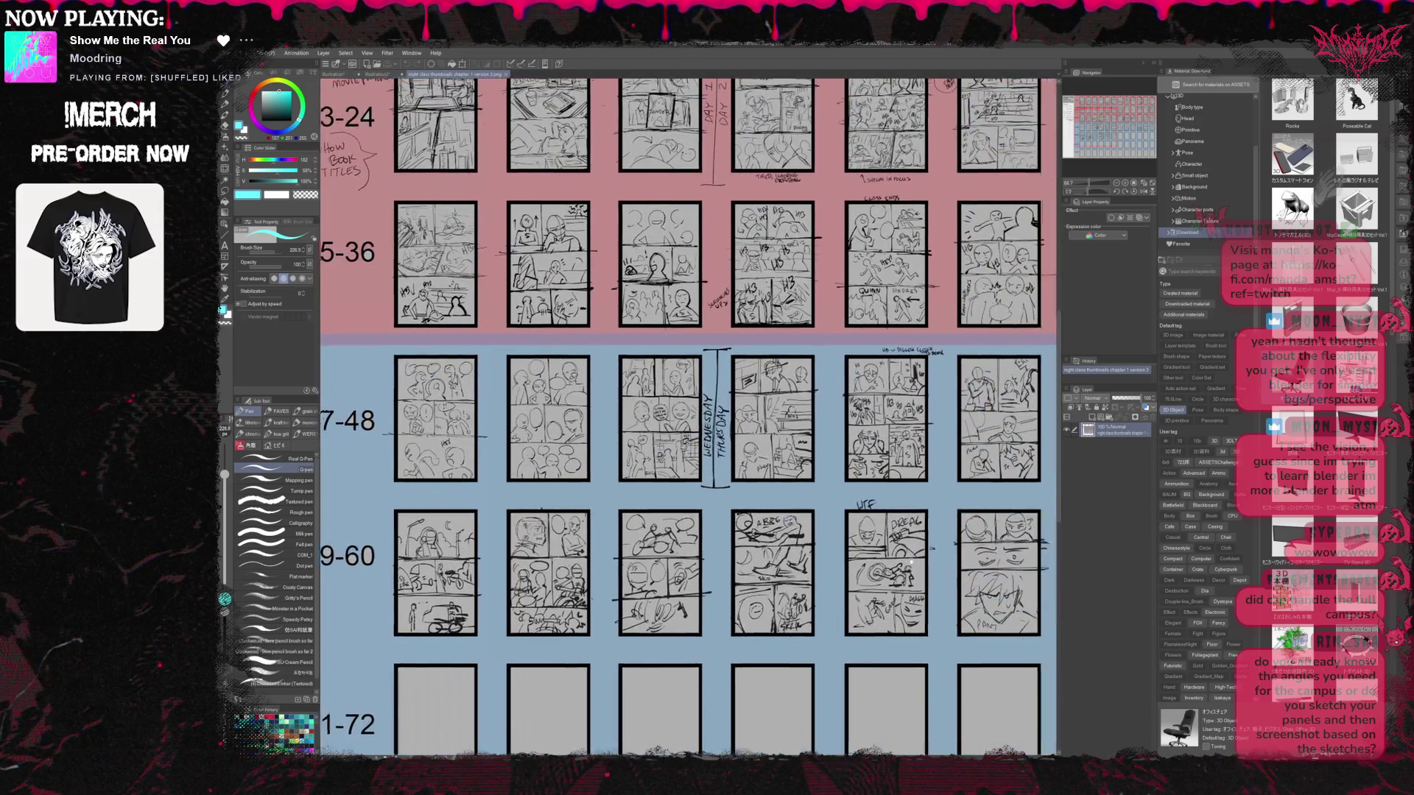
mouse_move(950, 566)
mouse_down()
mouse_move(881, 576)
mouse_move(905, 574)
mouse_move(894, 628)
mouse_move(766, 488)
mouse_up()
scroll(905, 574, down, 1)
mouse_move(722, 276)
mouse_down()
mouse_move(722, 487)
mouse_move(883, 565)
mouse_move(816, 602)
mouse_up()
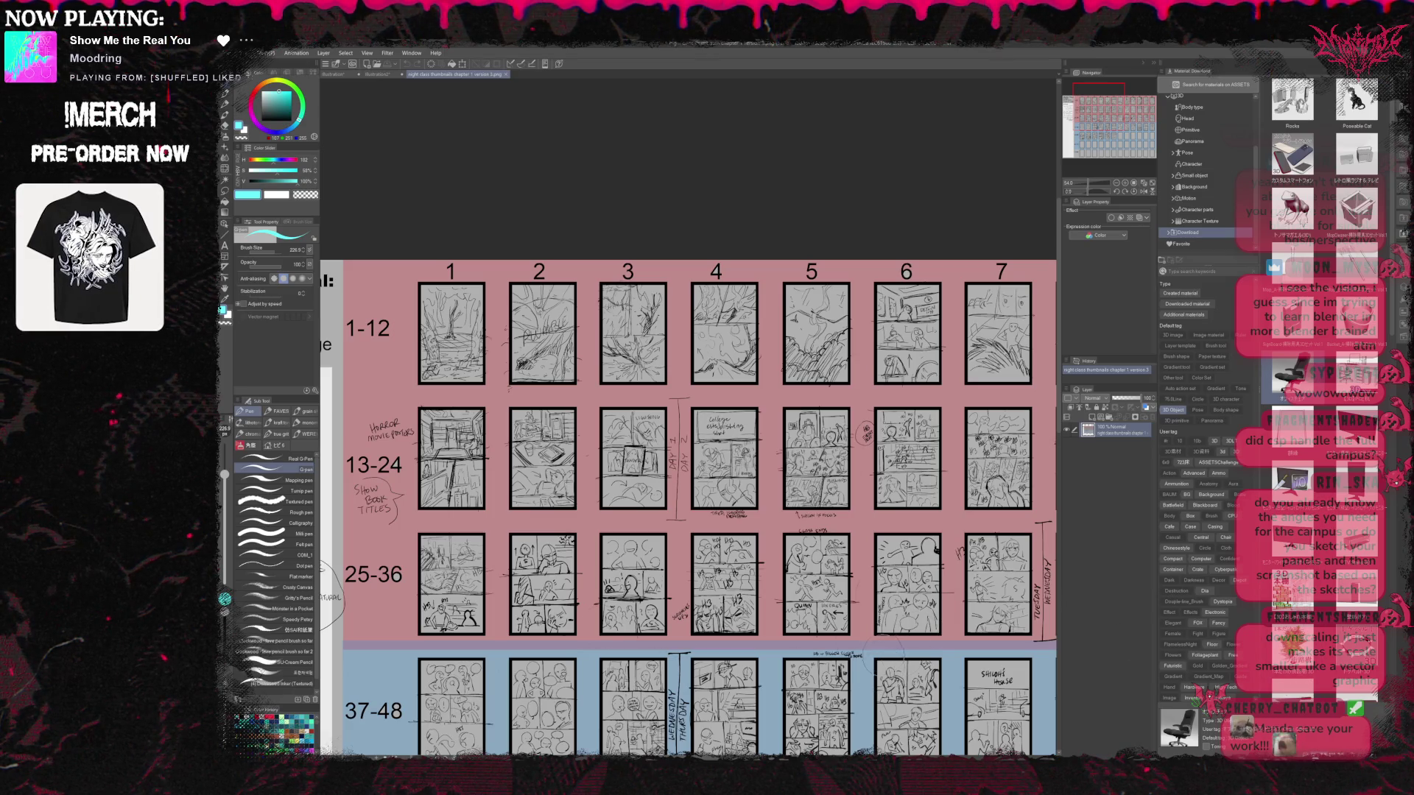
Zoom and pan the thumbnail sheet with the Navigator to view later columns
scroll(945, 632, down, 1)
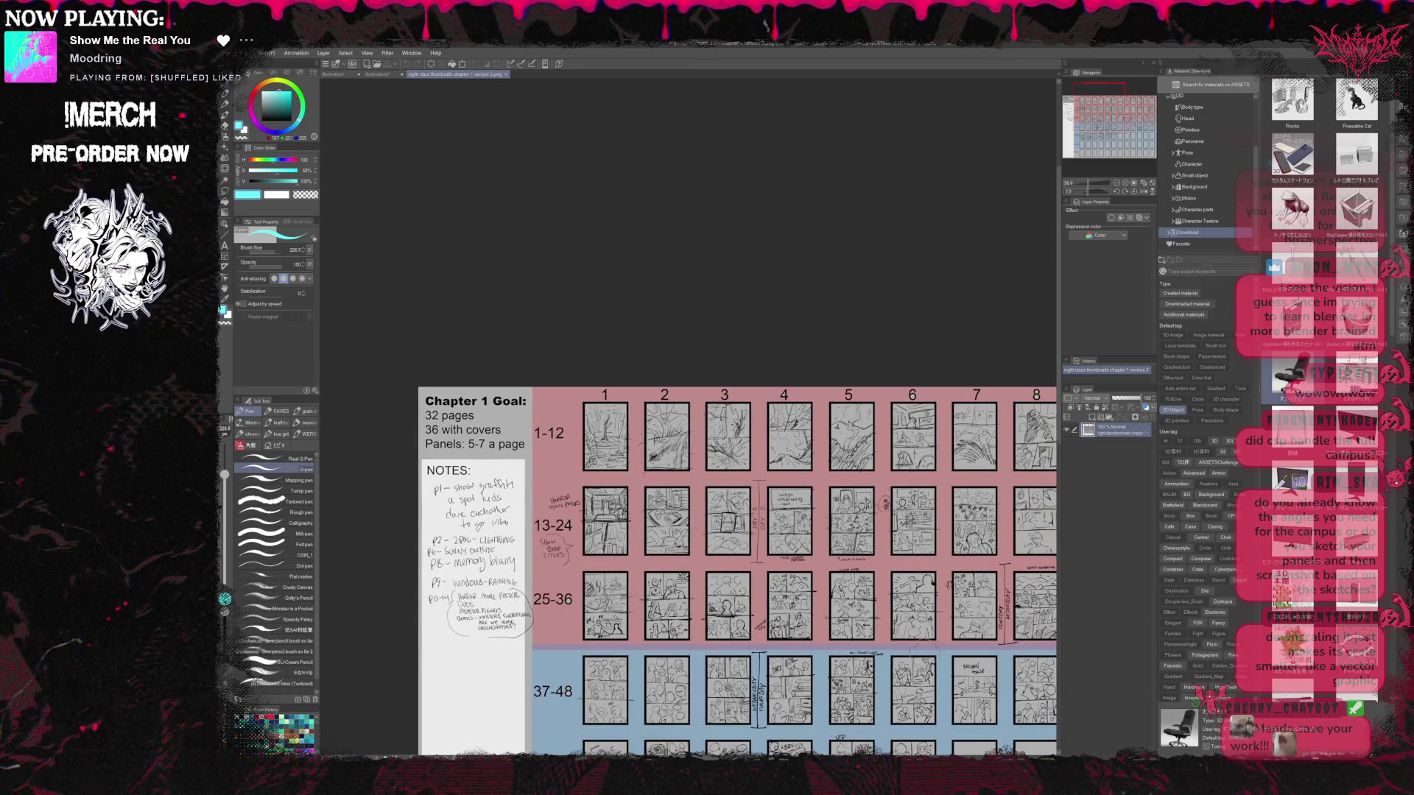
scroll(922, 697, up, 1)
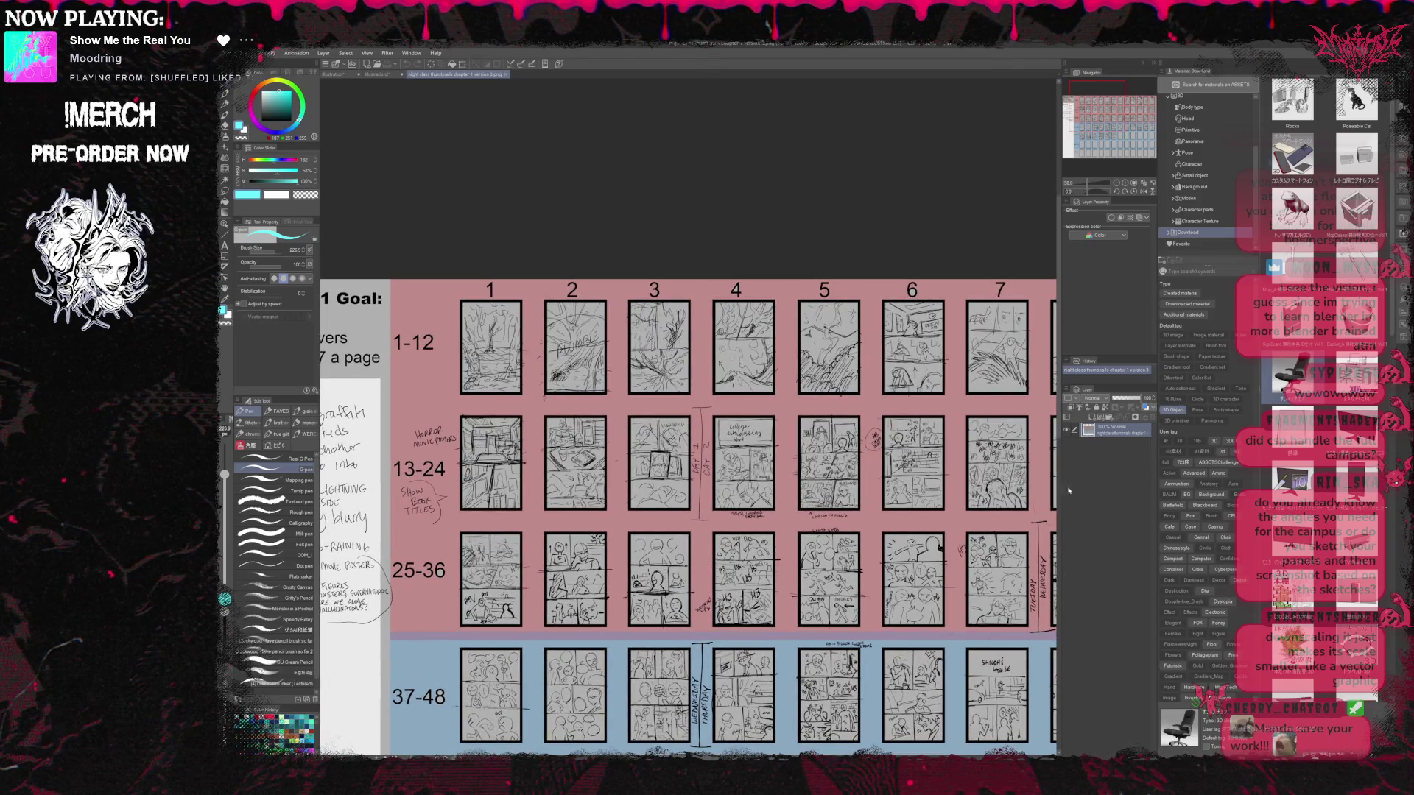
scroll(1102, 127, down, 1)
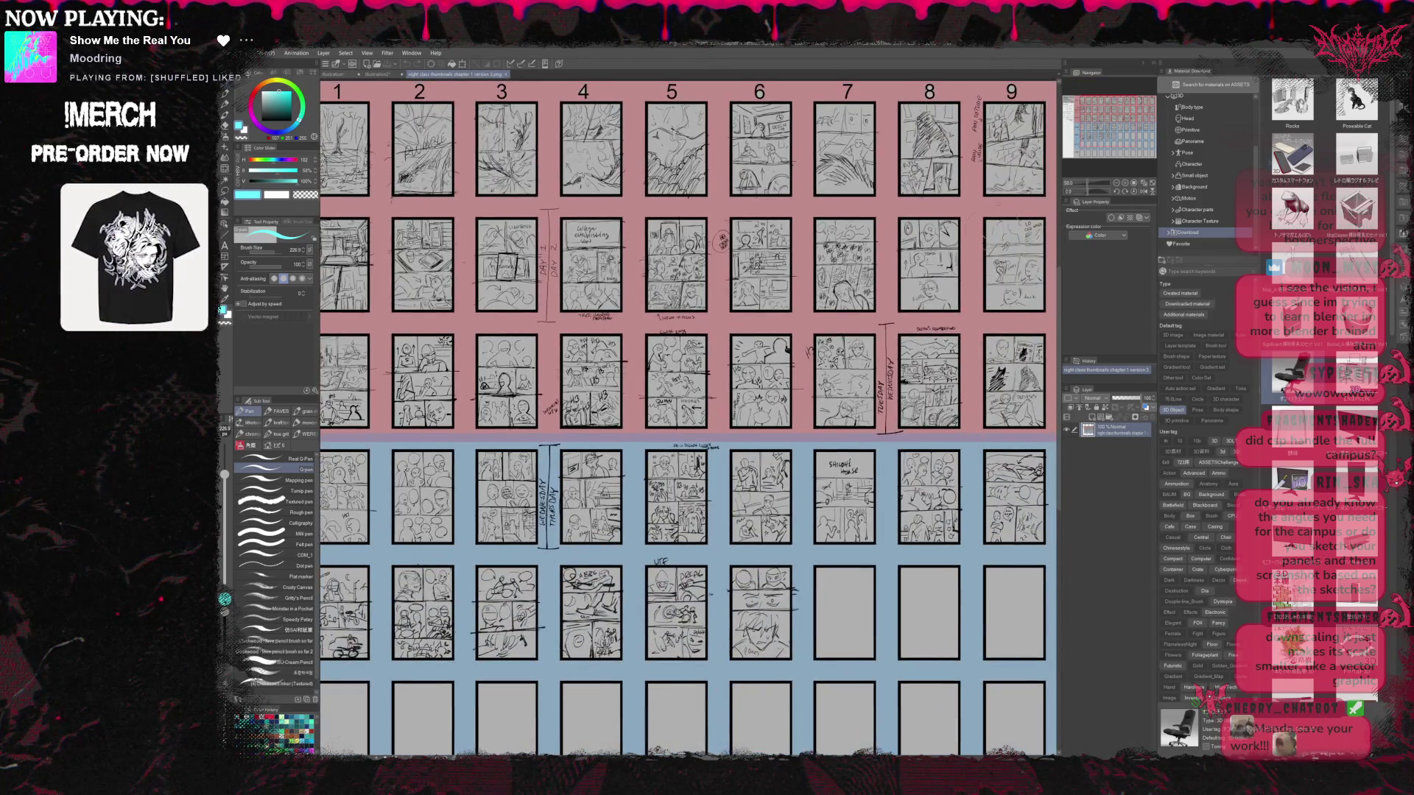
scroll(1102, 128, up, 1)
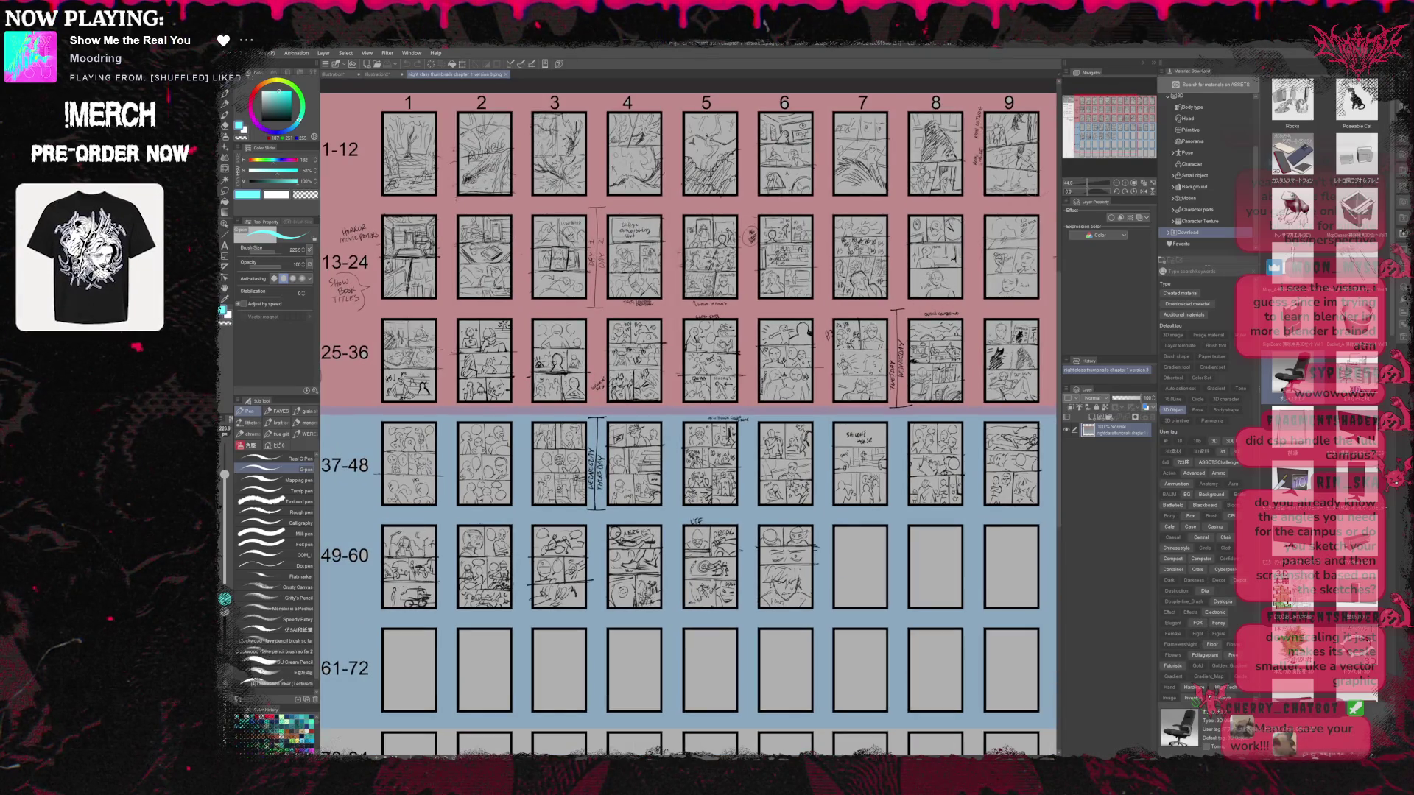
mouse_move(1134, 157)
mouse_down()
mouse_move(1150, 131)
mouse_move(1138, 131)
mouse_up()
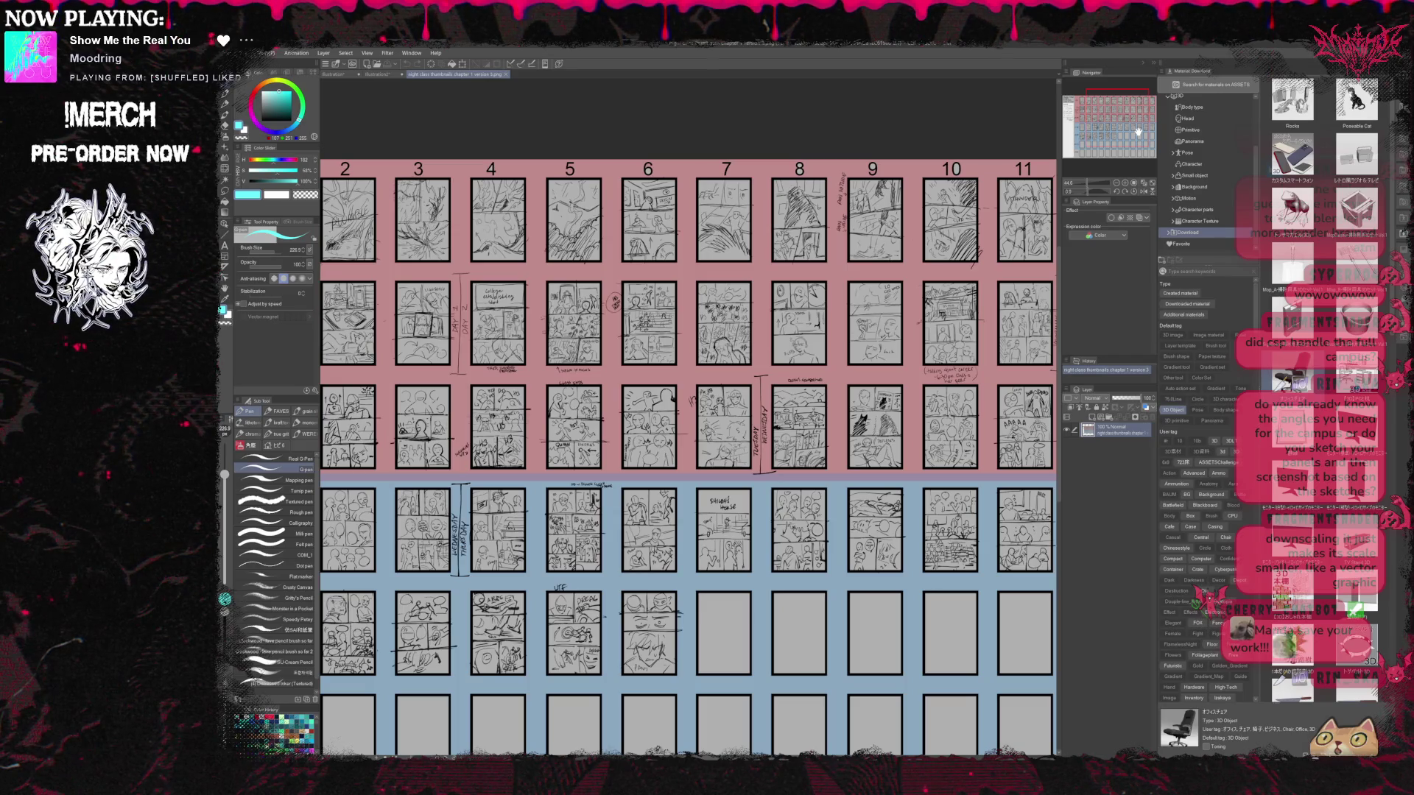
drag(1137, 131, 1144, 131)
drag(1145, 131, 1145, 132)
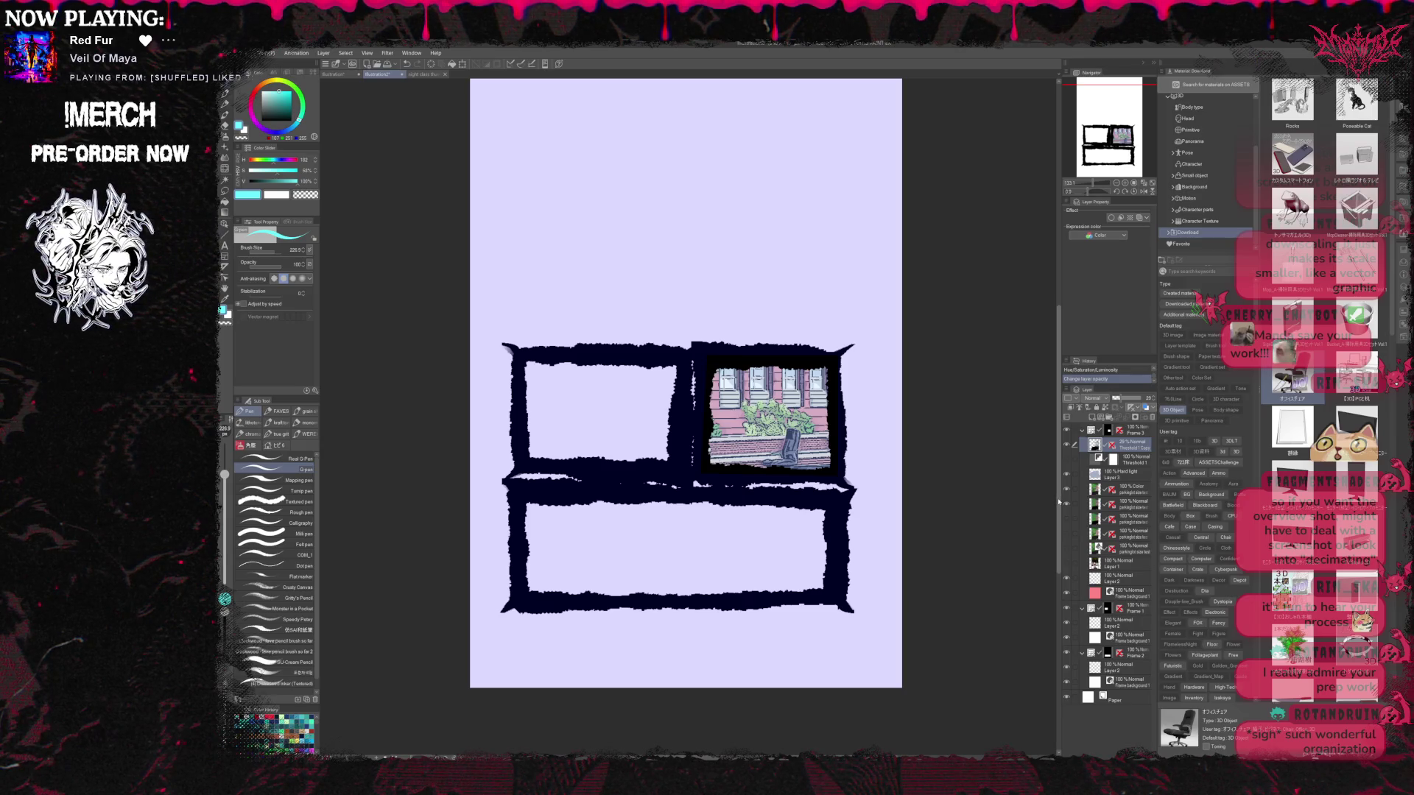
Move the Threshold 1 and Threshold 1 Copy layers above the Frame 3 folder
click(1067, 505)
click(1068, 505)
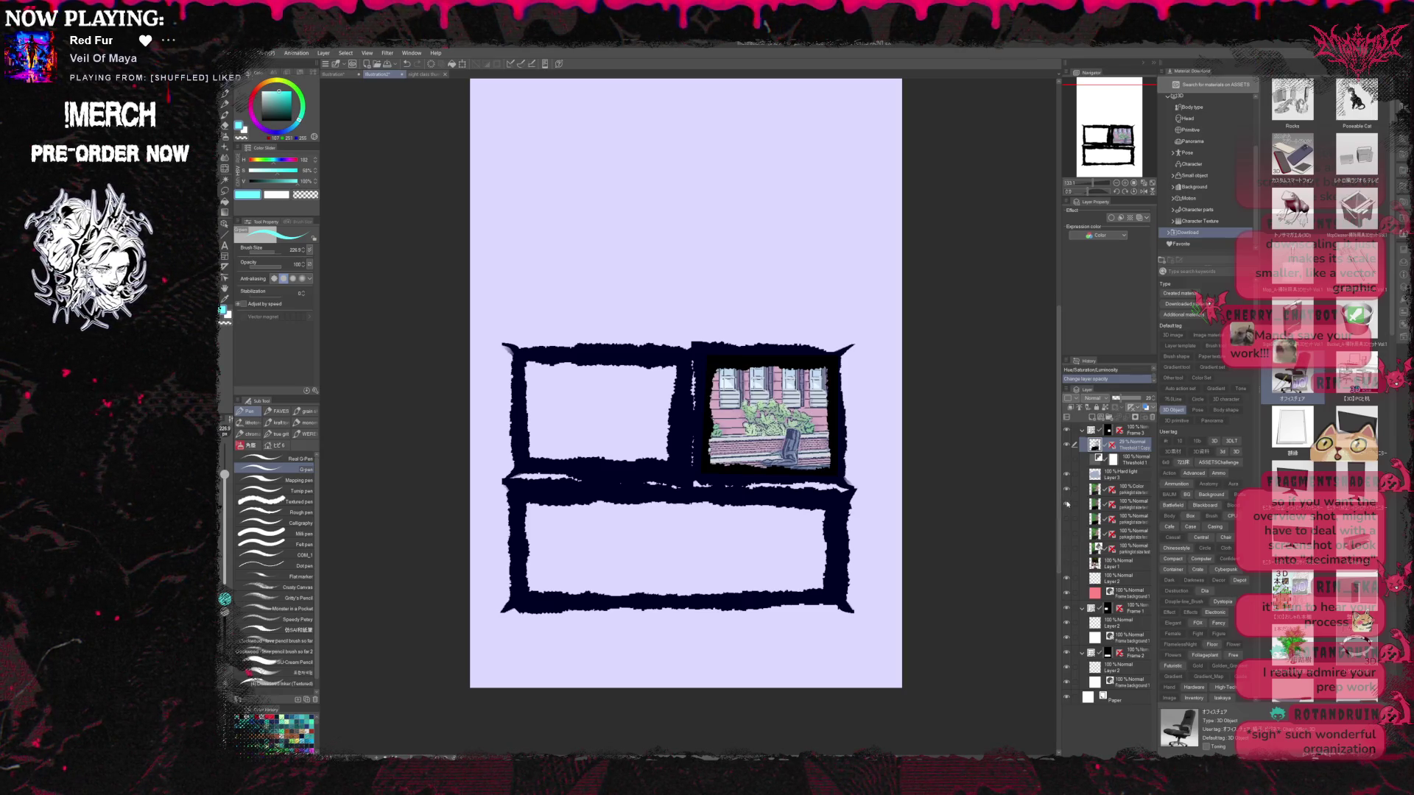
click(1125, 433)
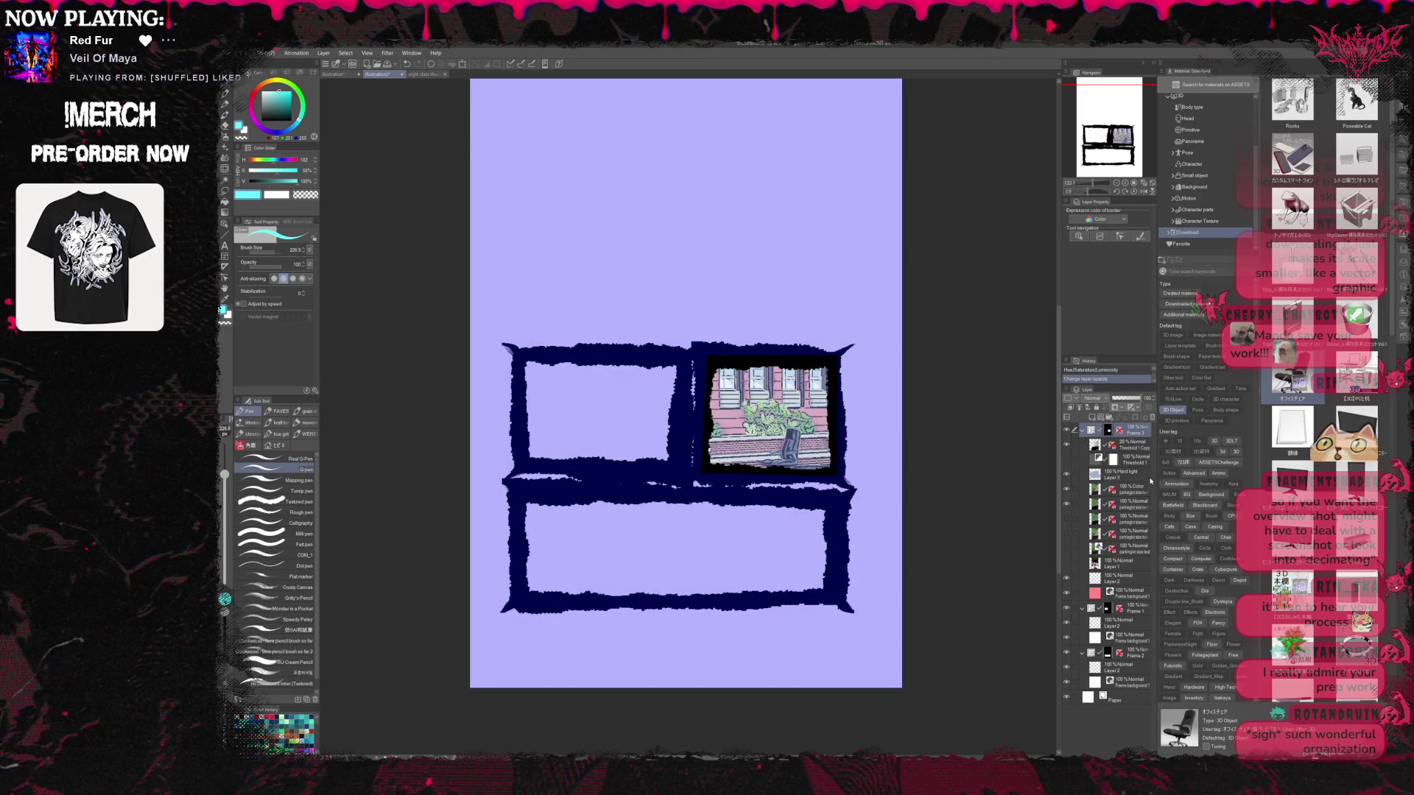
click(1113, 447)
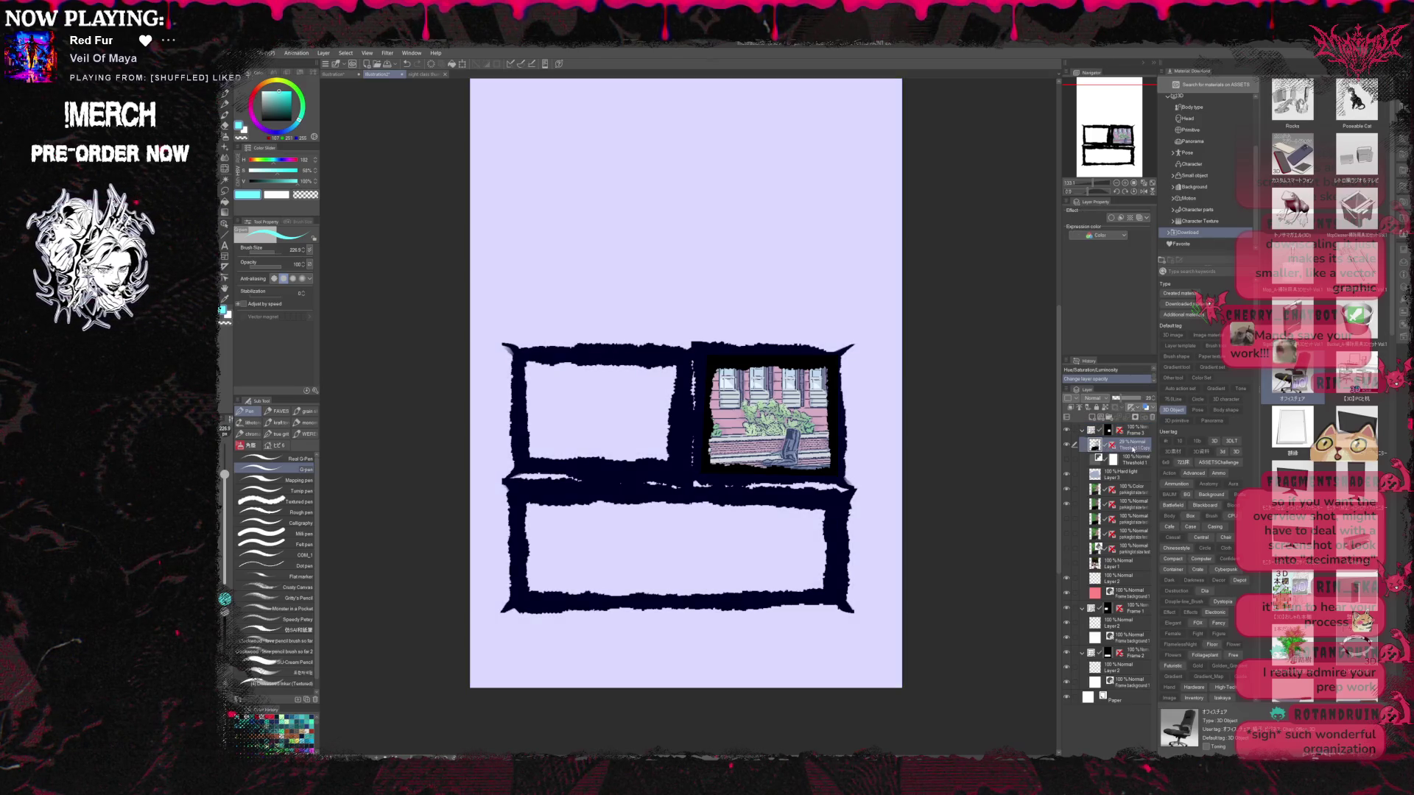
ctrl+click(1127, 461)
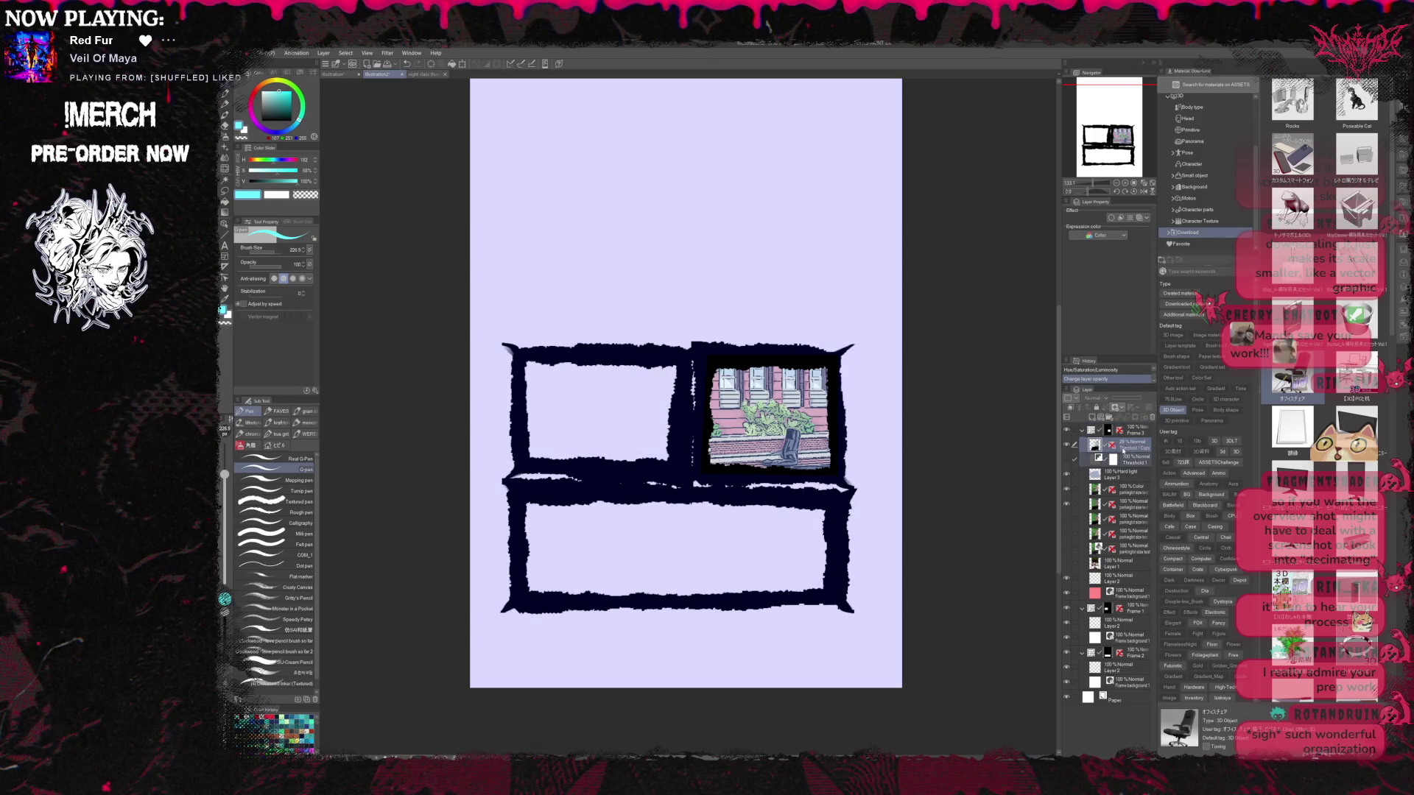
drag(1113, 461, 1116, 424)
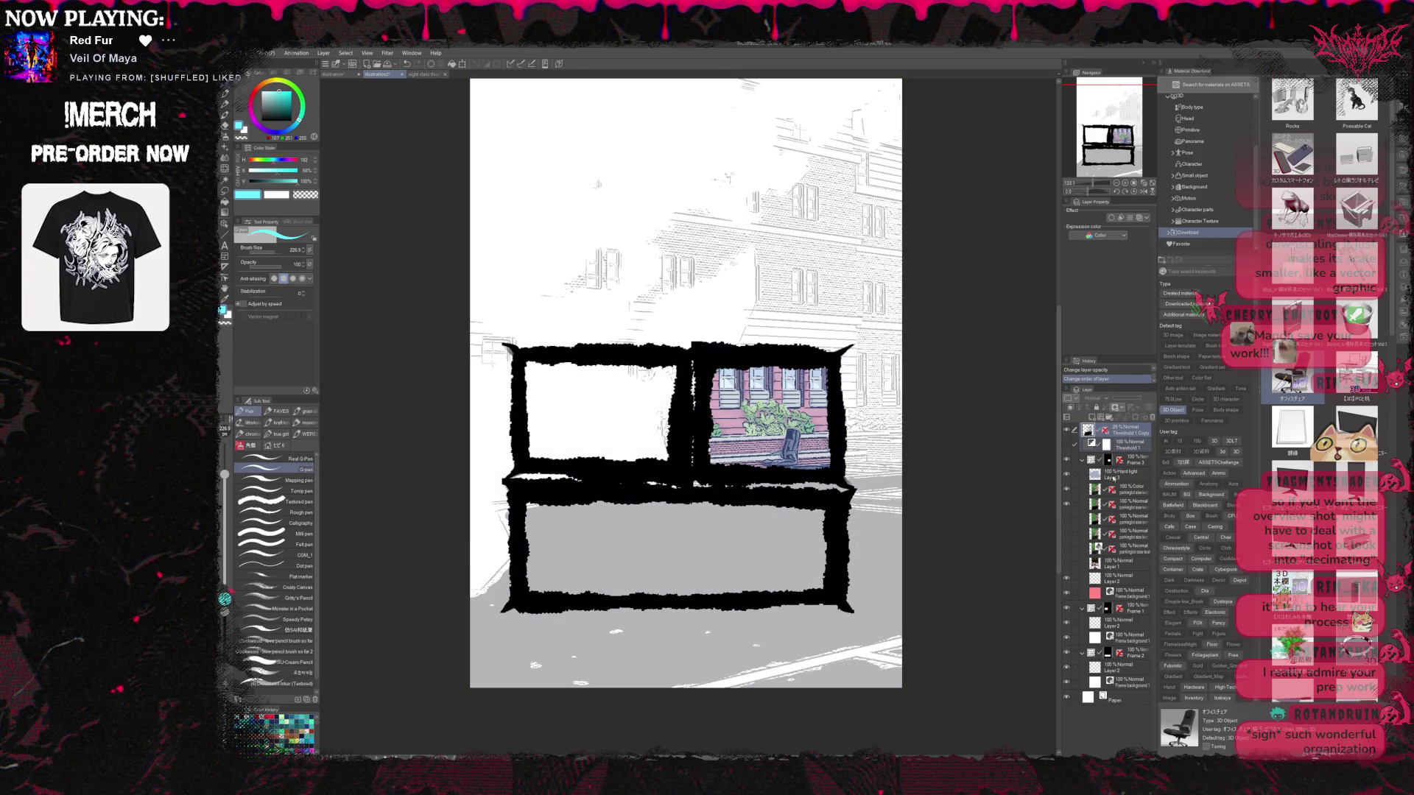
Move the Hard light, Color and Normal layers above the Threshold layers and collapse Frame 3
click(1120, 490)
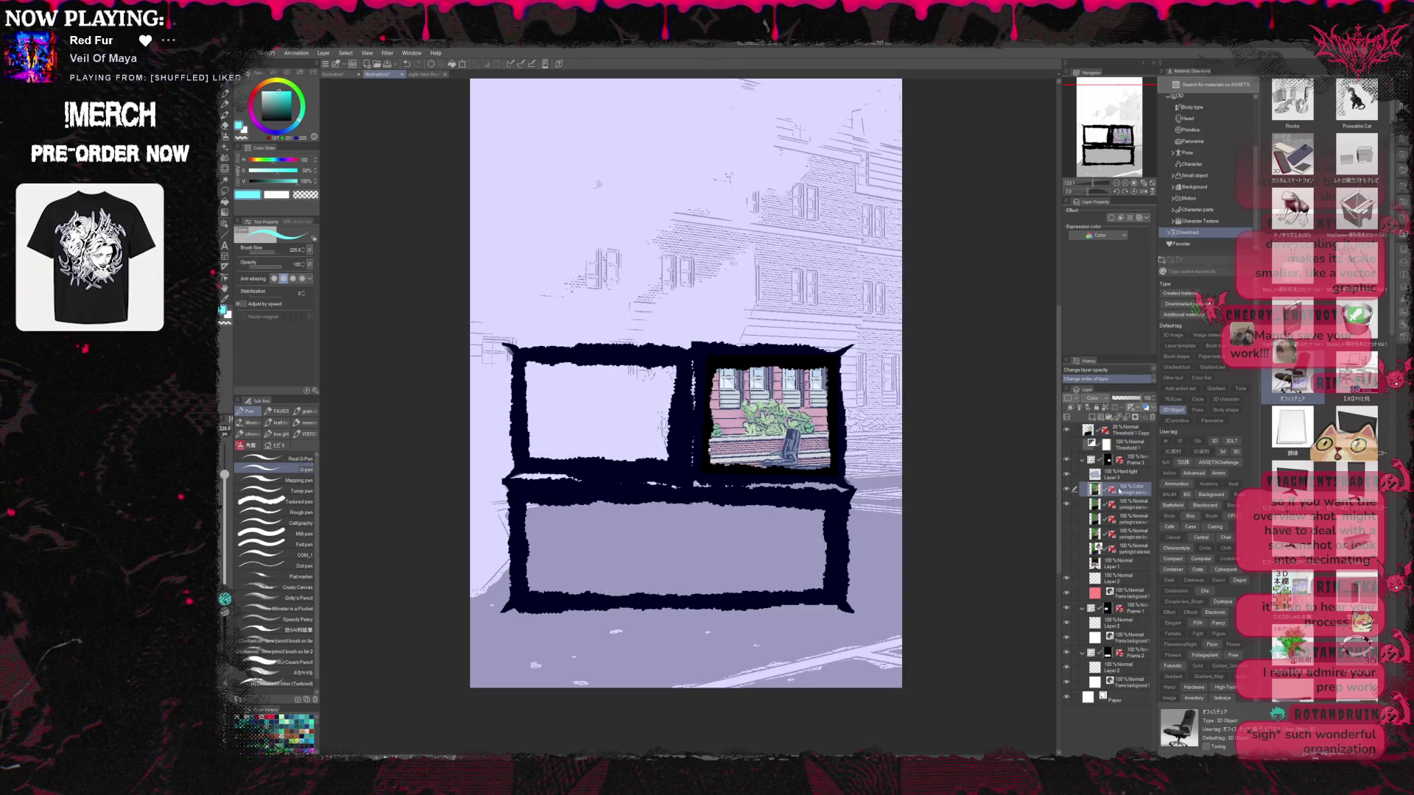
click(1119, 478)
shift+click(1119, 505)
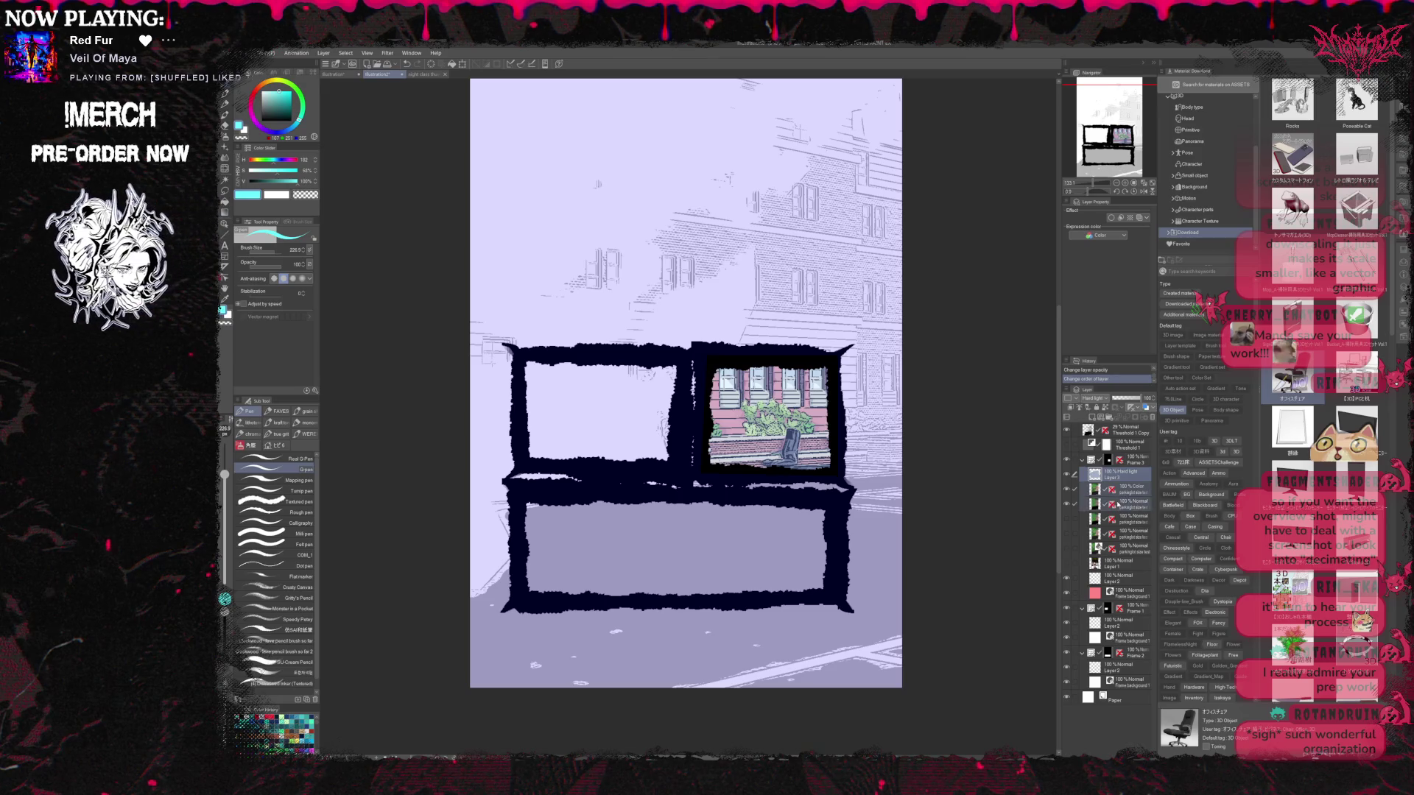
drag(1123, 434, 1116, 455)
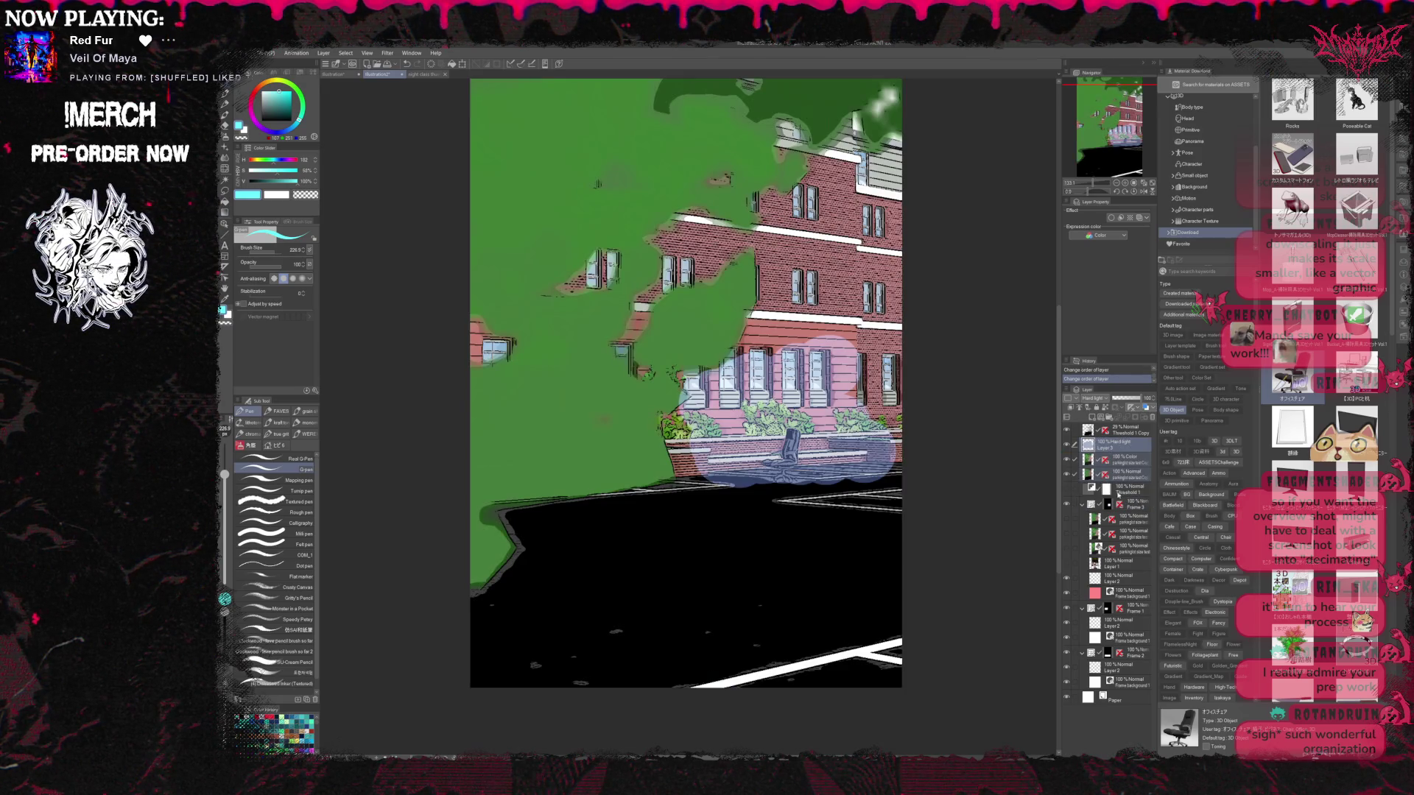
click(1124, 489)
click(1082, 506)
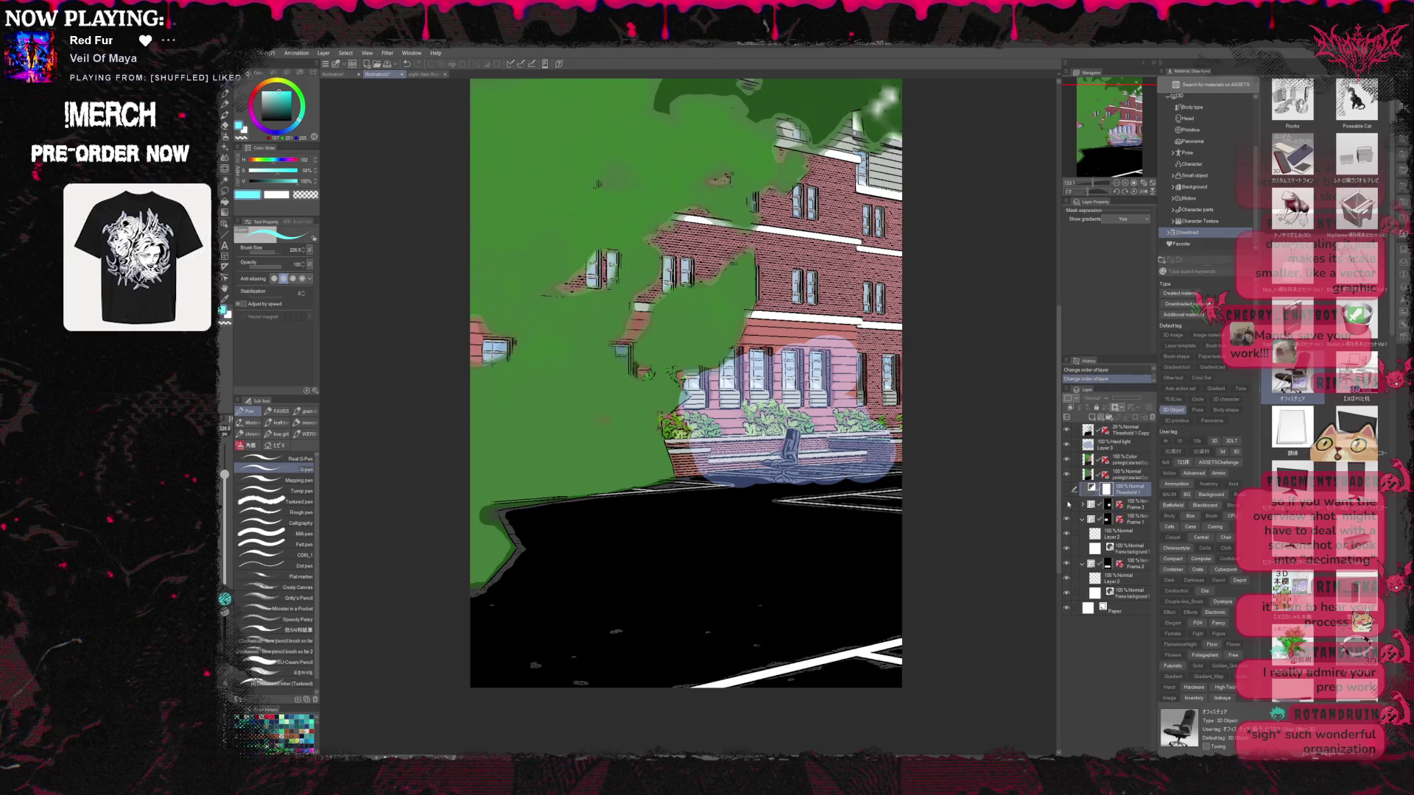
Hide the top three building artwork layers
click(1115, 455)
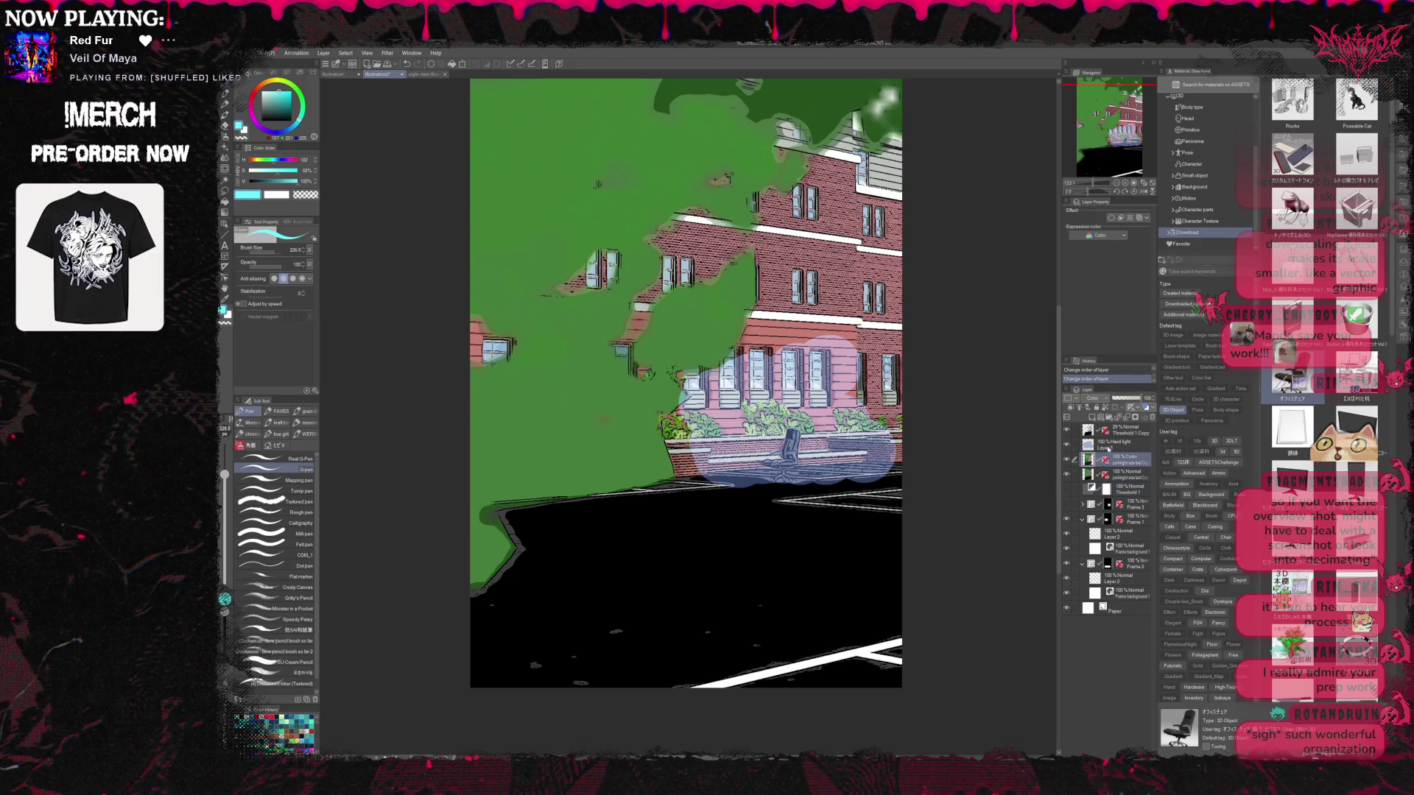
scroll(793, 532, up, 3)
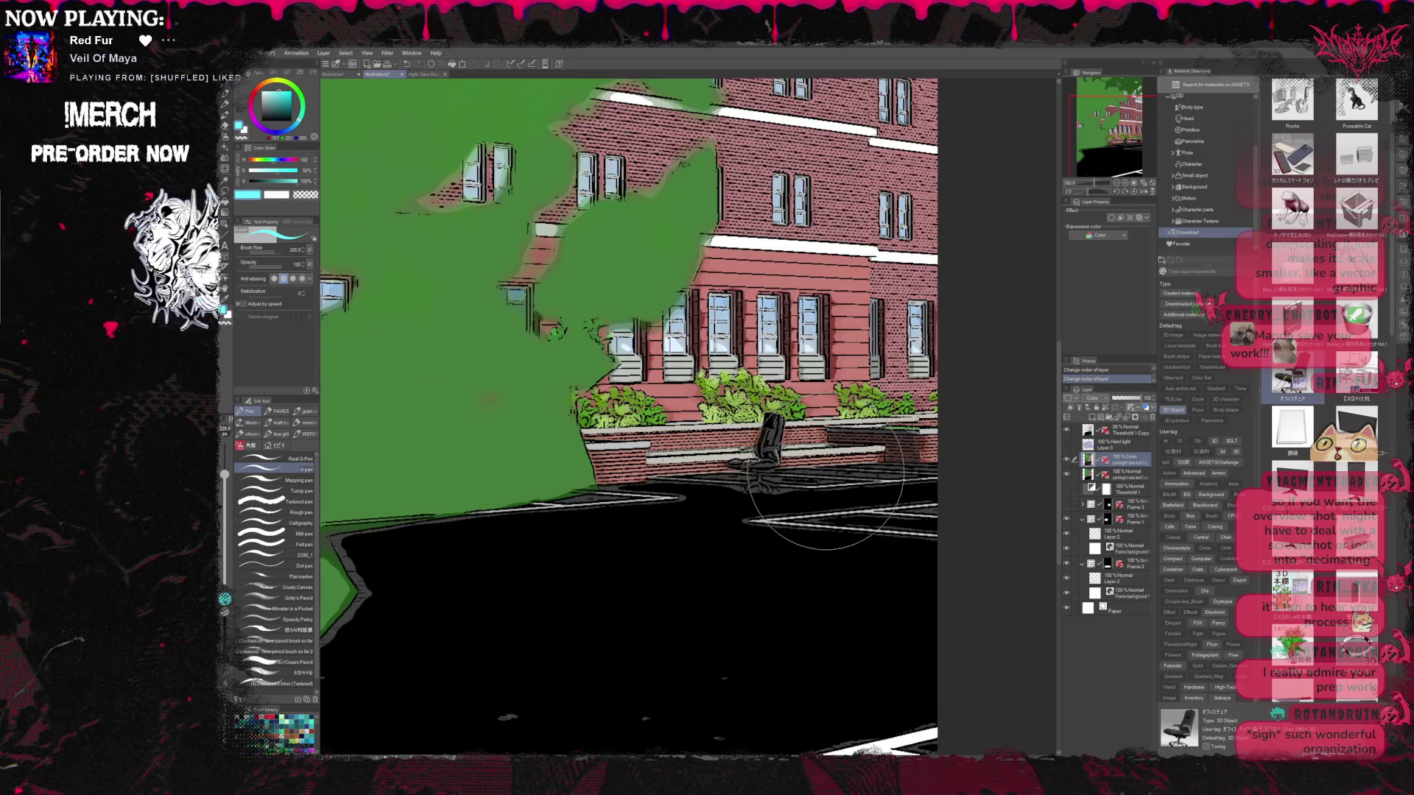
scroll(794, 532, down, 2)
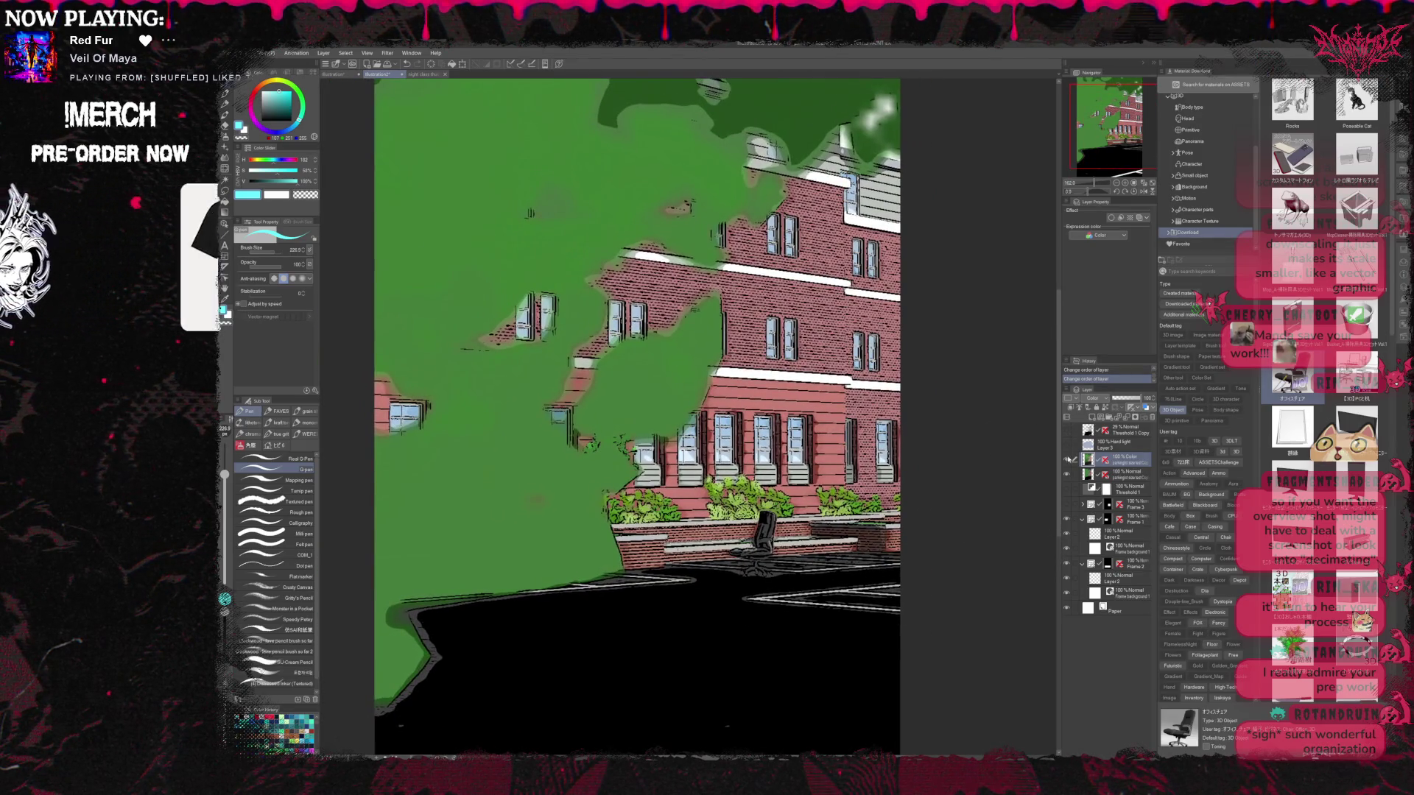
drag(1067, 430, 1065, 476)
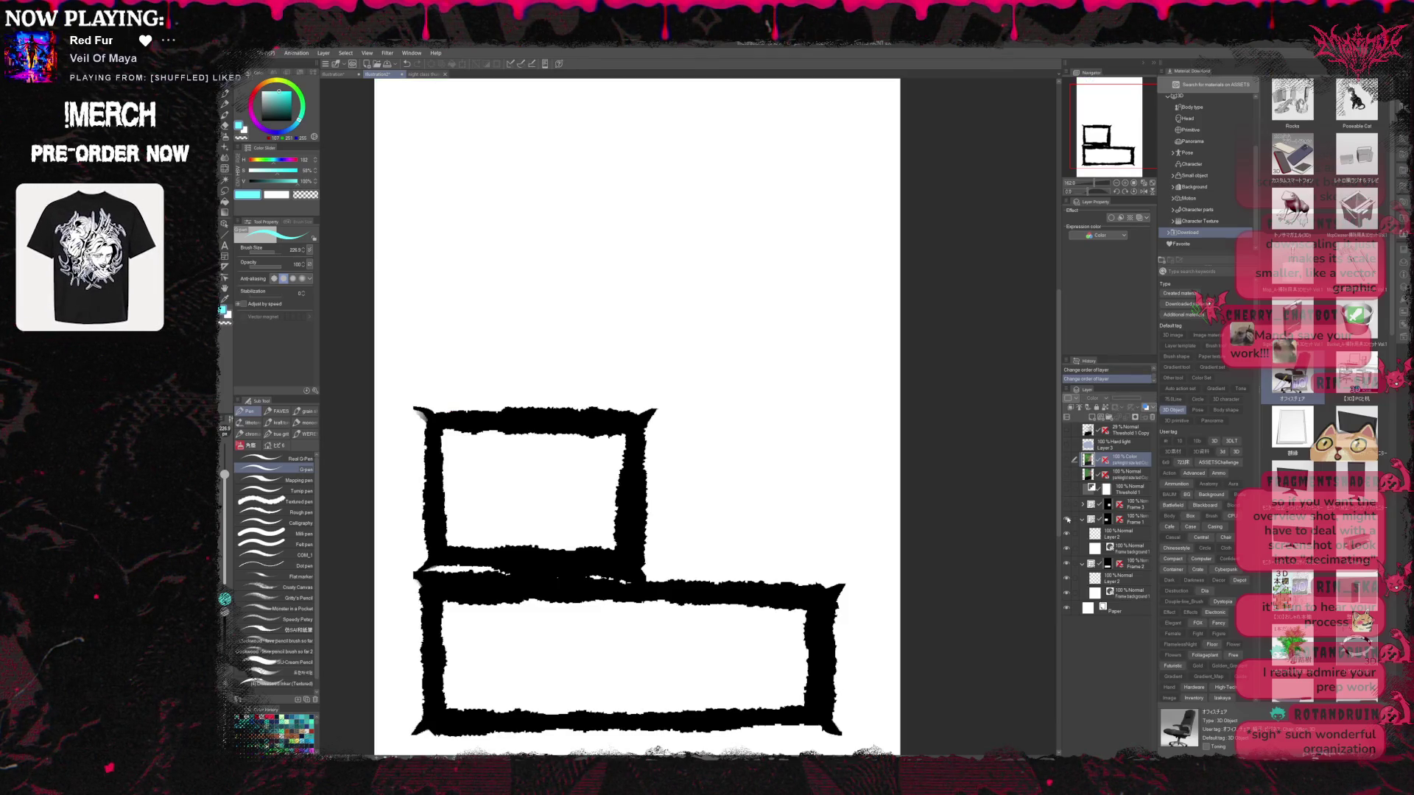
Hide the panel frames and restore the building layers with the top Threshold layer at 100% opacity
click(1066, 519)
click(1083, 519)
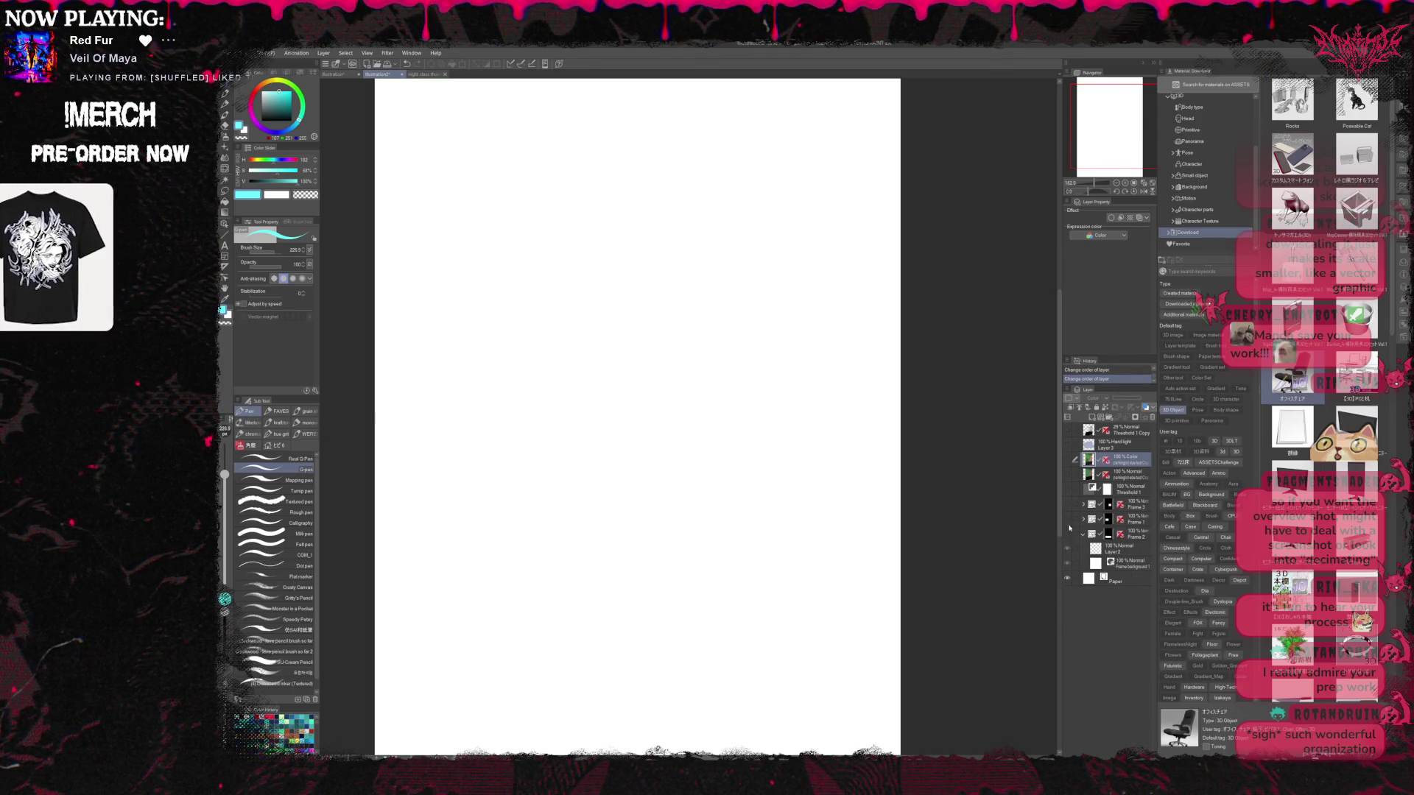
click(1067, 534)
mouse_move(1067, 430)
mouse_down()
mouse_move(1067, 478)
mouse_move(1063, 461)
mouse_up()
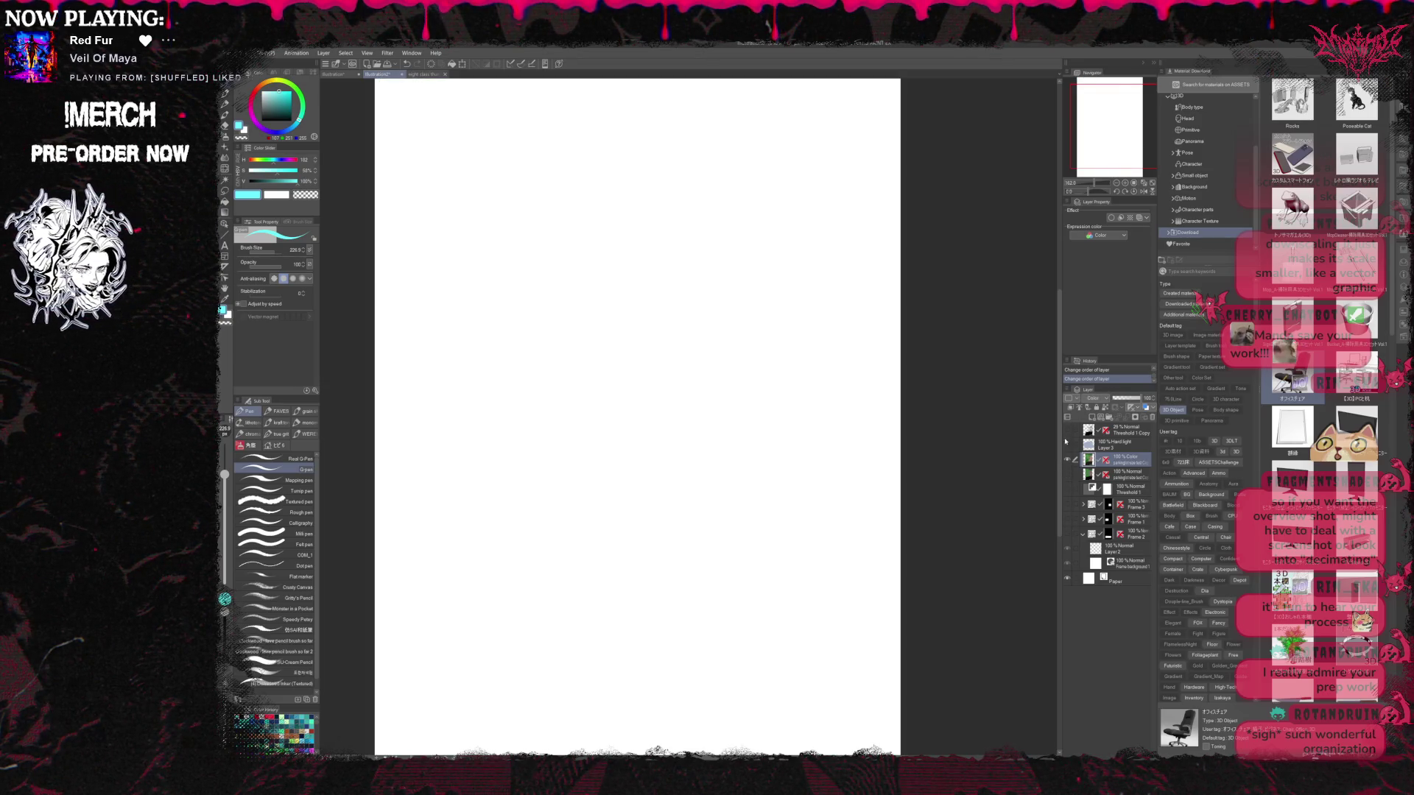
click(1066, 444)
click(1066, 430)
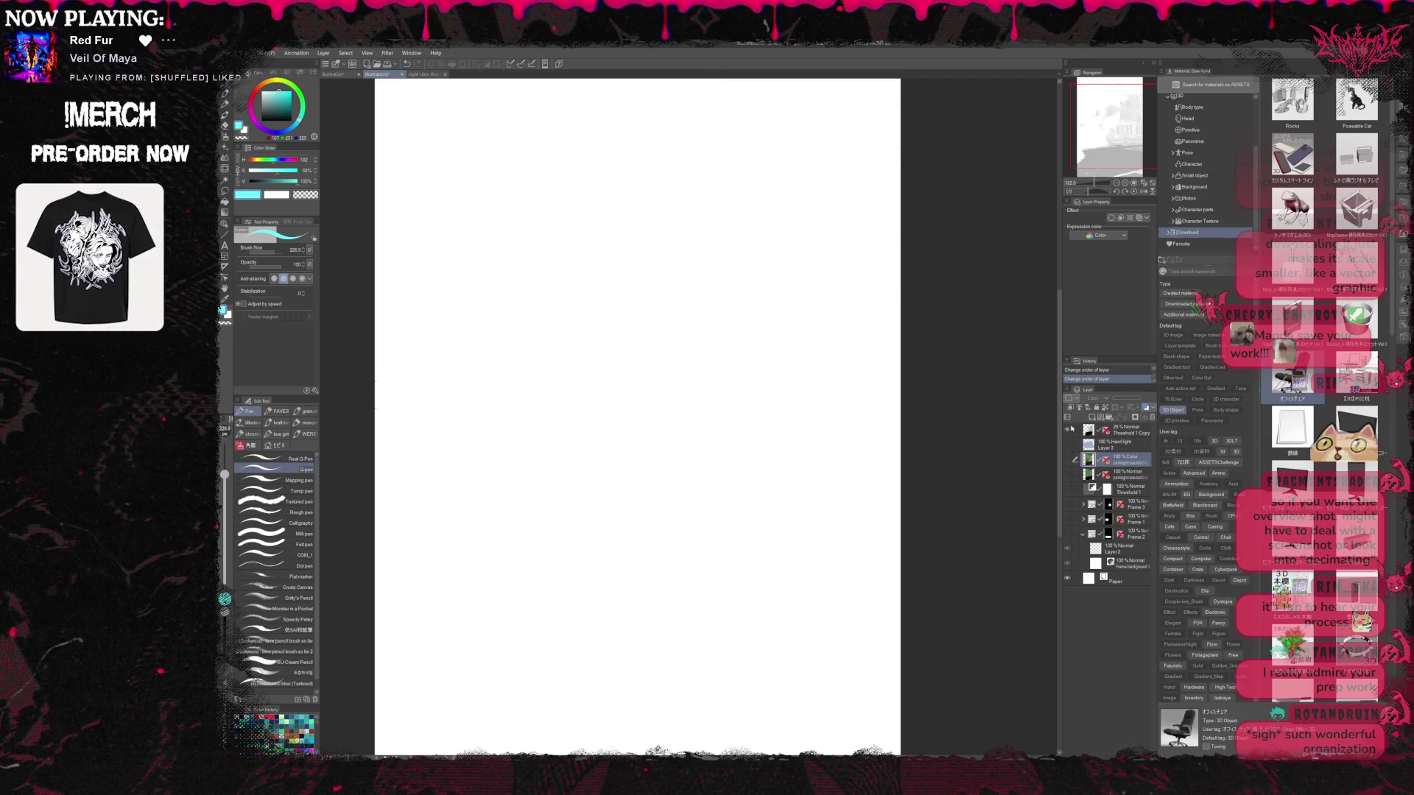
click(1066, 430)
click(1123, 430)
drag(1127, 398, 1167, 398)
scroll(996, 431, down, 3)
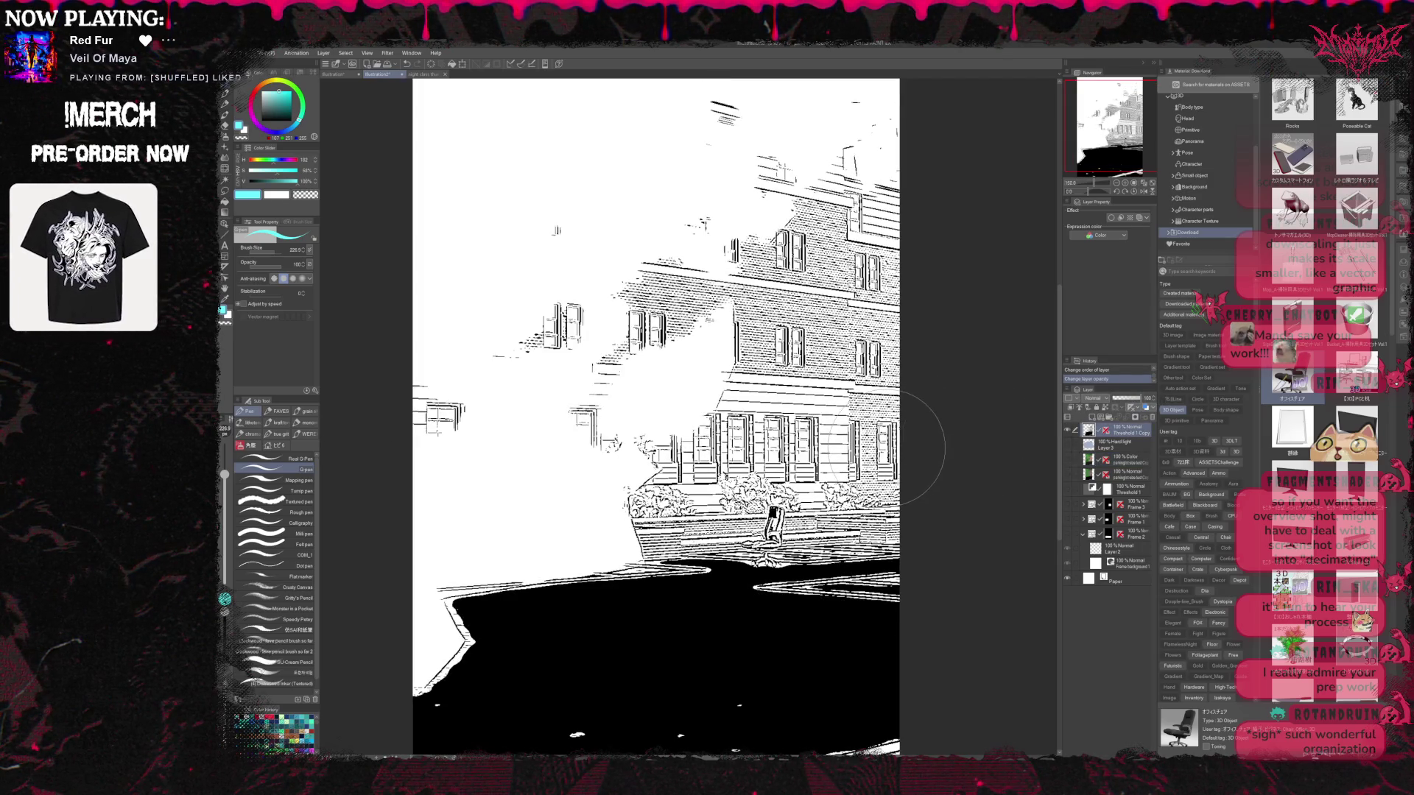
Show the perspective ruler over the brick building artwork
drag(895, 466, 822, 387)
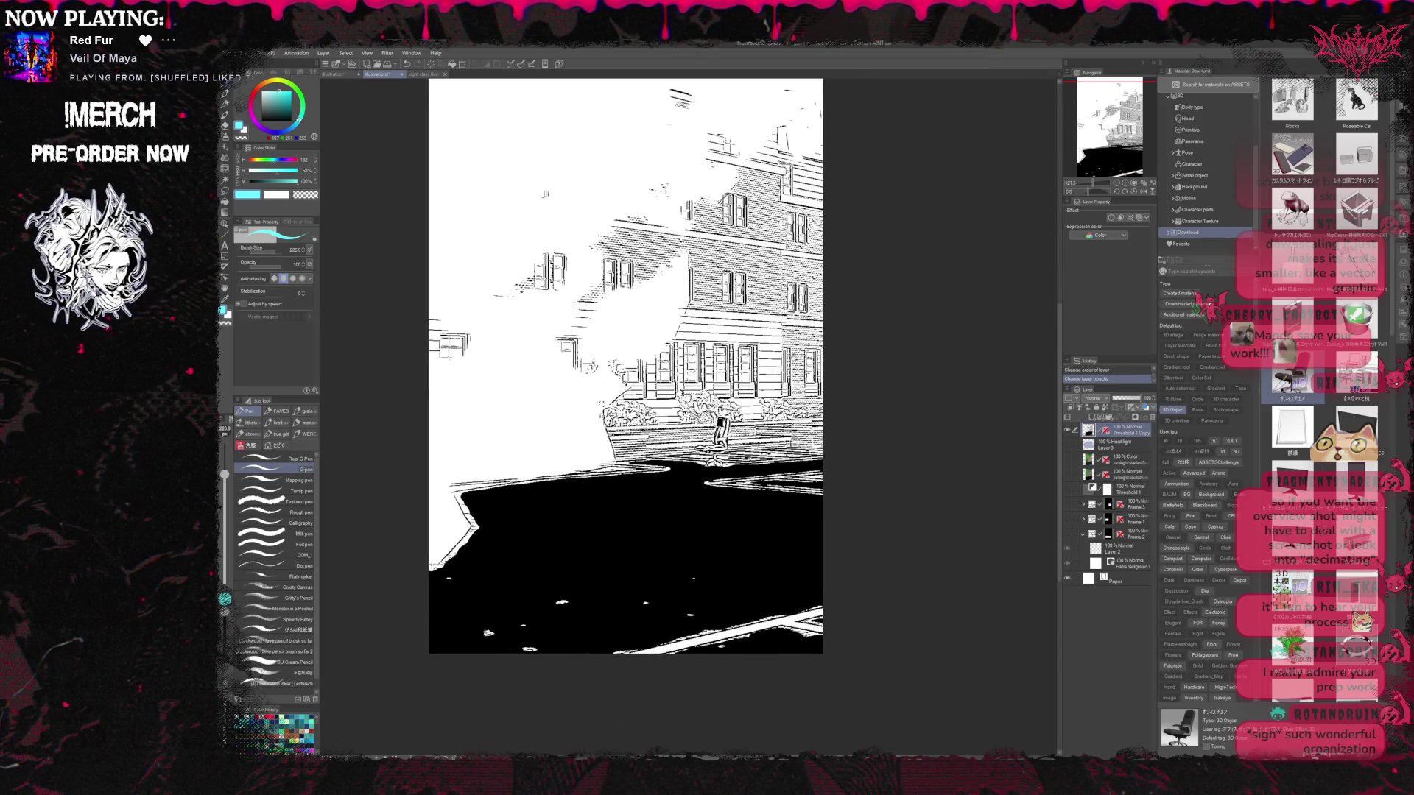
scroll(825, 412, up, 2)
scroll(847, 468, up, 2)
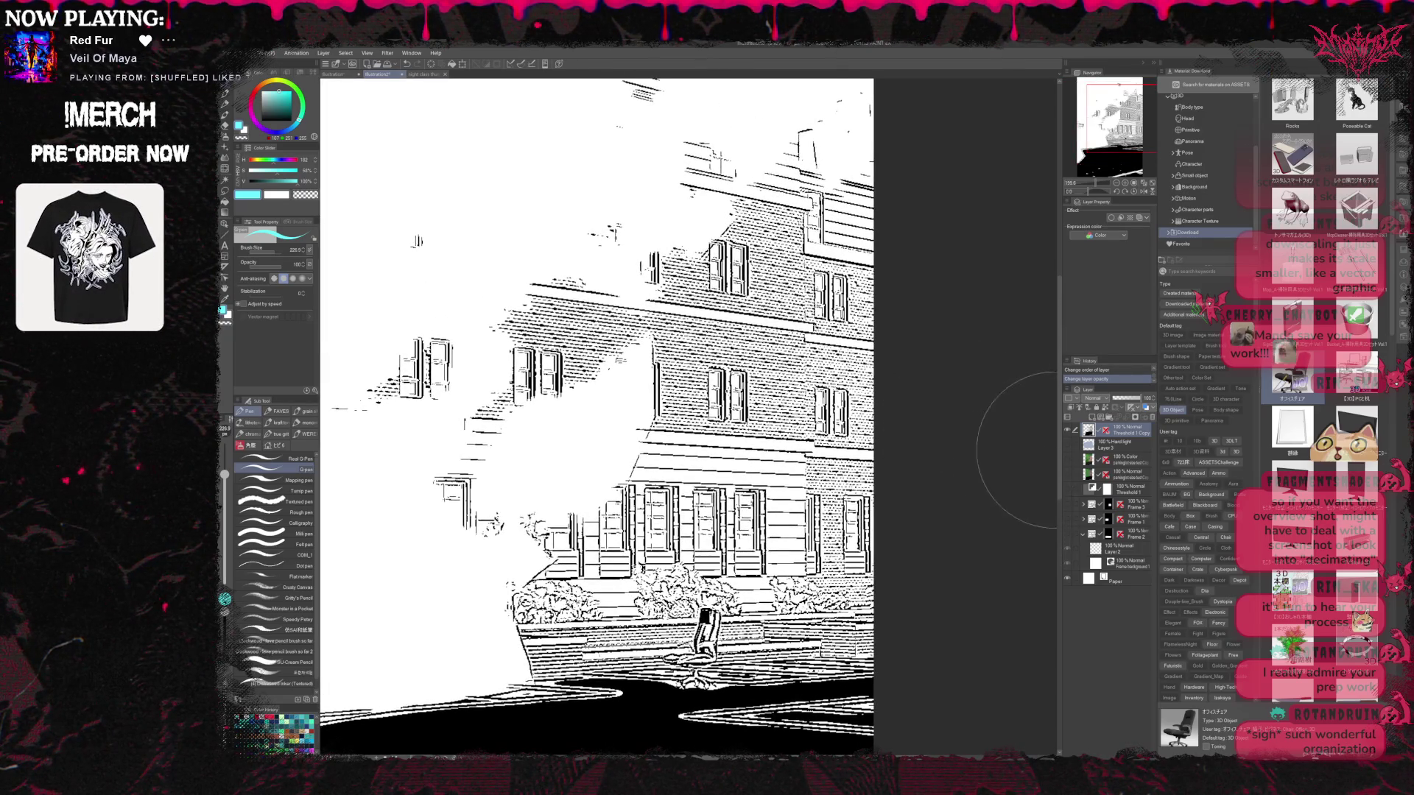
click(1069, 517)
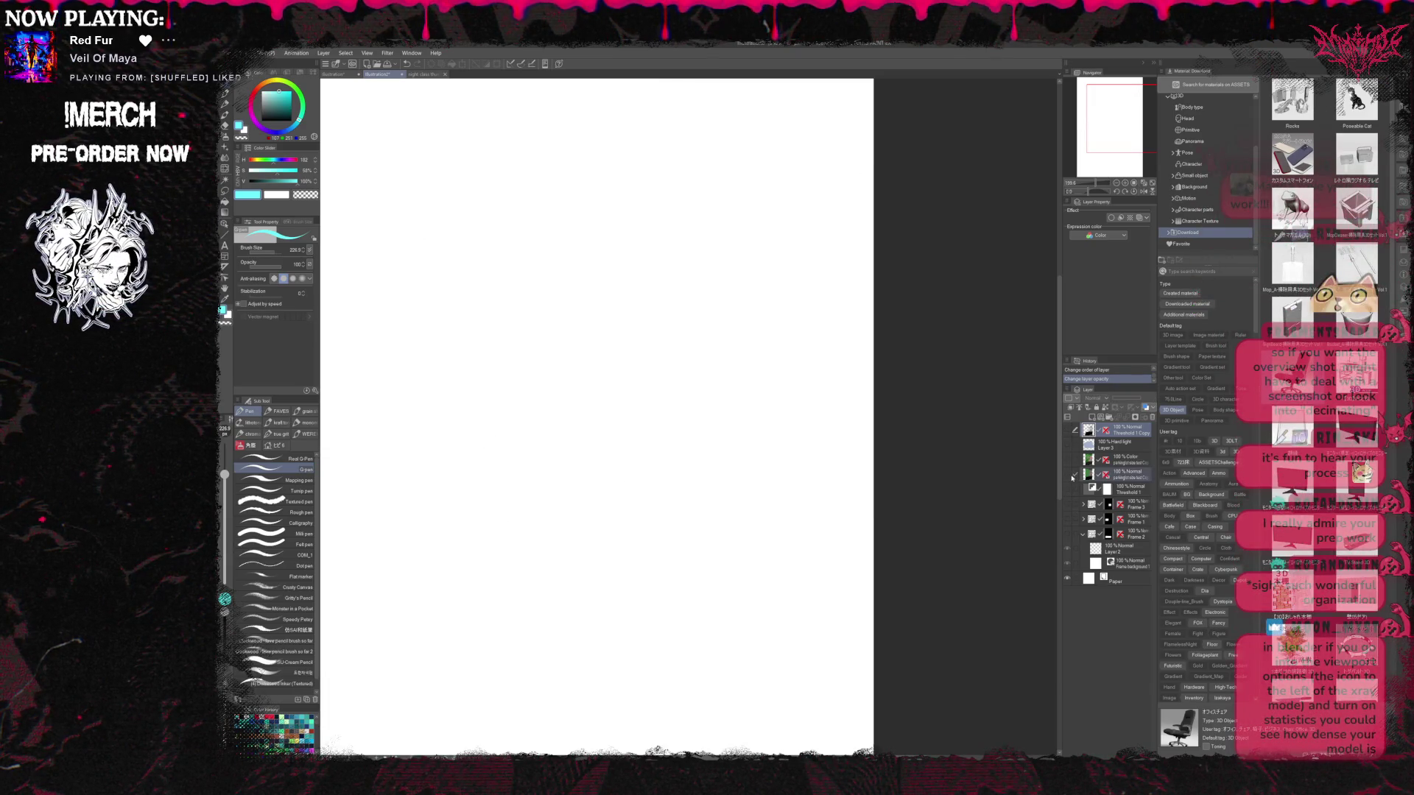
click(1068, 475)
click(1126, 475)
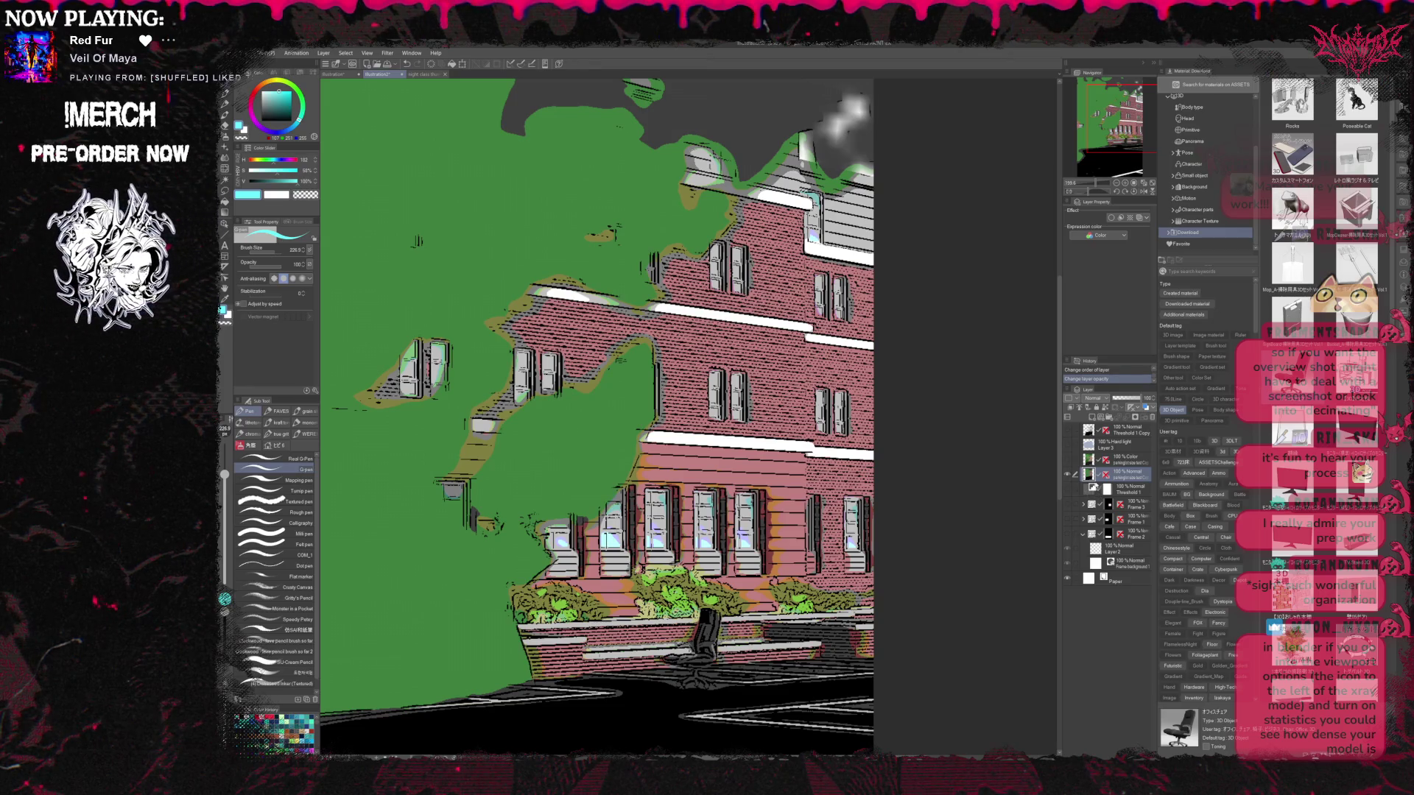
click(1105, 475)
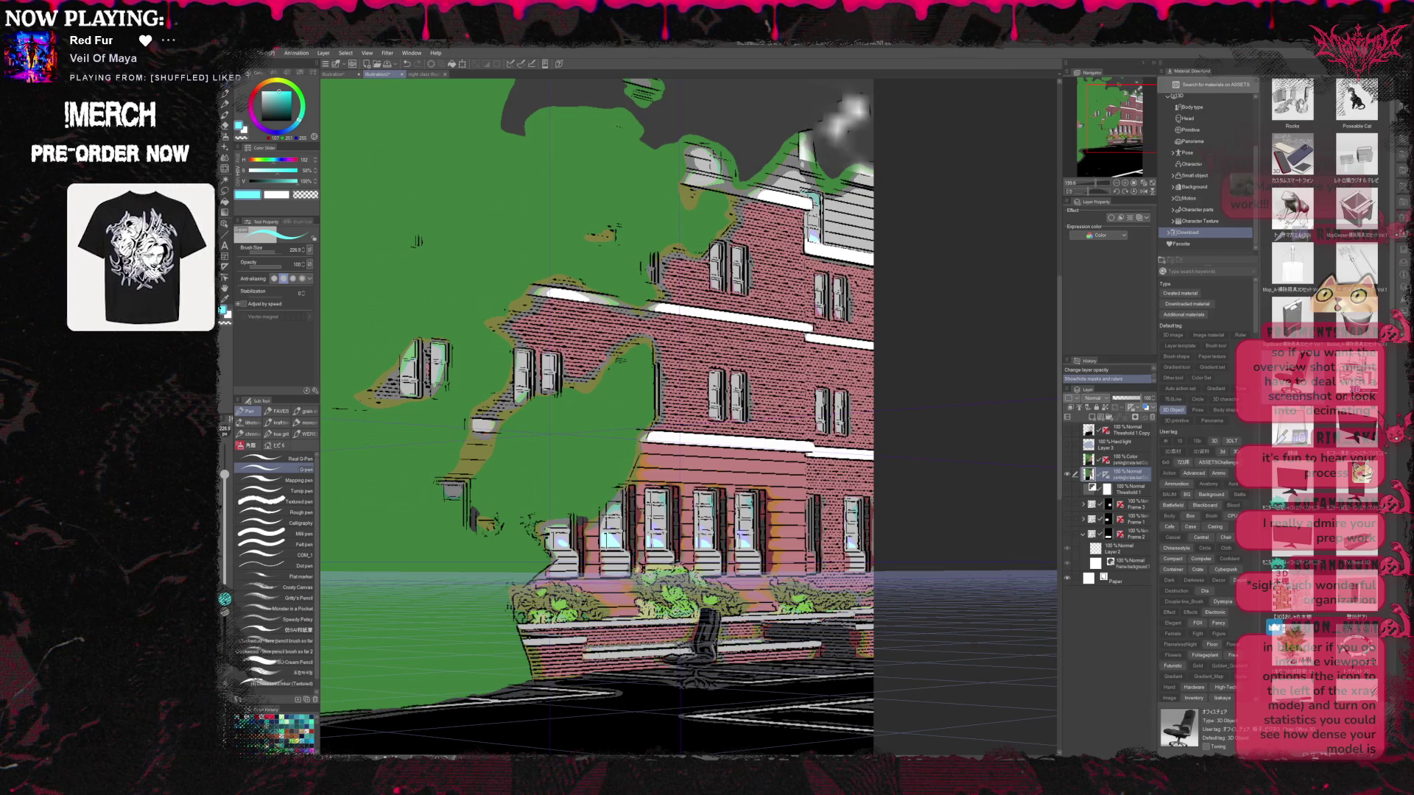
click(1067, 477)
scroll(722, 475, down, 4)
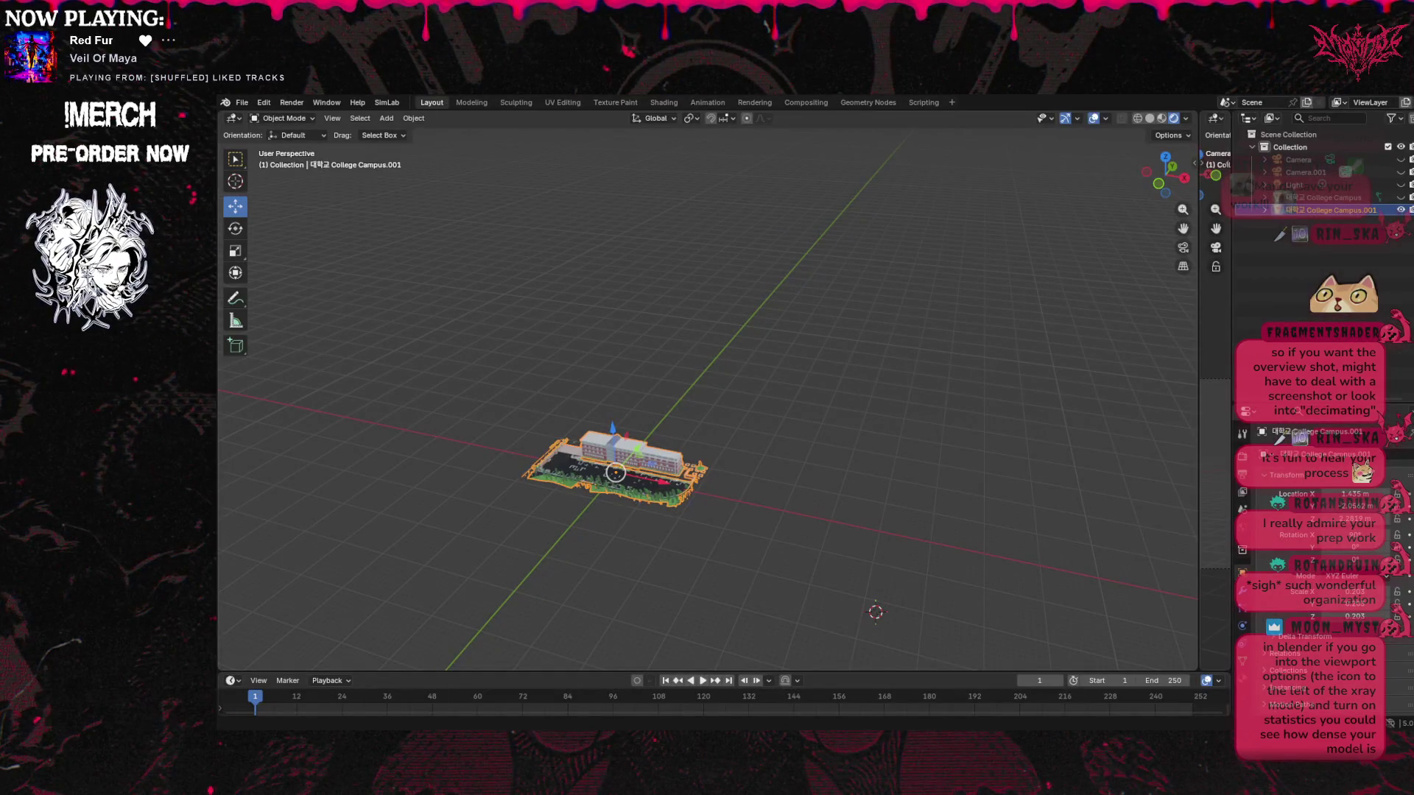
Review the Edit > Undo History for the College Campus mesh in Edit Mode
scroll(708, 400, up, 3)
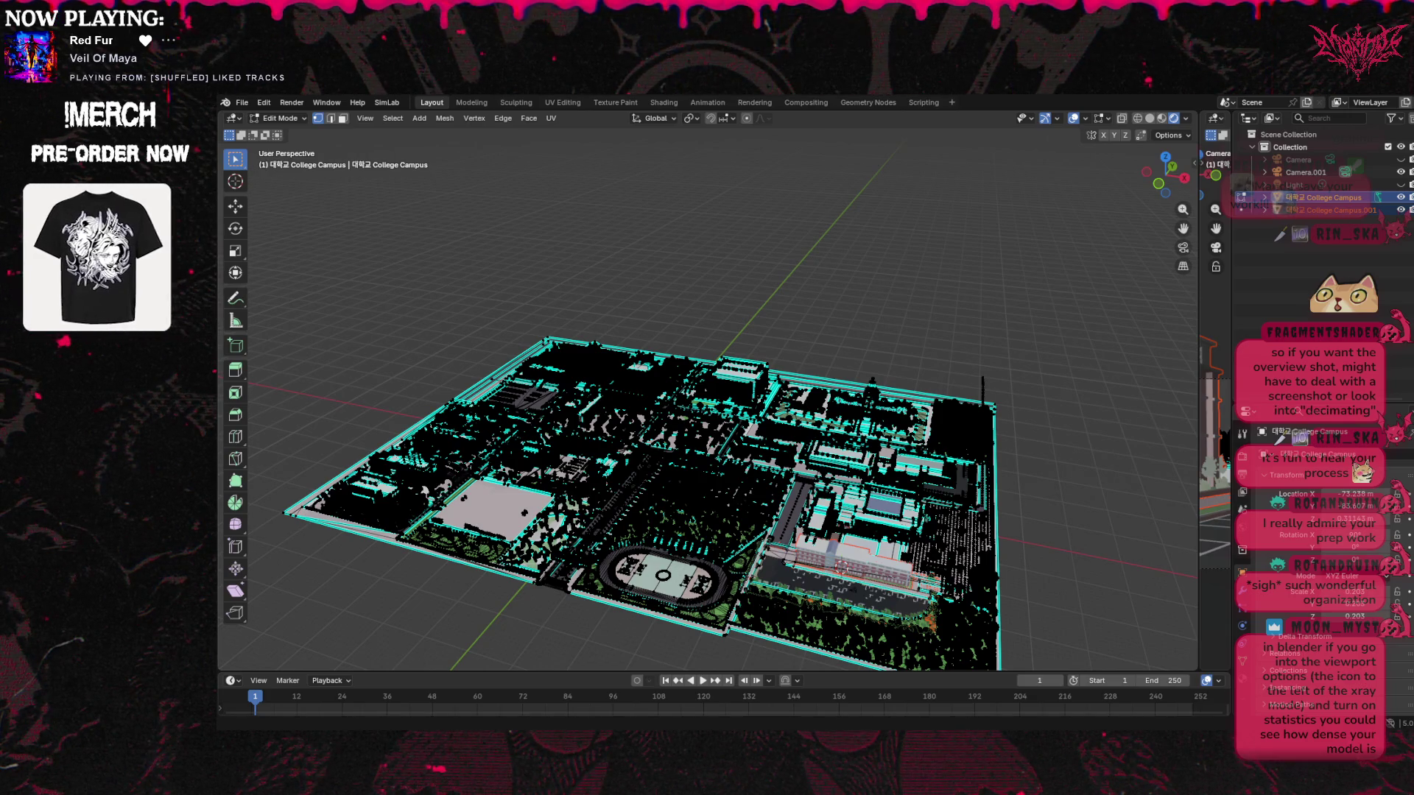
click(264, 103)
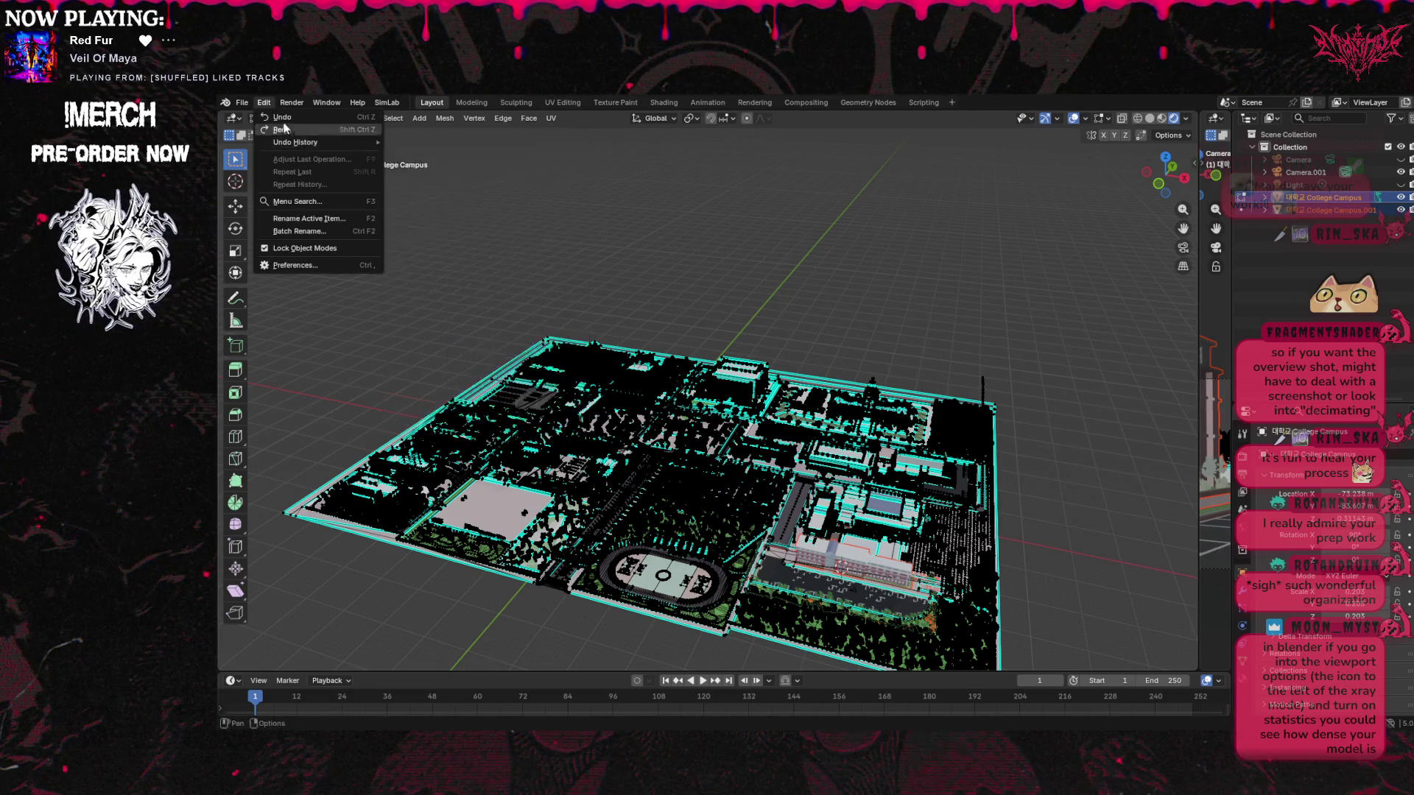
mouse_move(302, 142)
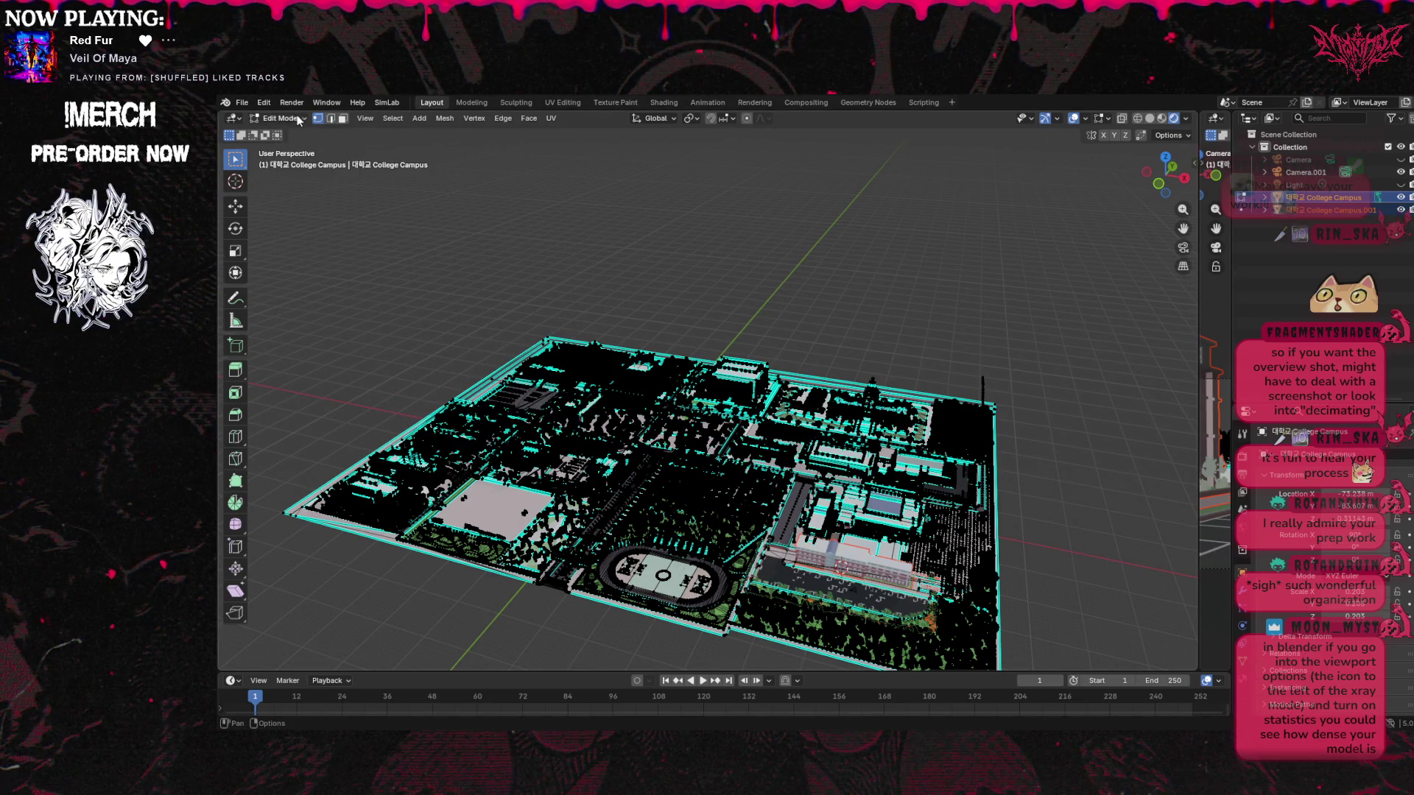
click(241, 103)
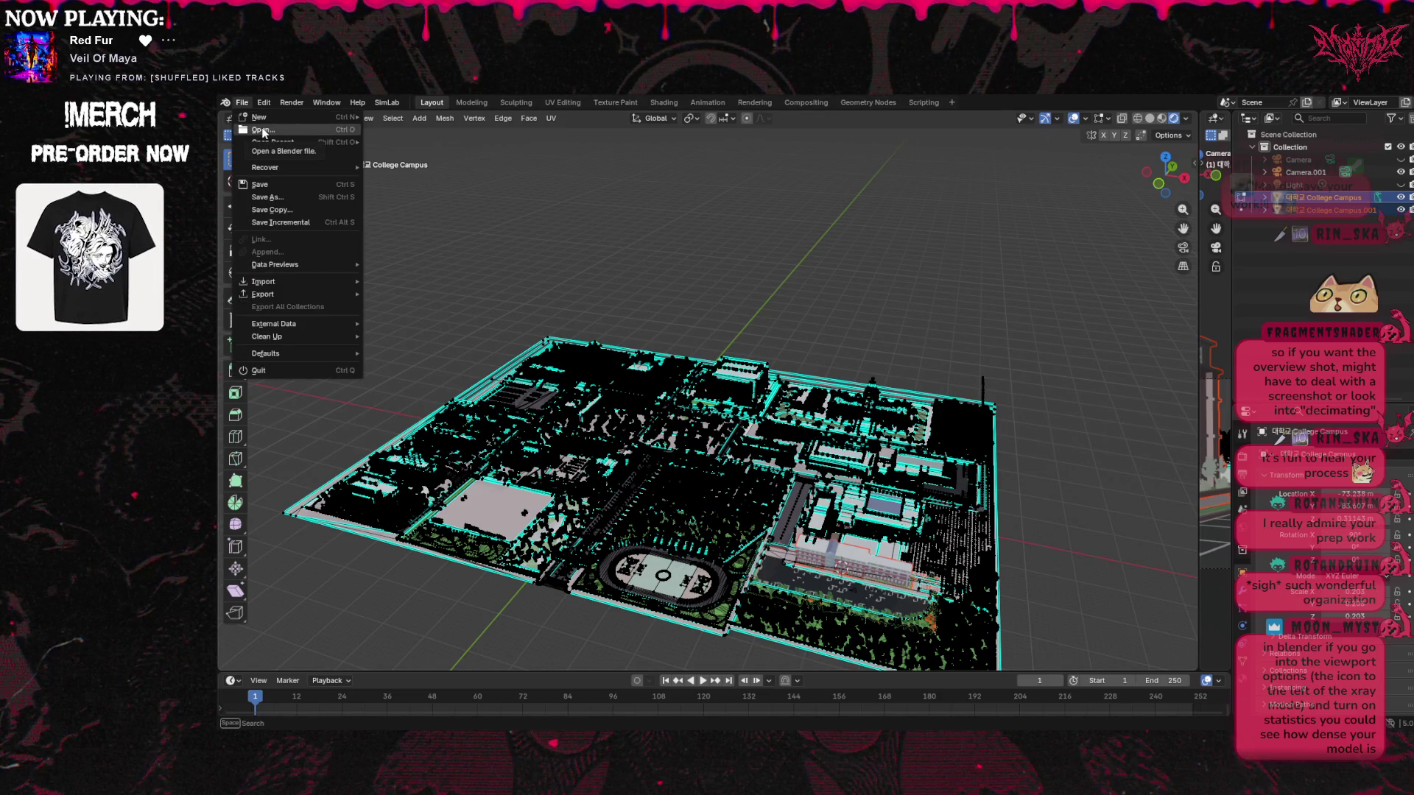
Start a new General scene, discarding the unsaved campus edits
click(263, 131)
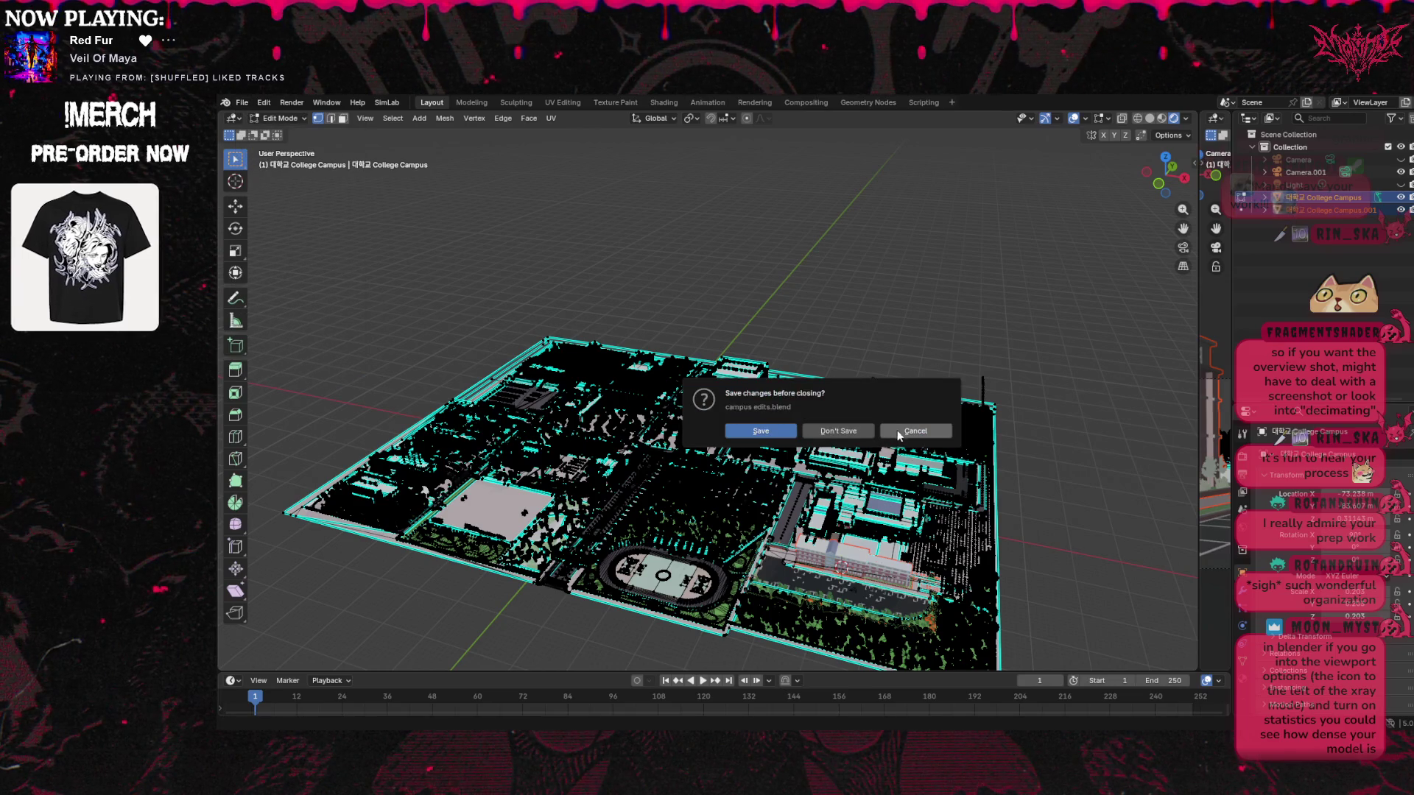
click(849, 432)
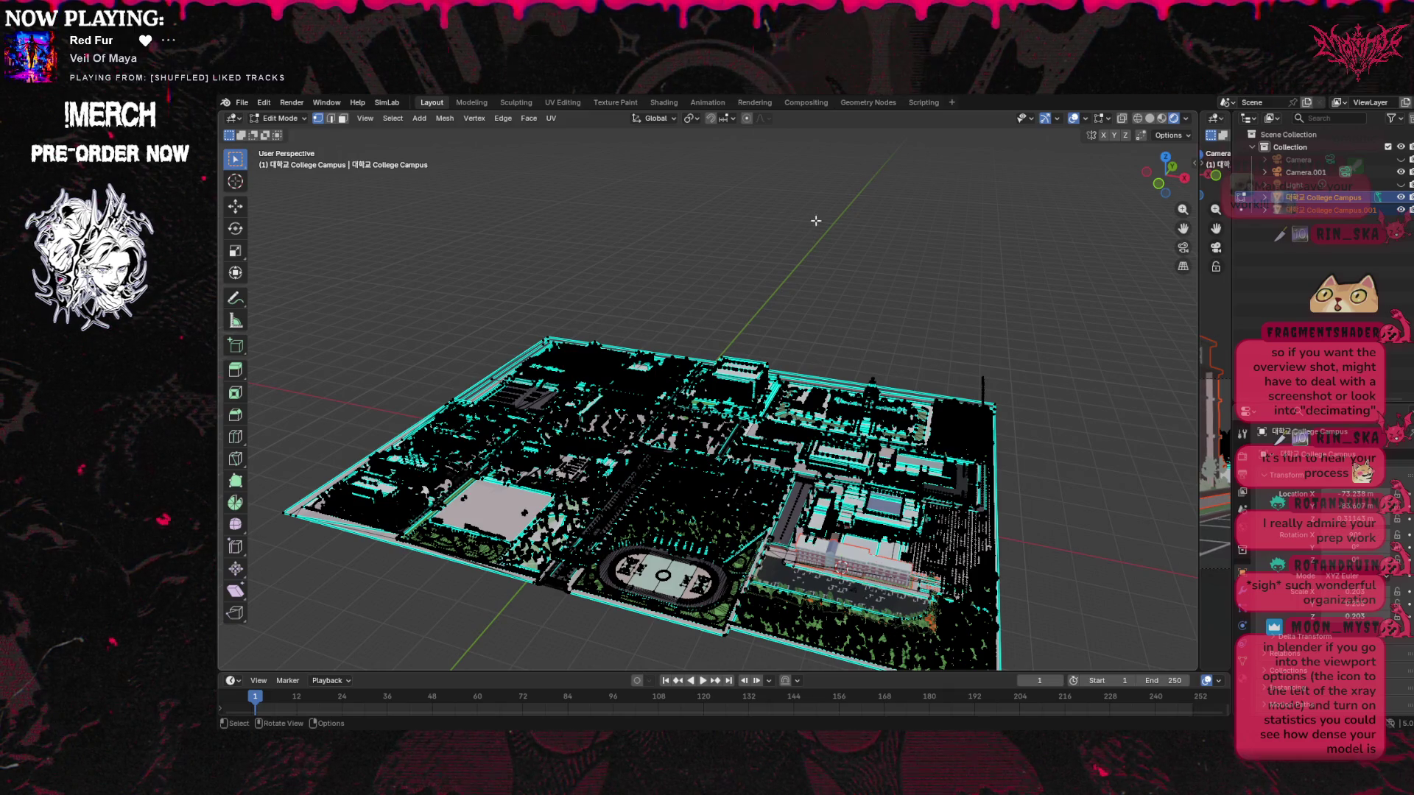
click(242, 104)
mouse_move(280, 117)
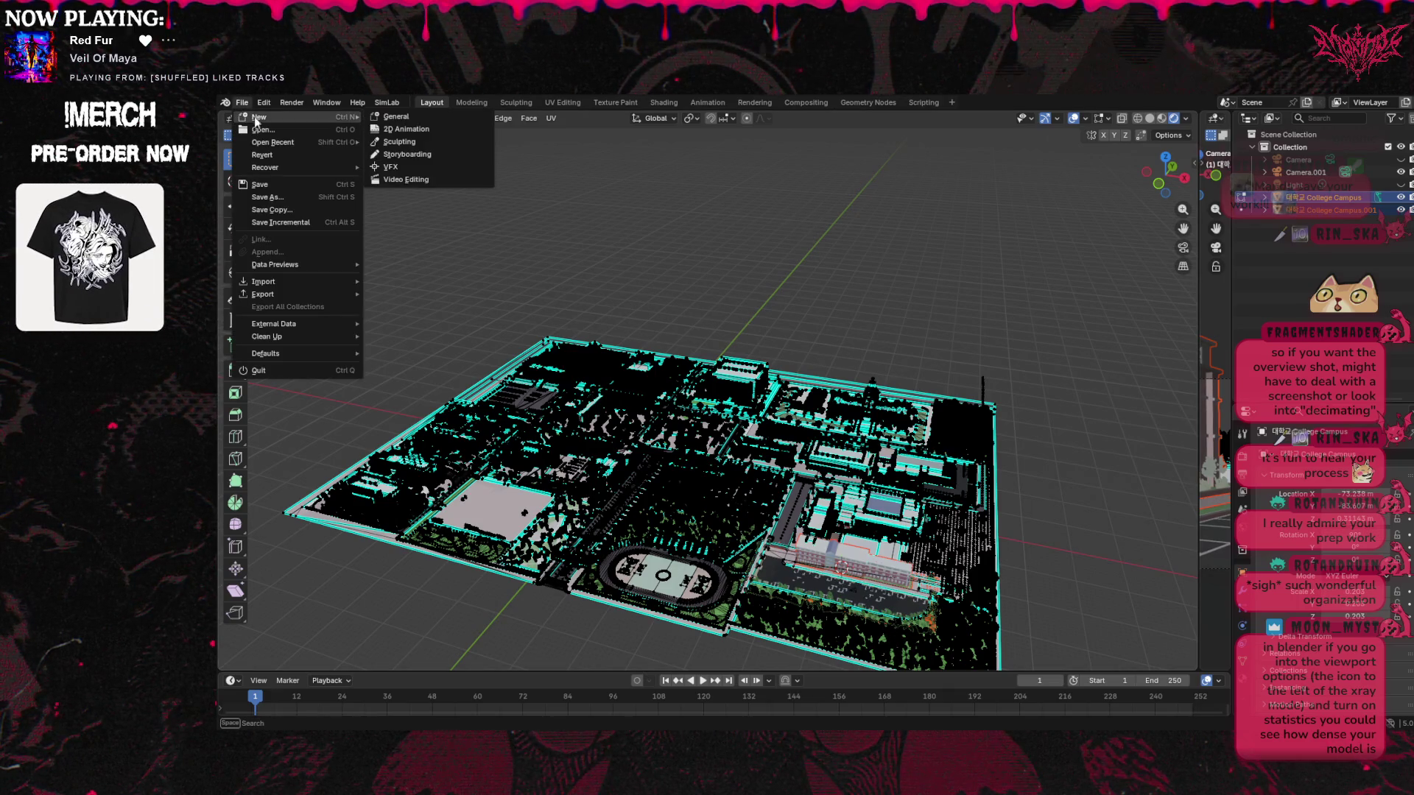
click(406, 118)
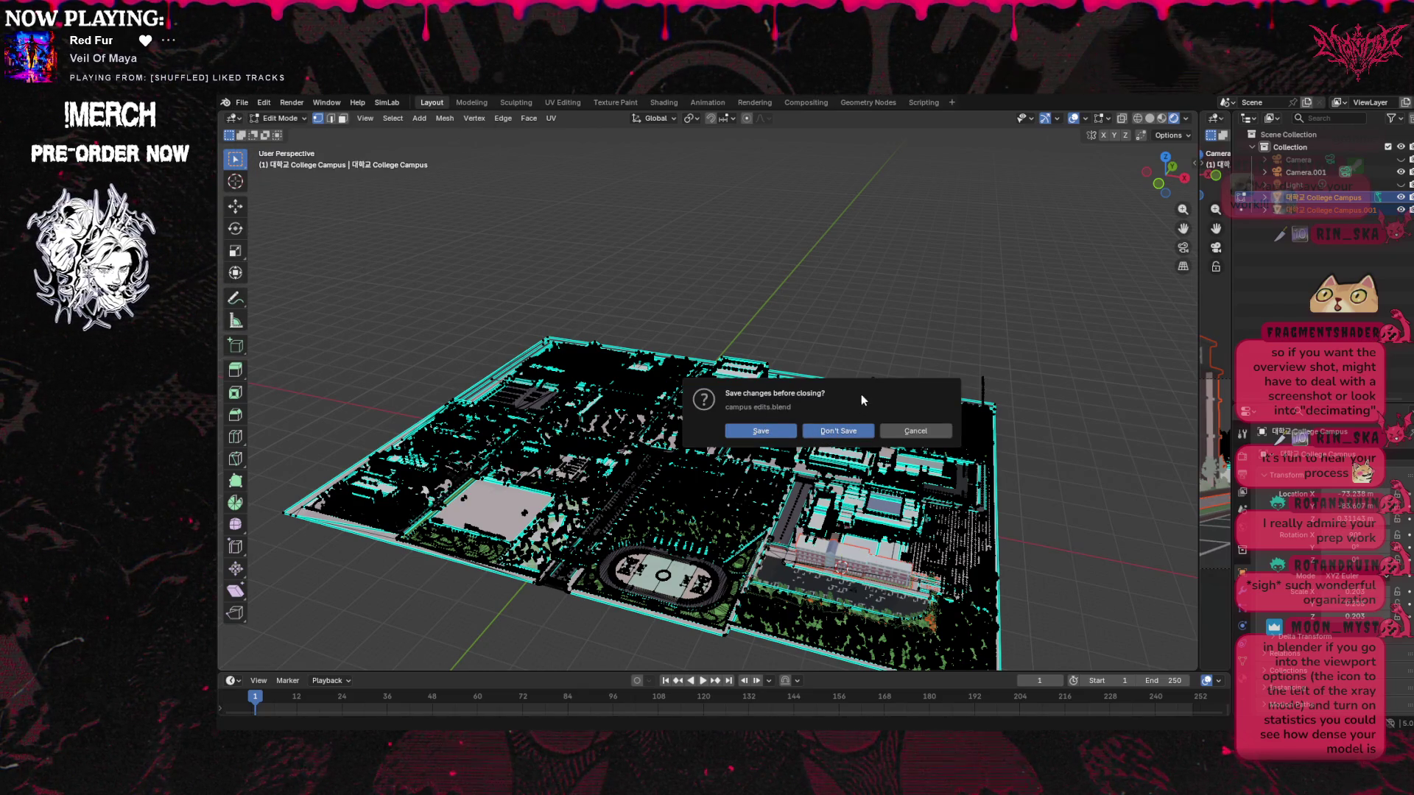
click(845, 433)
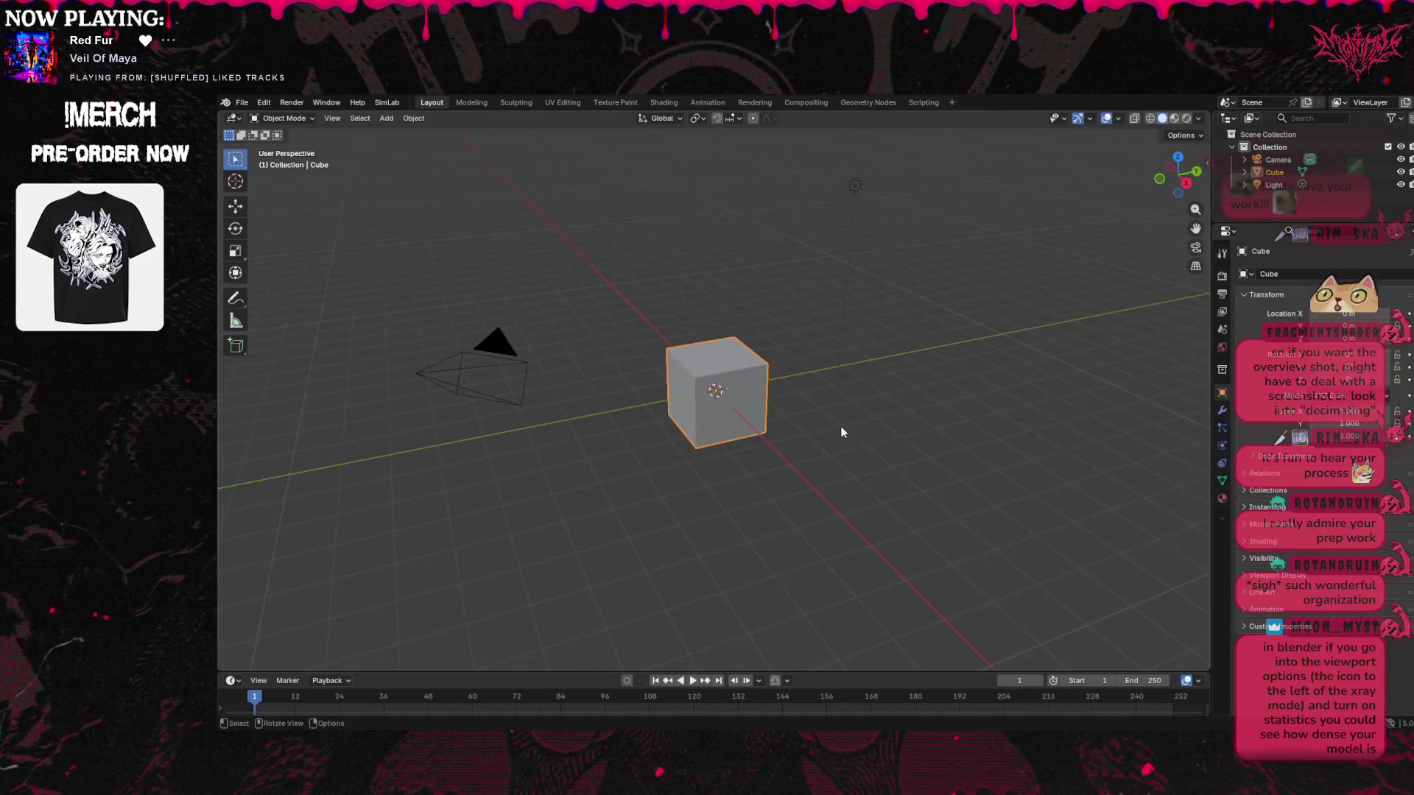
Delete the default Cube and Camera from the Outliner
click(1348, 171)
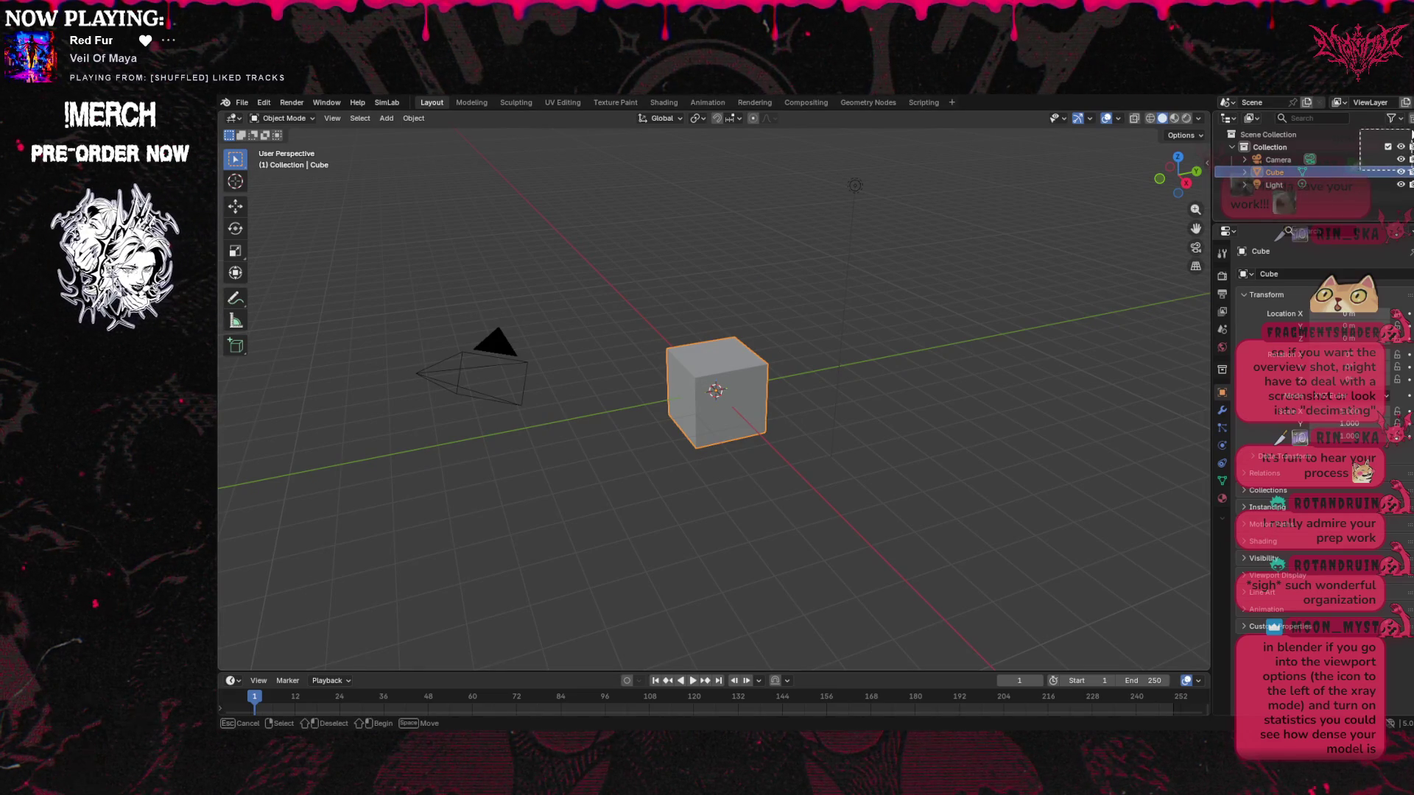
right_click(1348, 171)
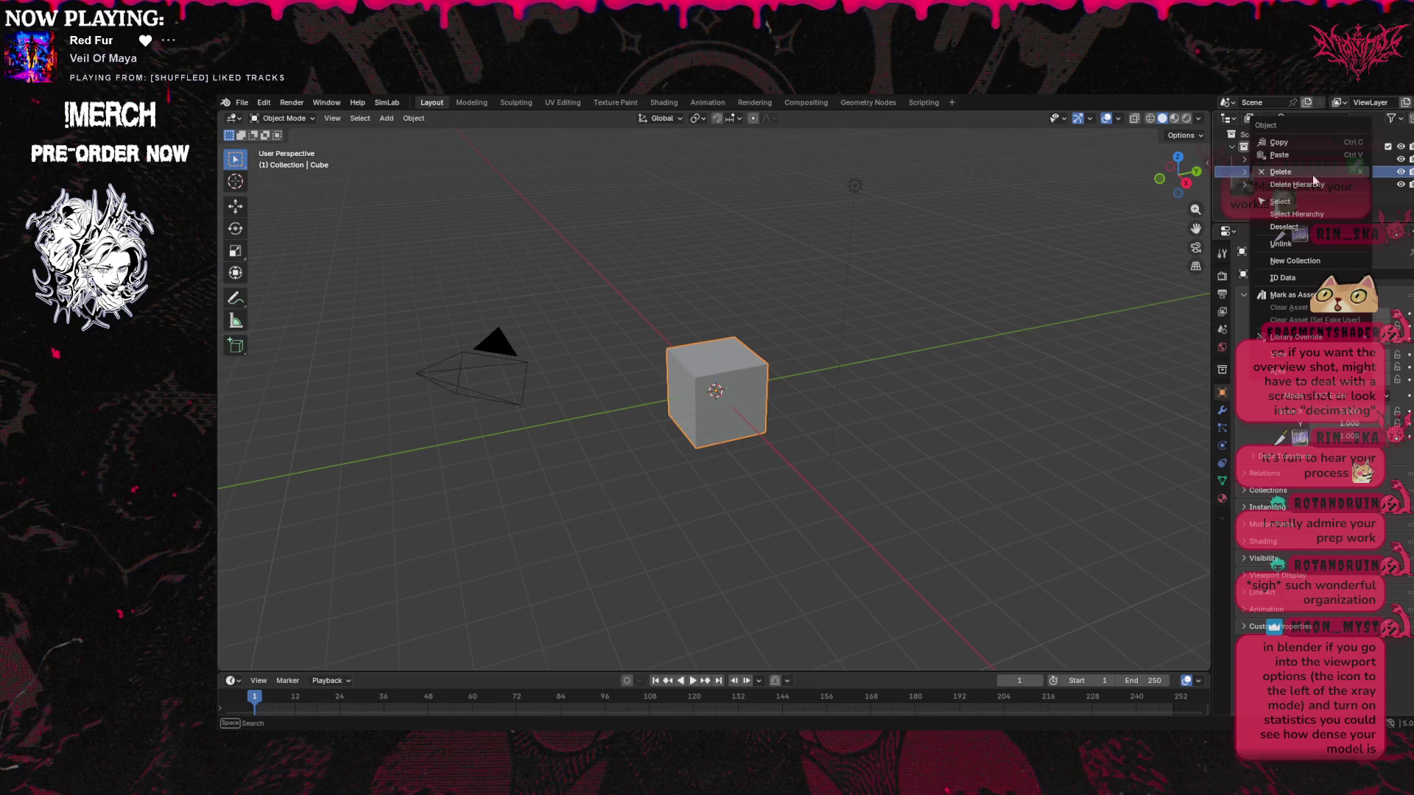
click(1314, 175)
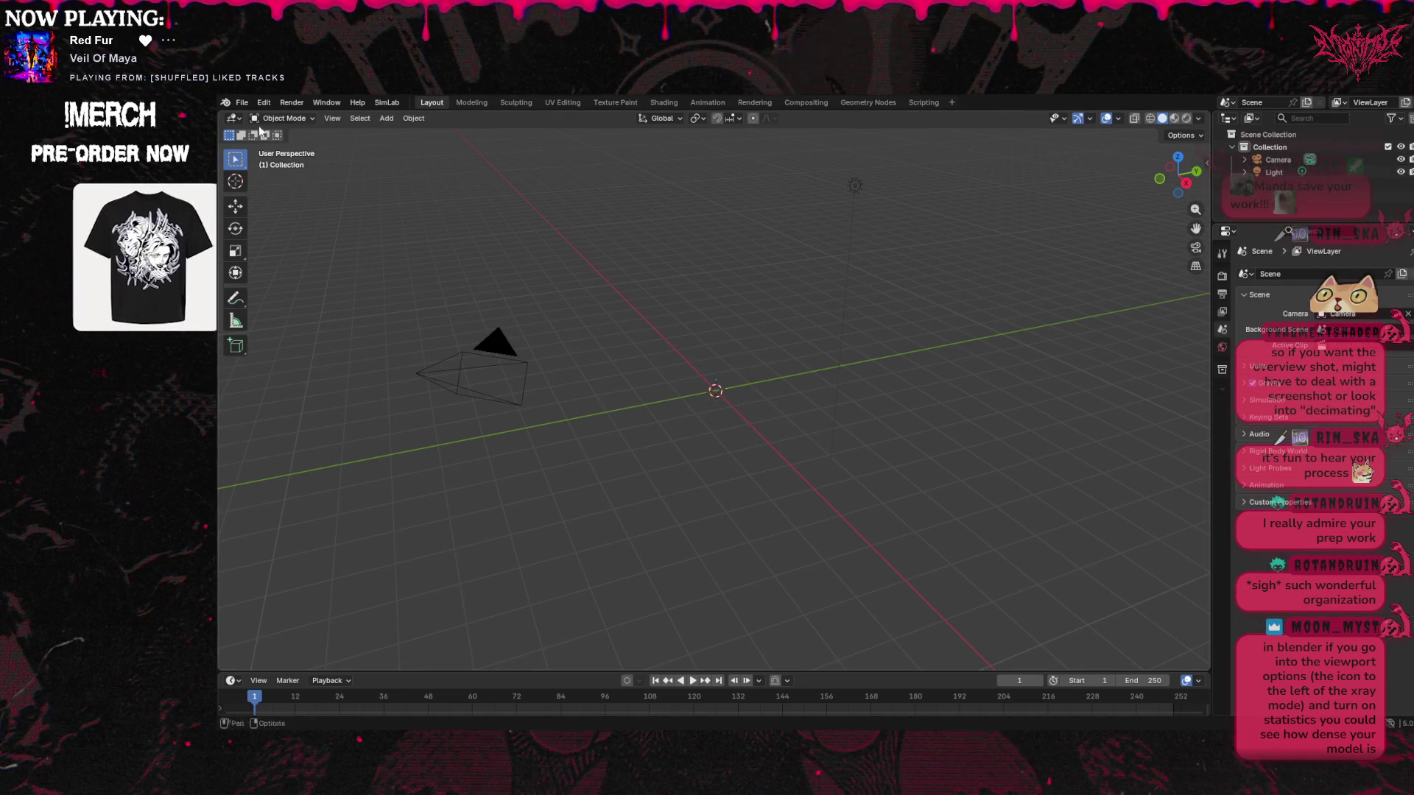
click(1326, 161)
right_click(1326, 161)
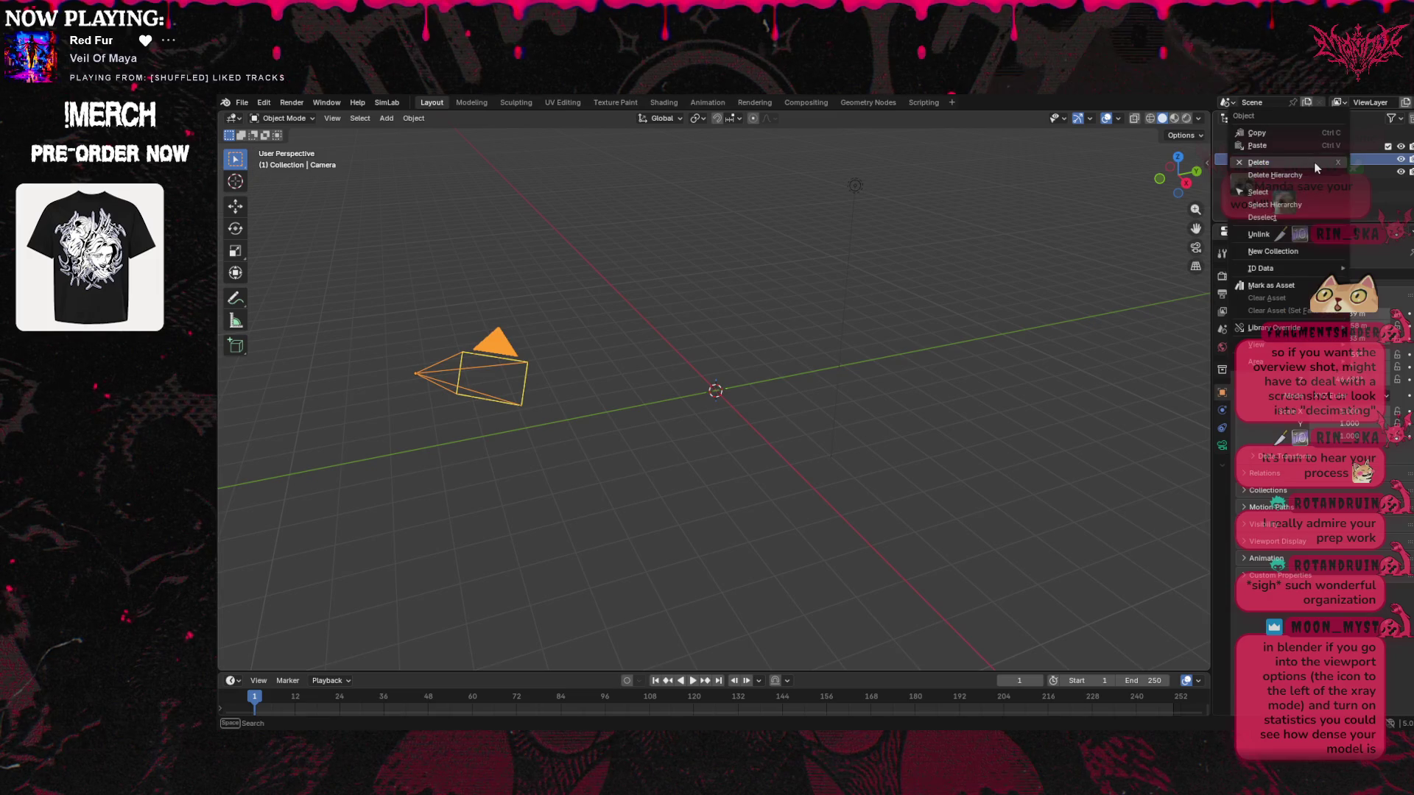
click(1307, 165)
Delete the Light and the default Collection, leaving only the Scene Collection
click(1330, 158)
right_click(1330, 158)
click(1318, 165)
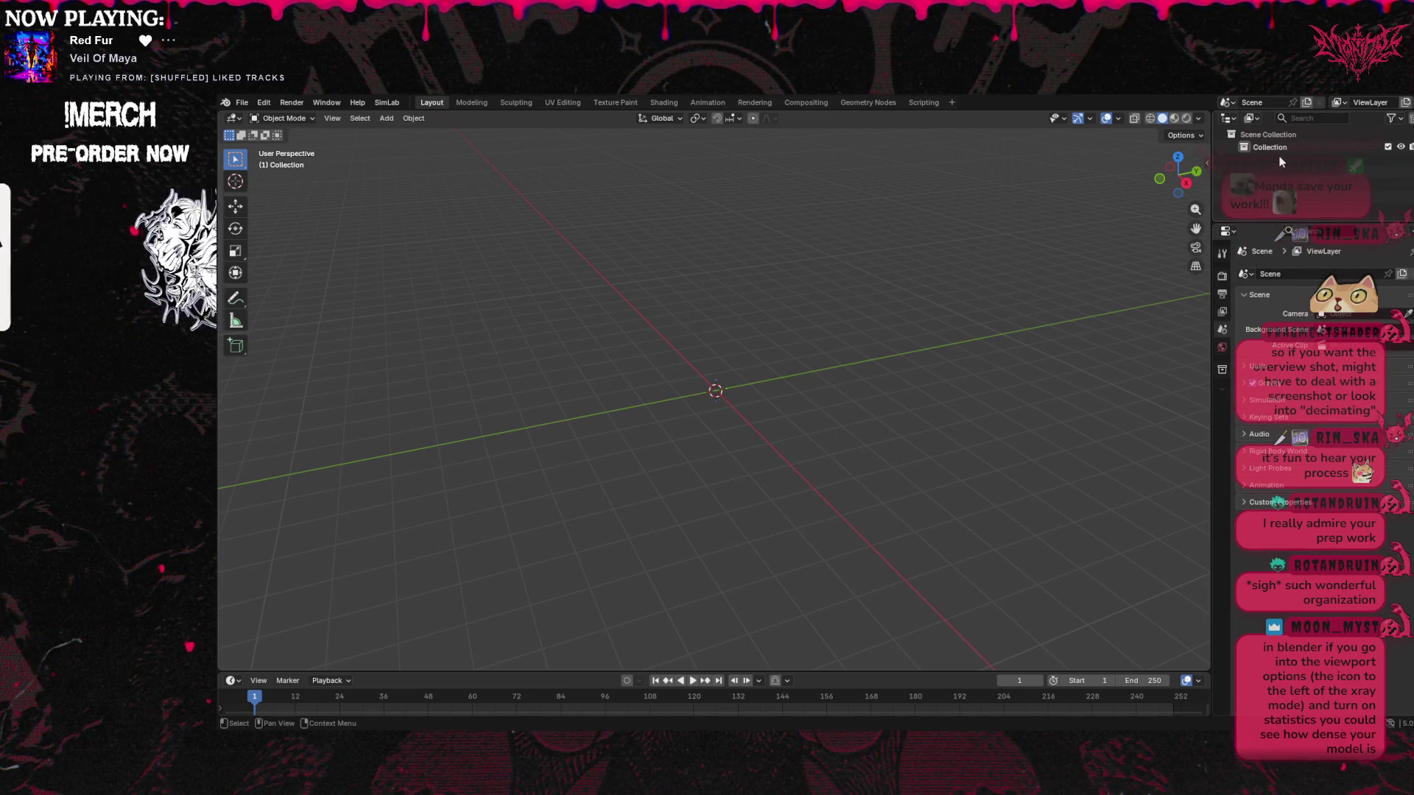
right_click(1294, 148)
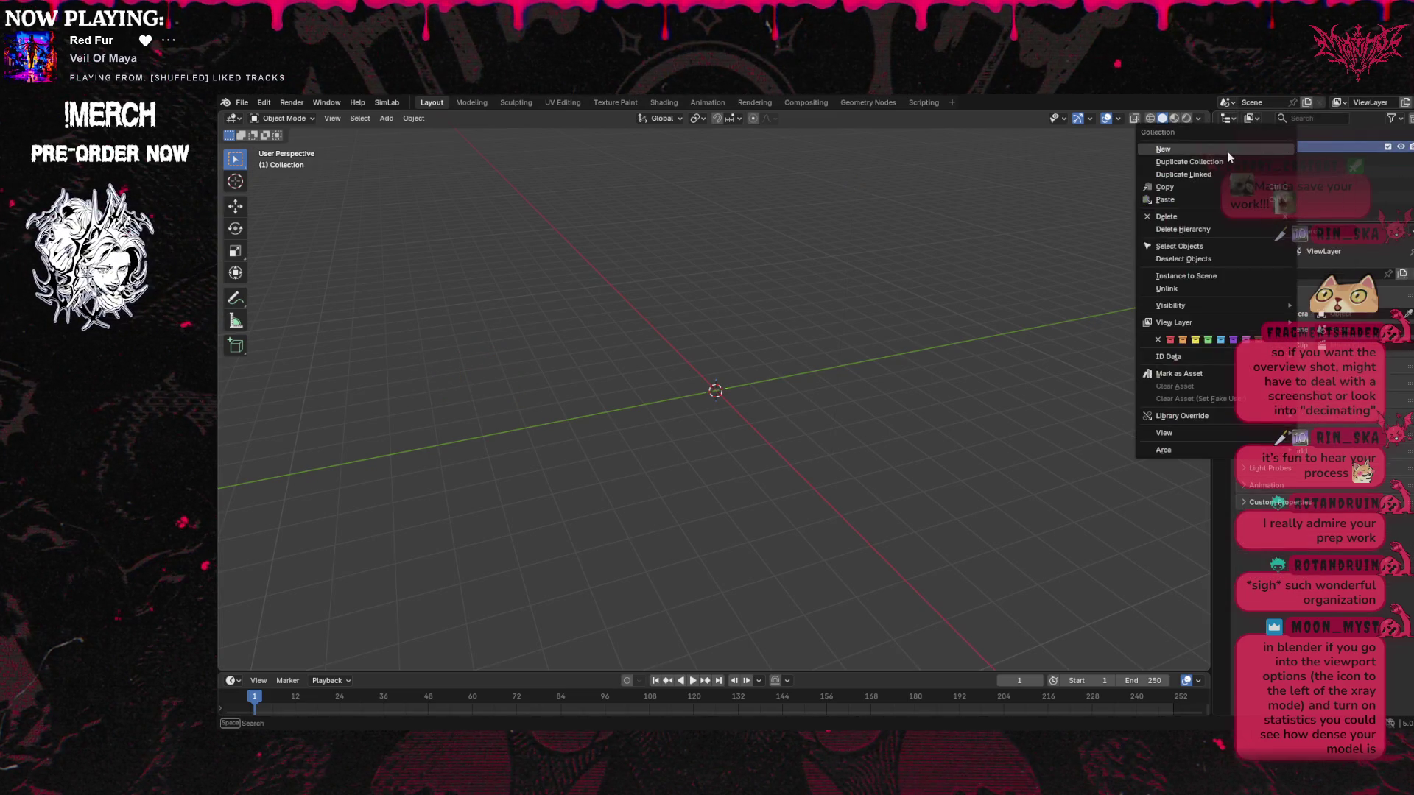
click(1164, 217)
right_click(1275, 143)
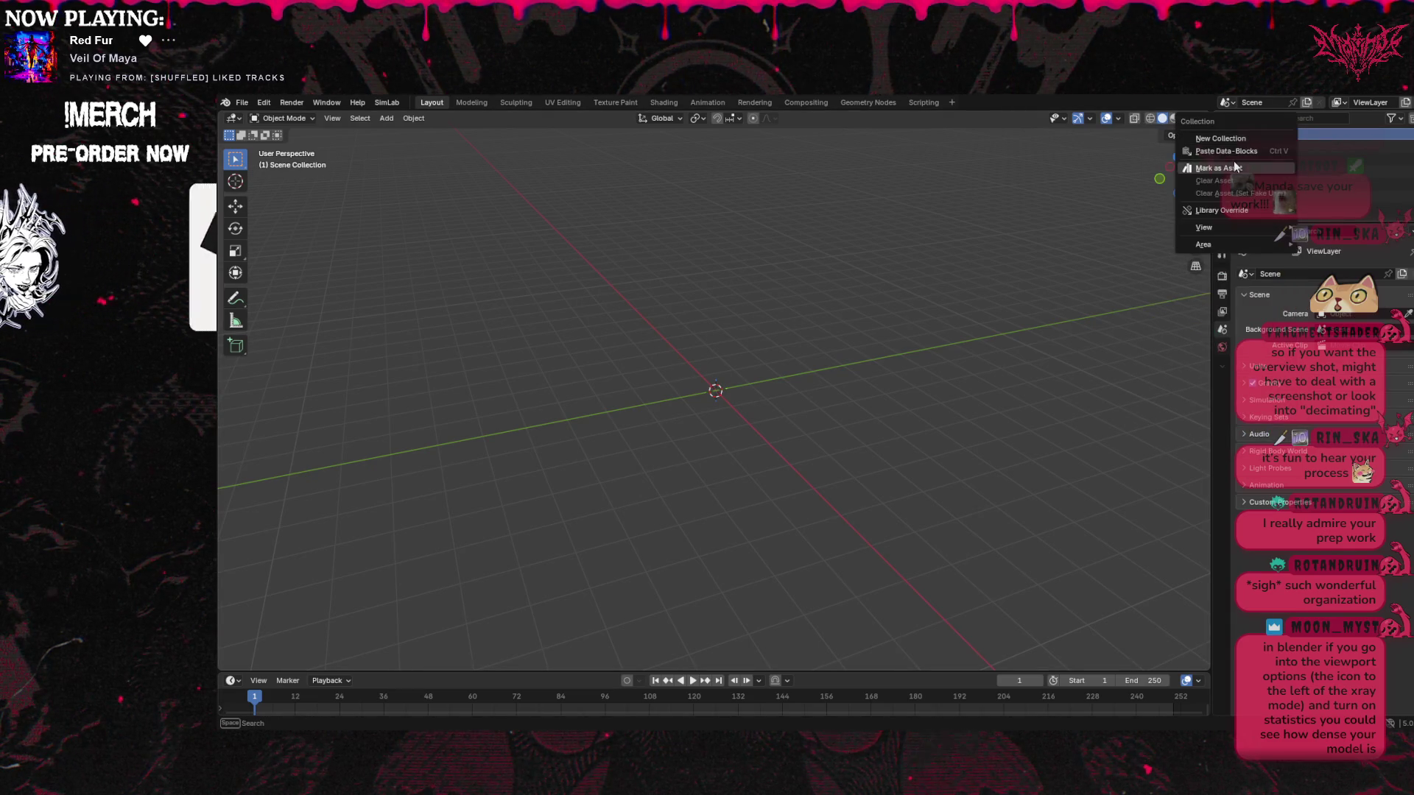
key(Escape)
click(242, 102)
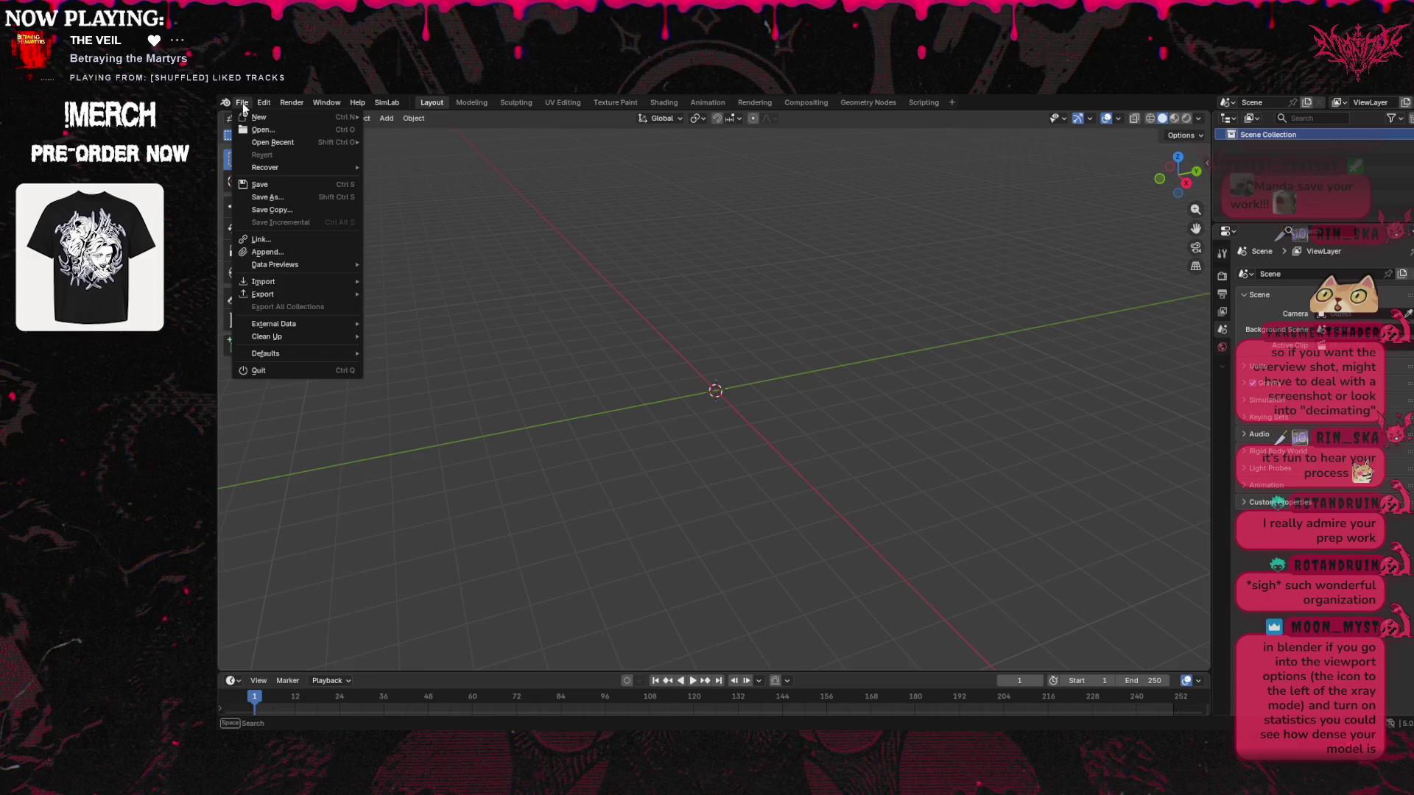
Import the College Campus model as a Wavefront (.obj) file
mouse_move(279, 279)
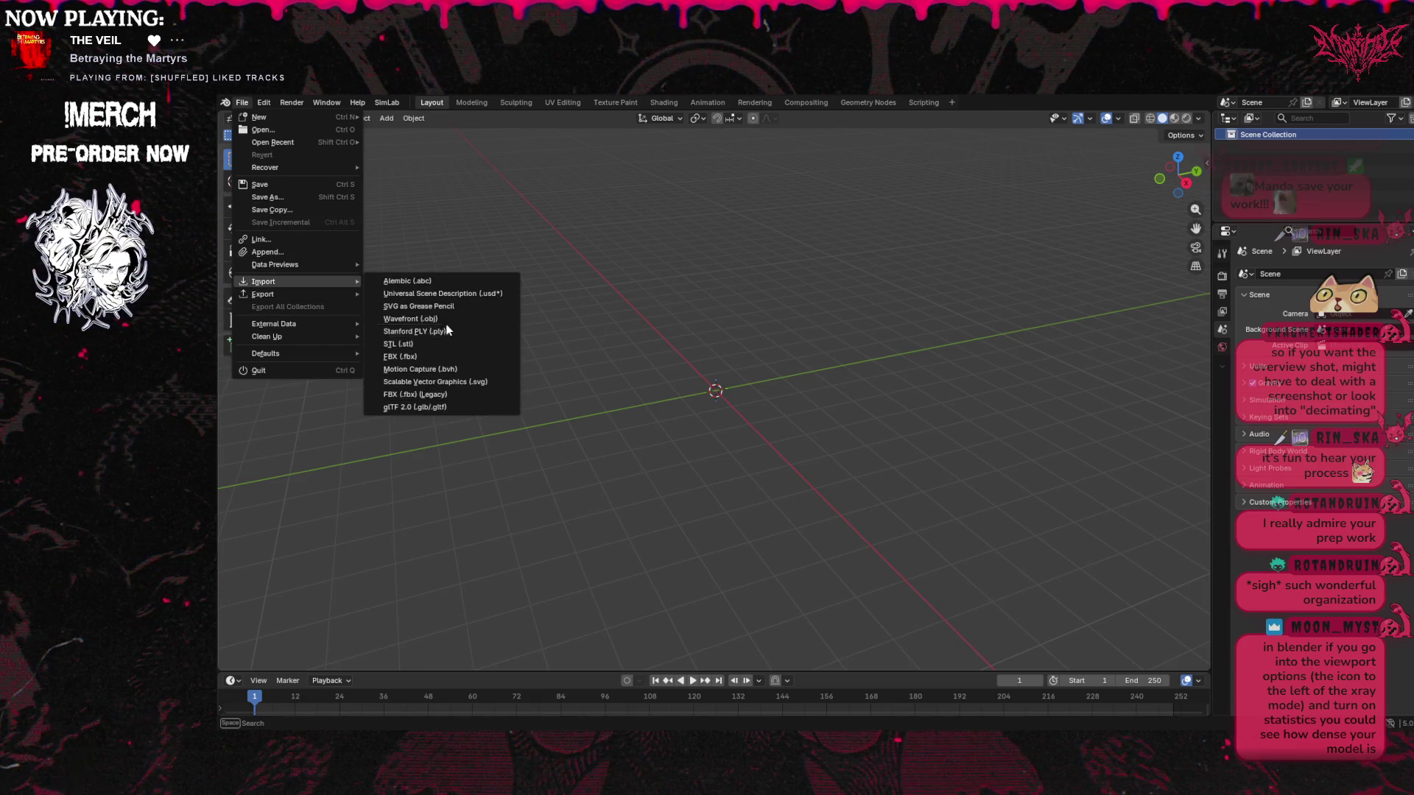
key(Escape)
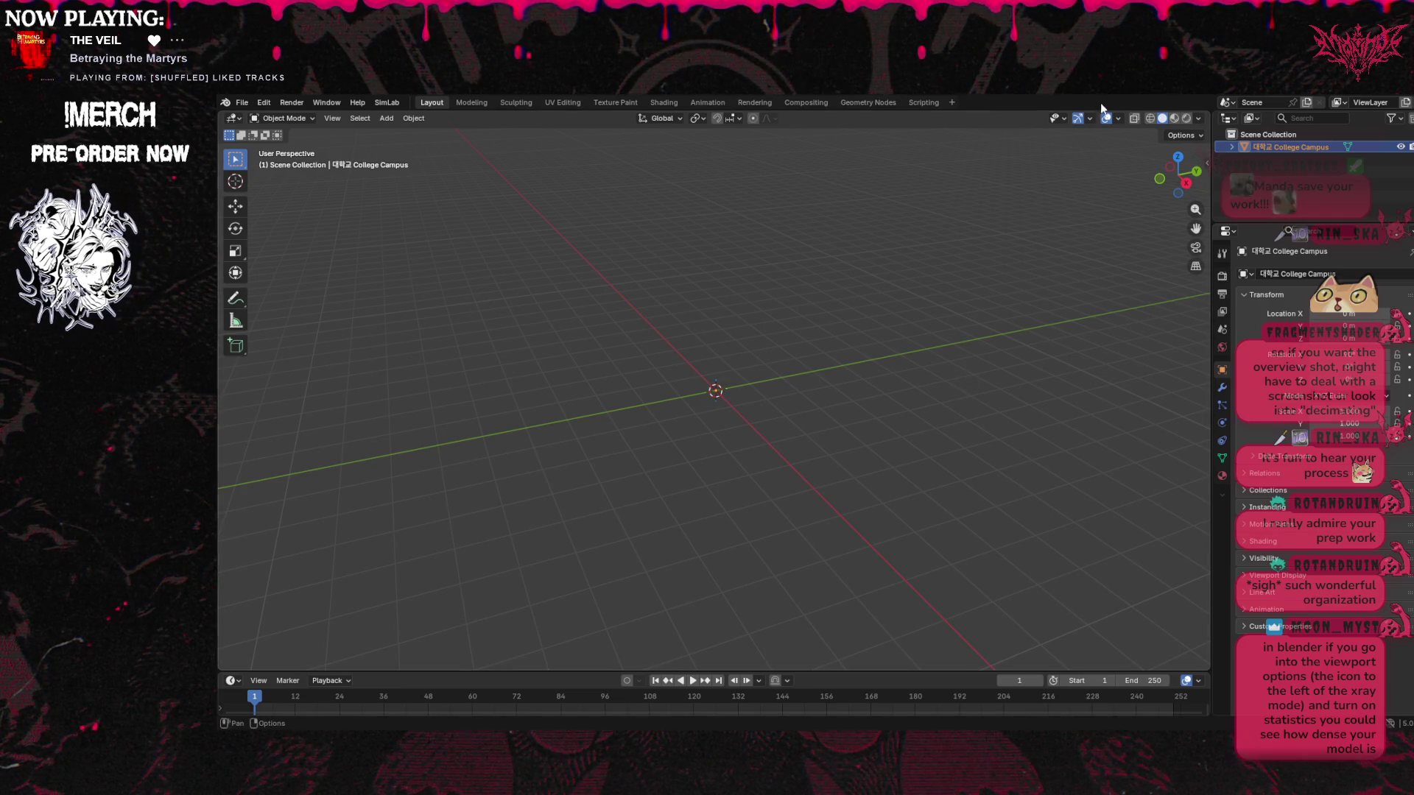
click(1118, 119)
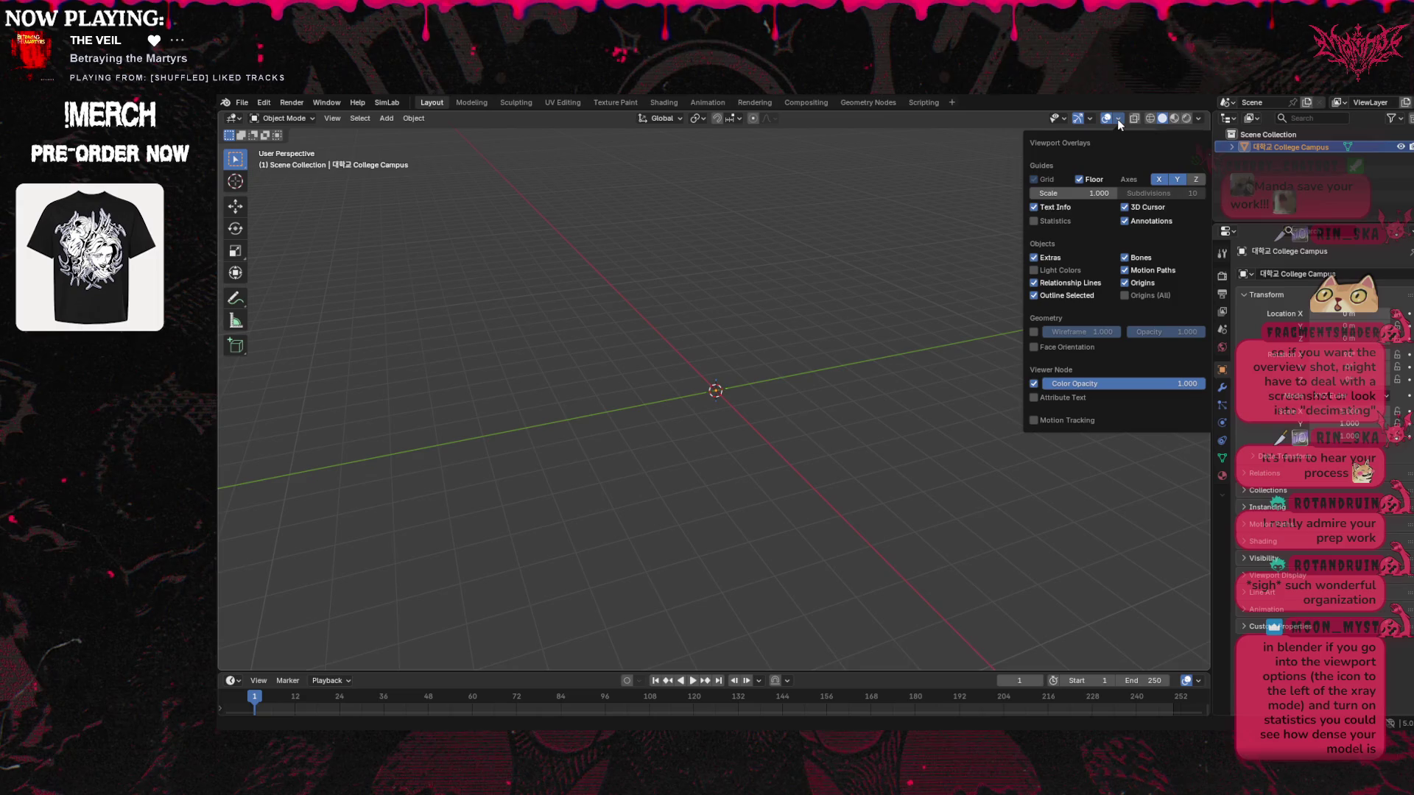
Show scene statistics (18,099,838 triangles) and switch to top orthographic view
click(1034, 222)
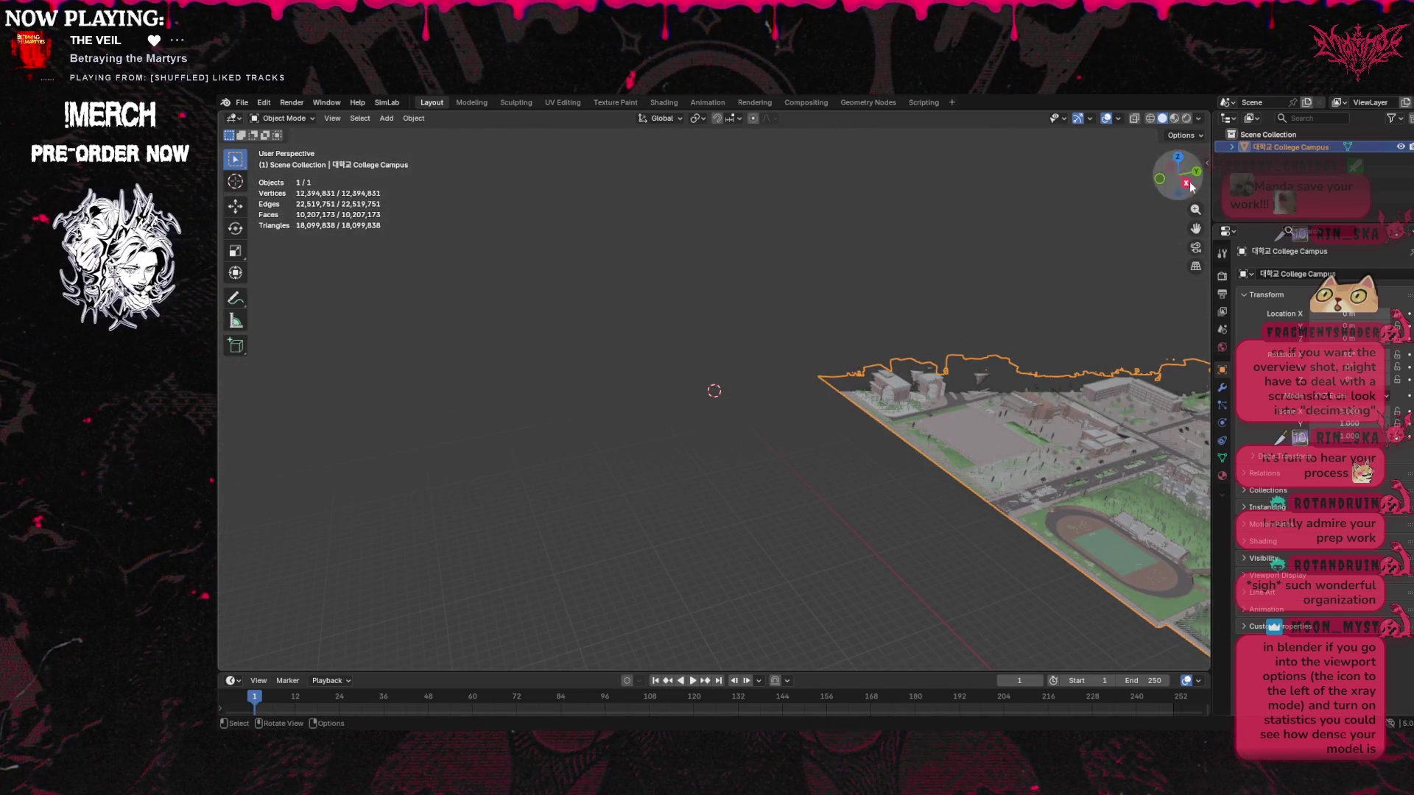
click(1179, 159)
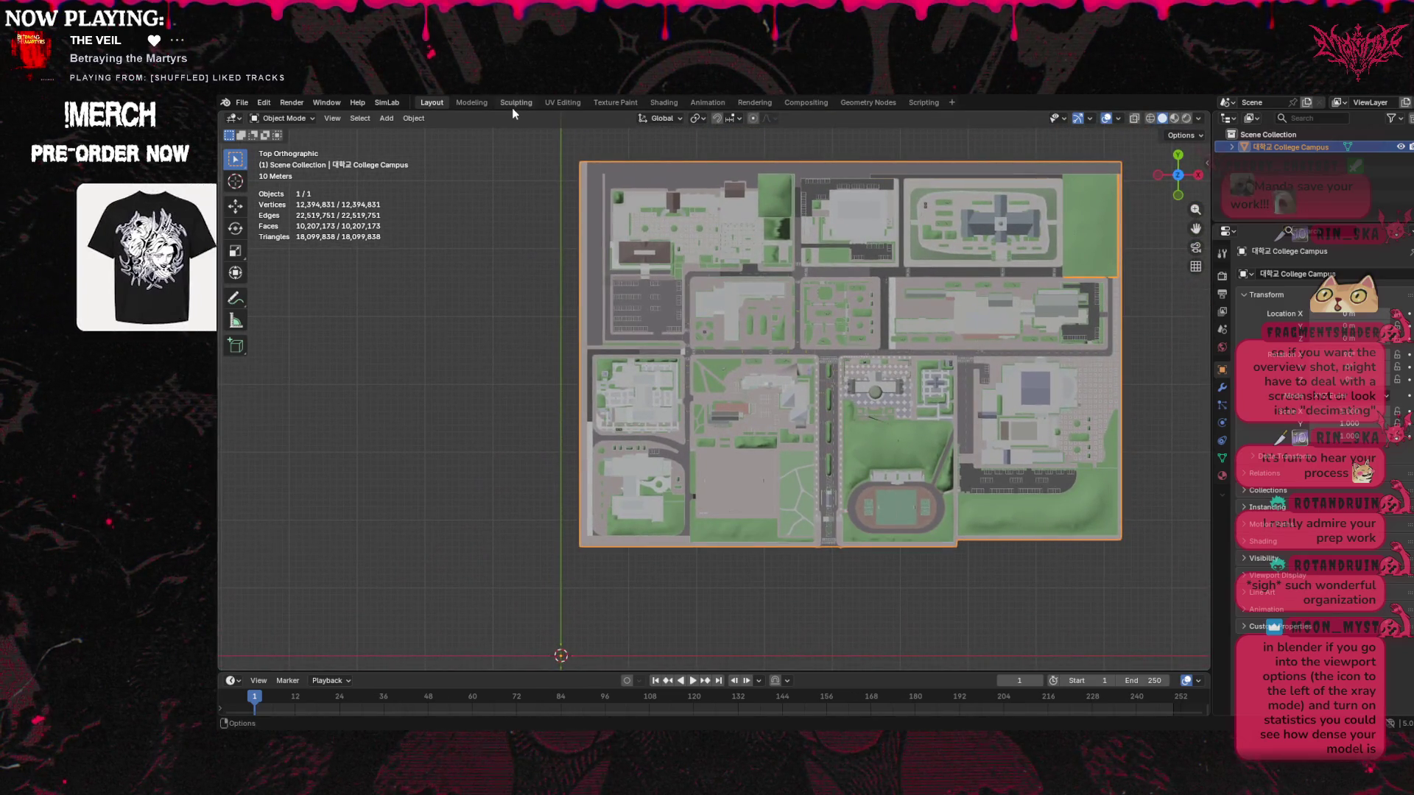
Set the campus object's origin to the 3D cursor
click(312, 119)
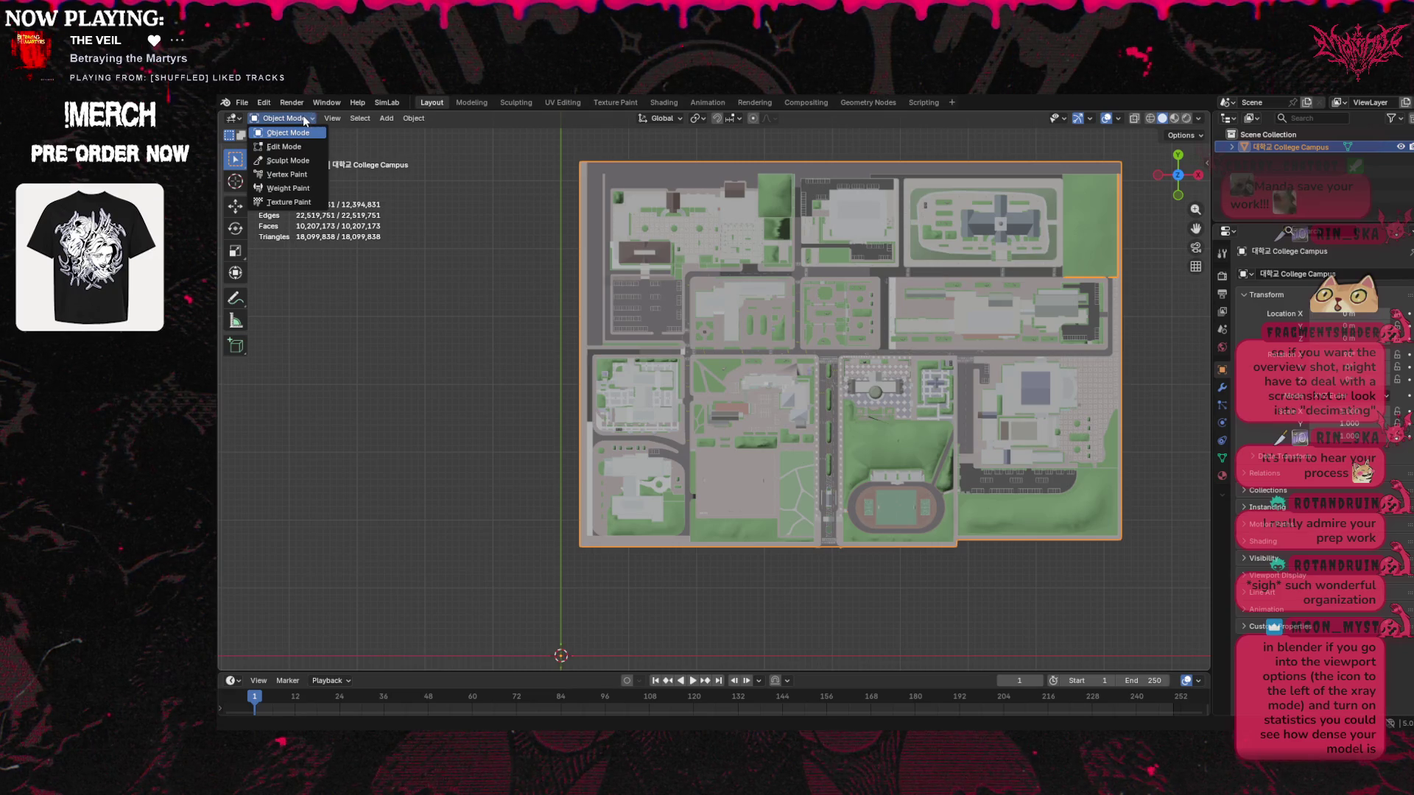
click(413, 118)
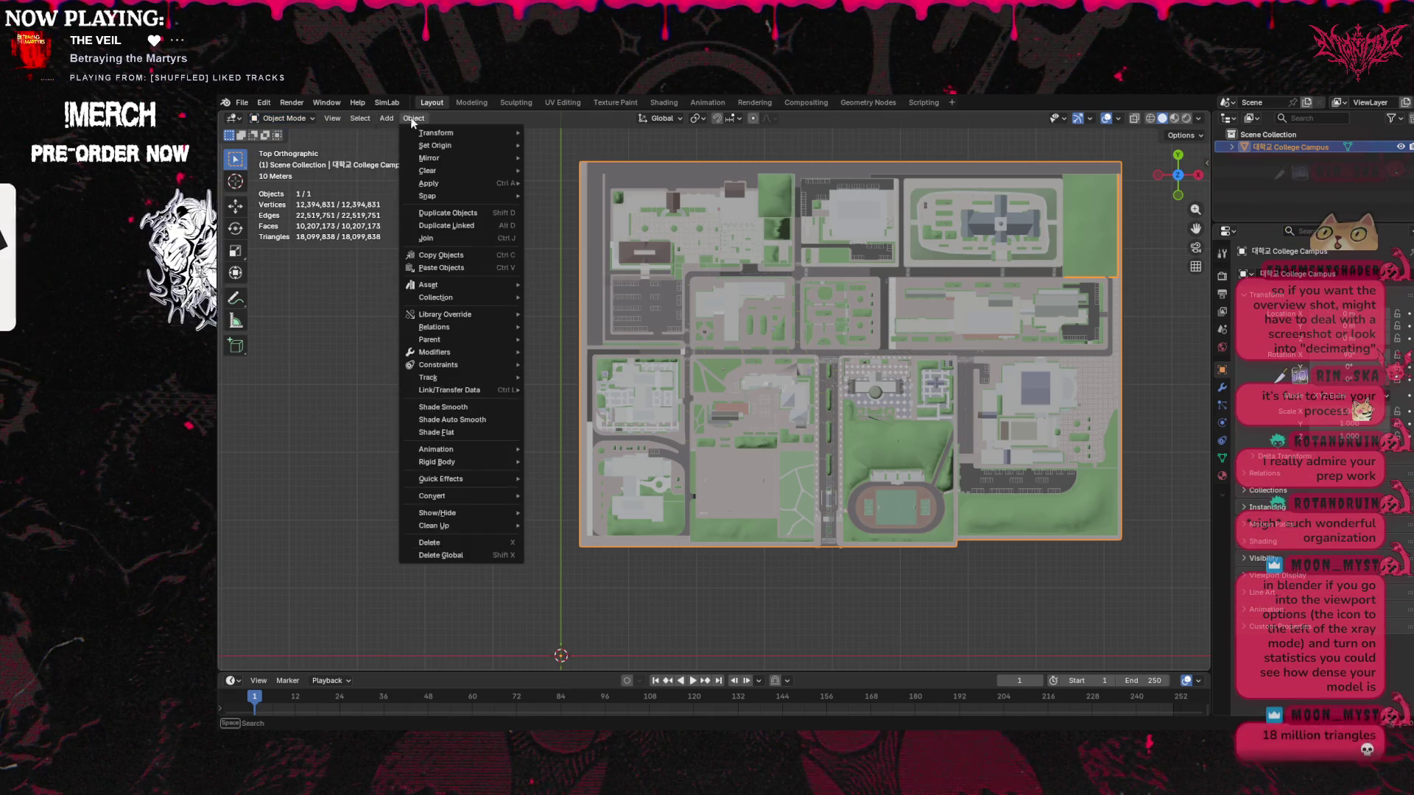
mouse_move(442, 145)
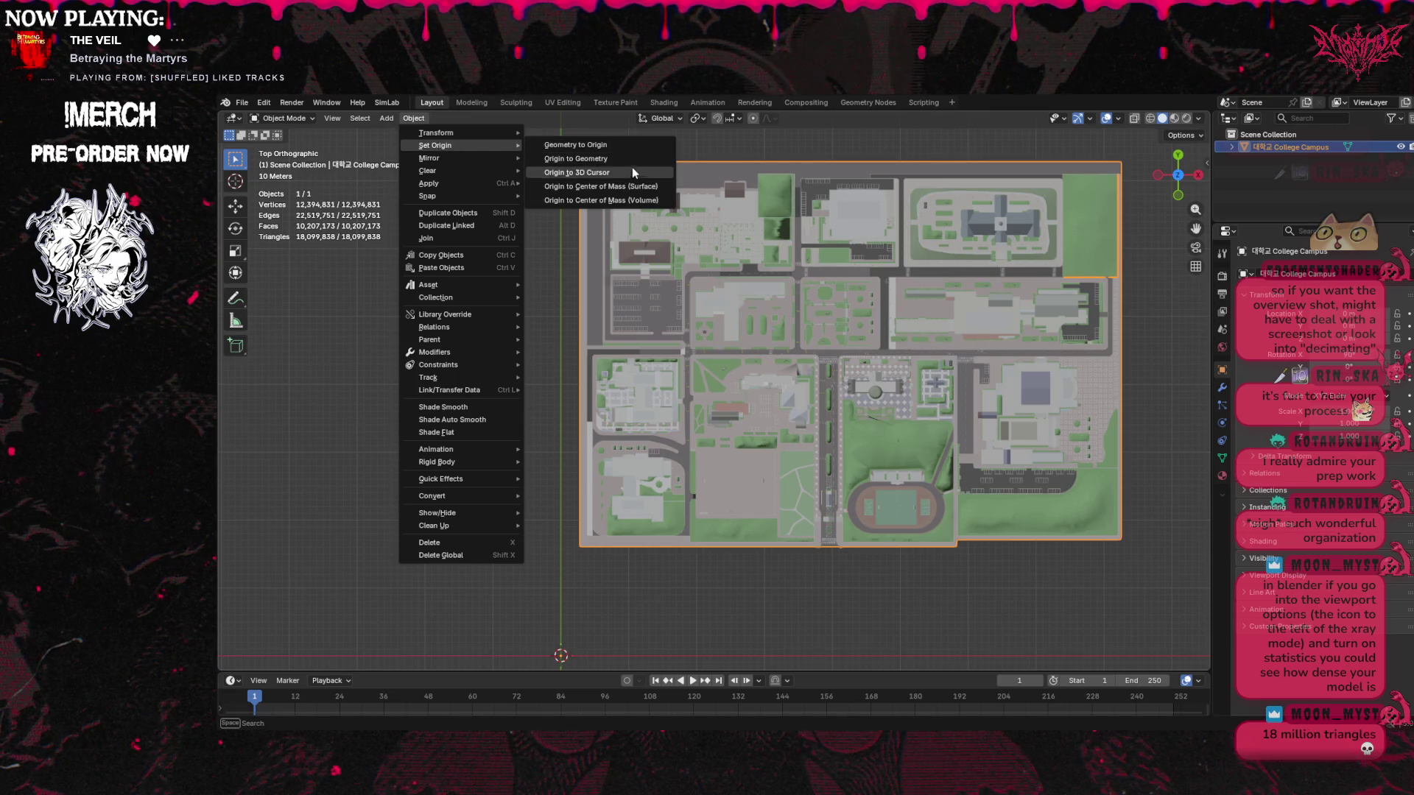
click(656, 198)
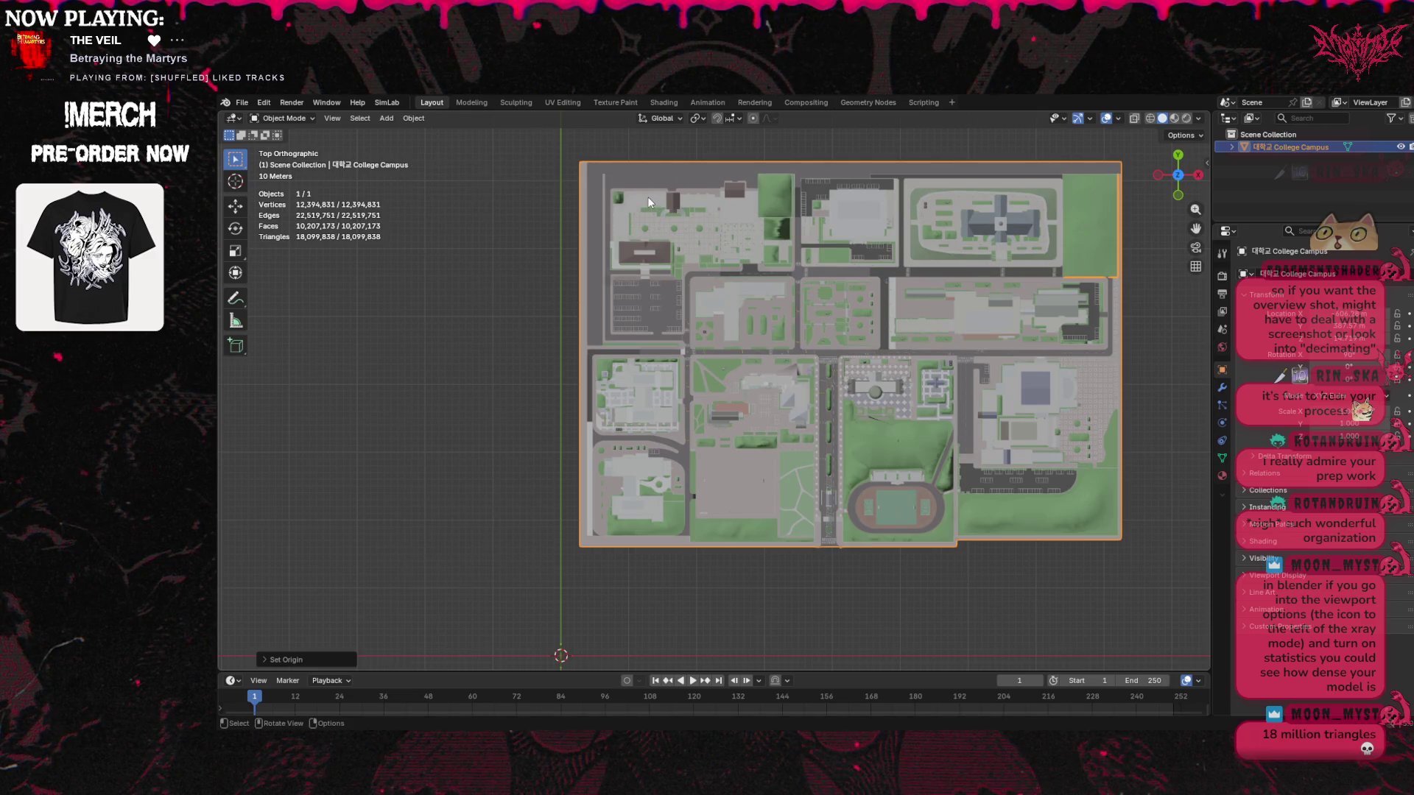
Move the origin to the surface centre of mass and select the campus object
click(423, 120)
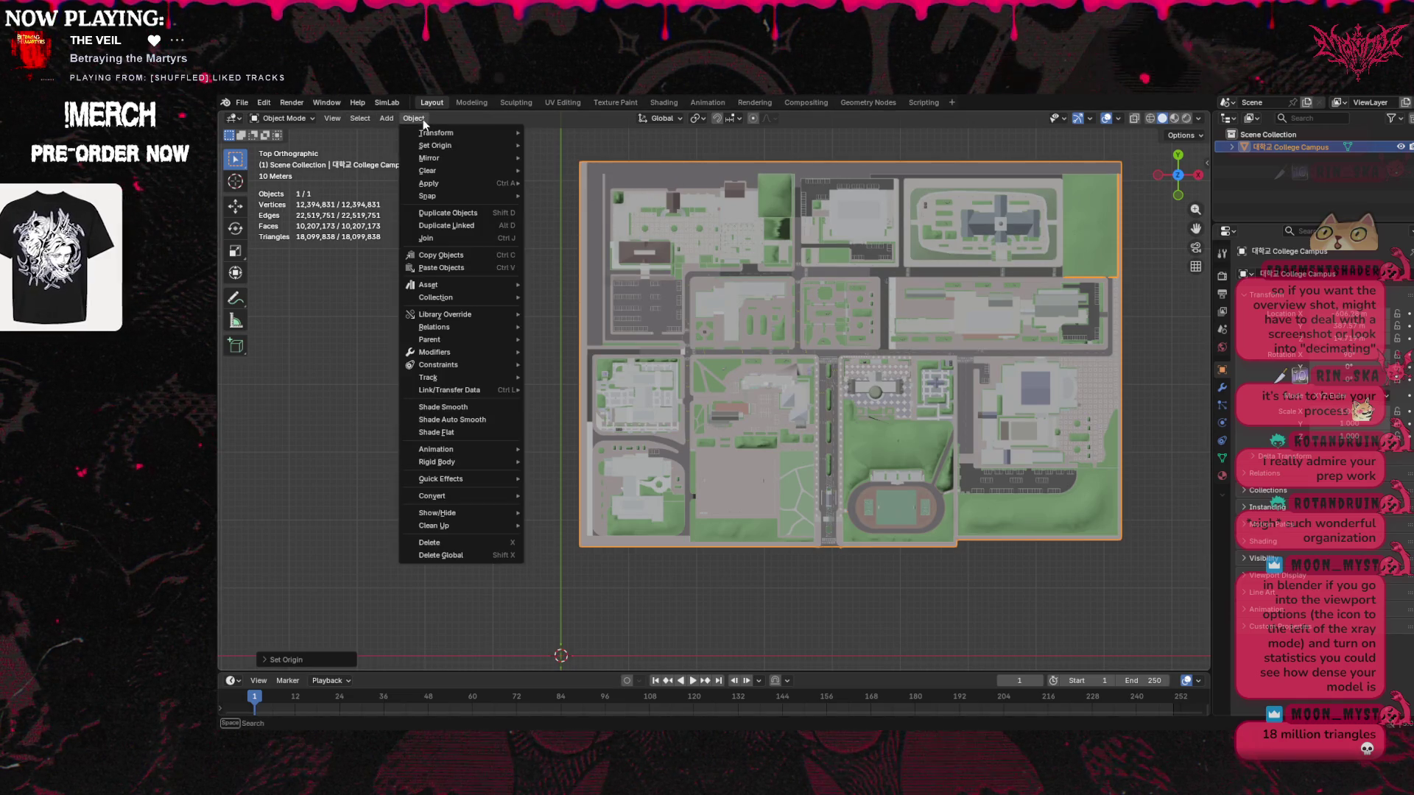
mouse_move(480, 145)
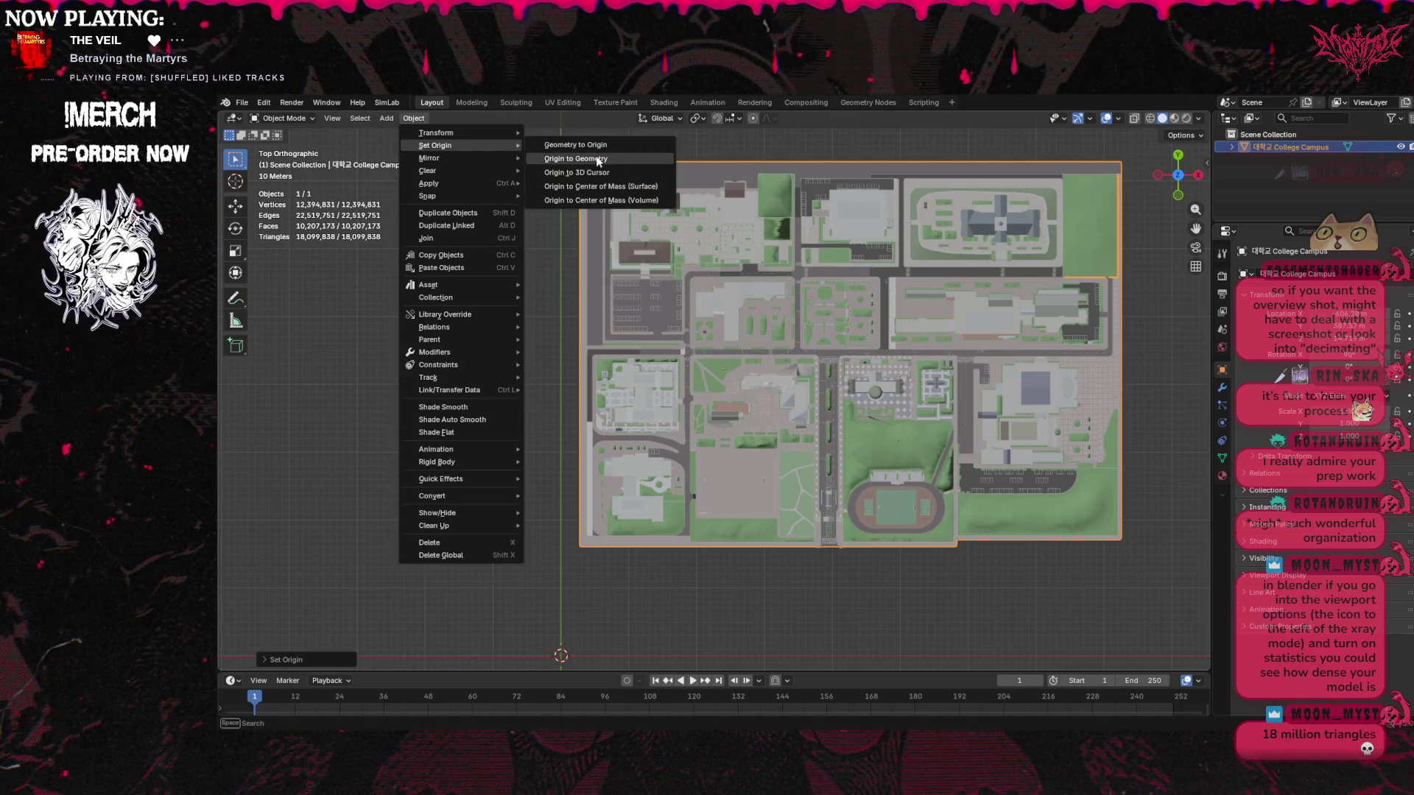
click(623, 188)
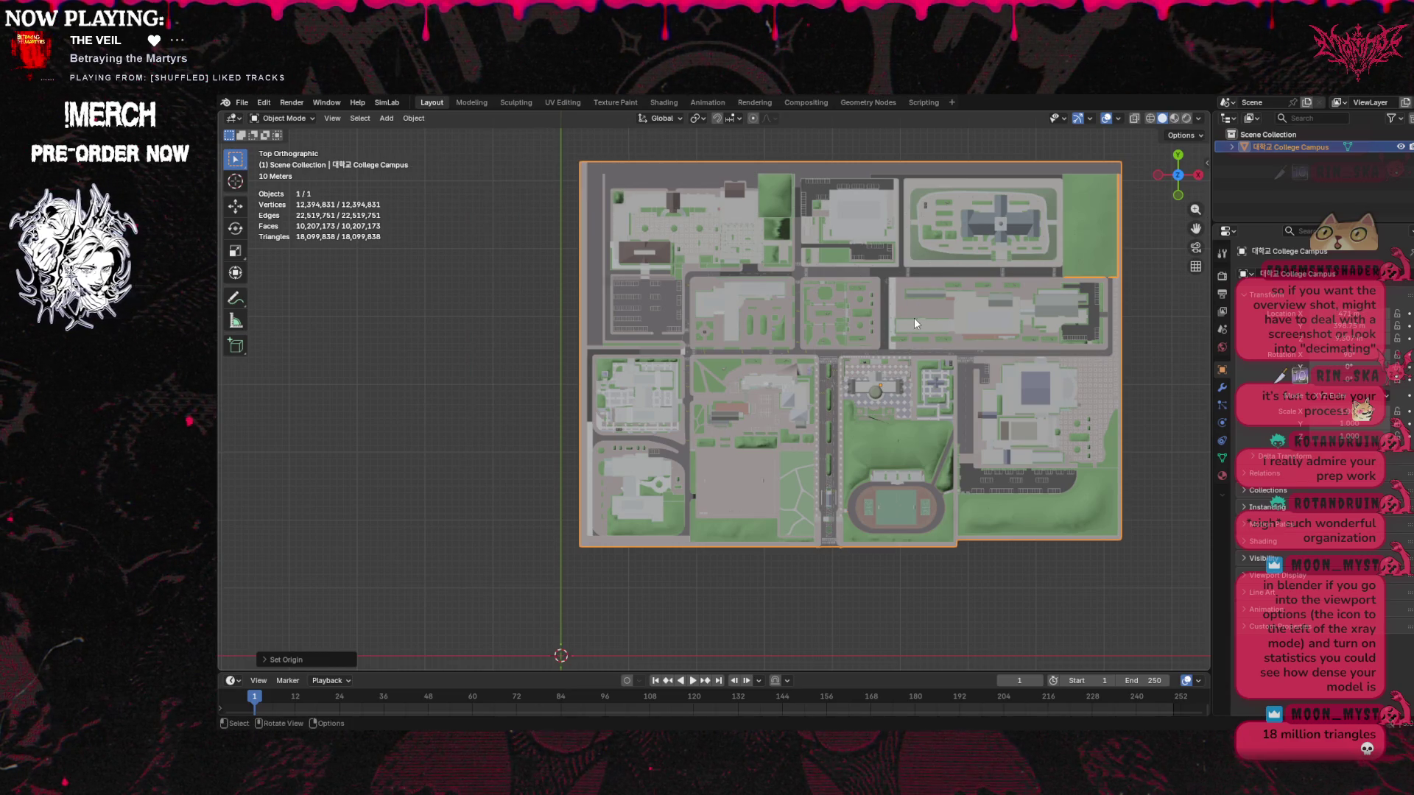
click(1280, 149)
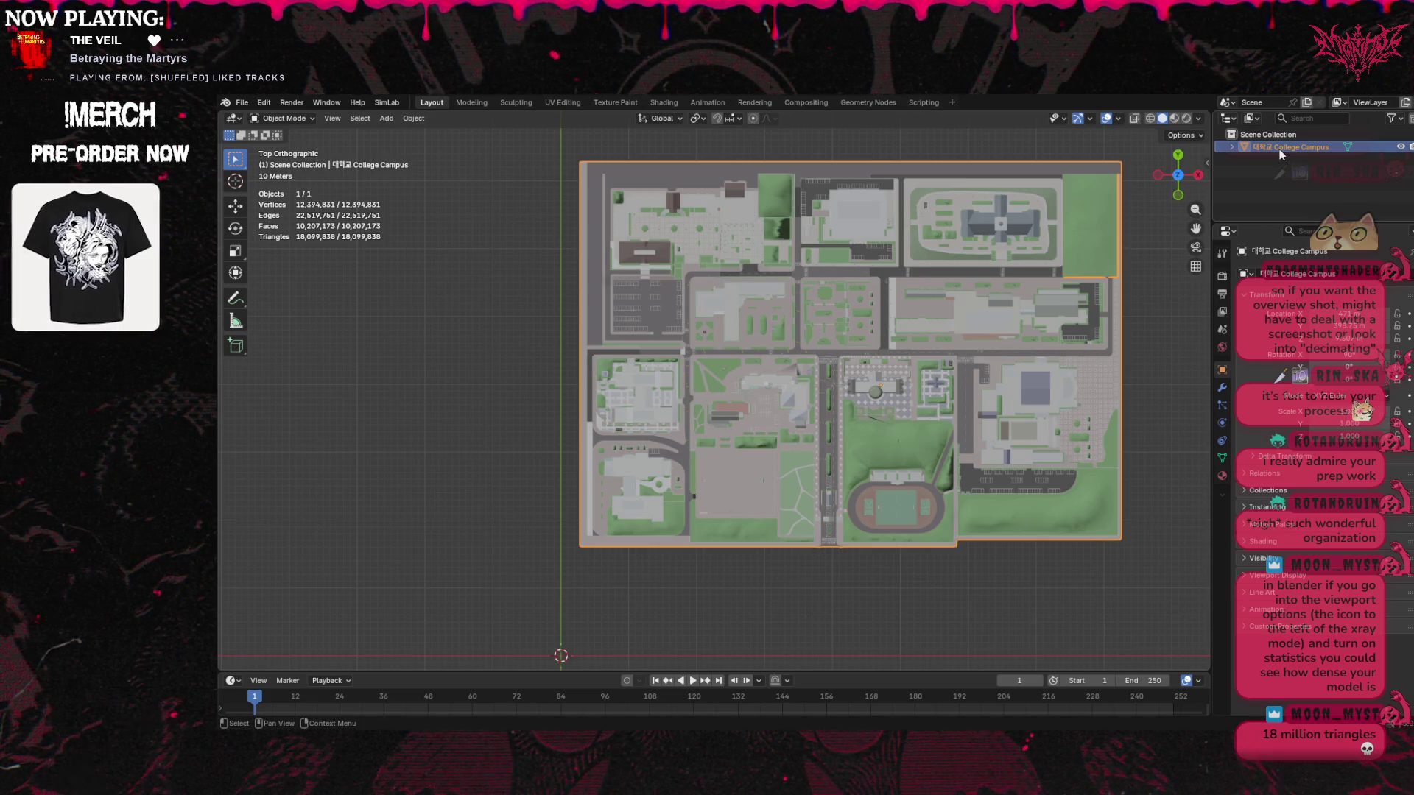
scroll(1032, 355, down, 1)
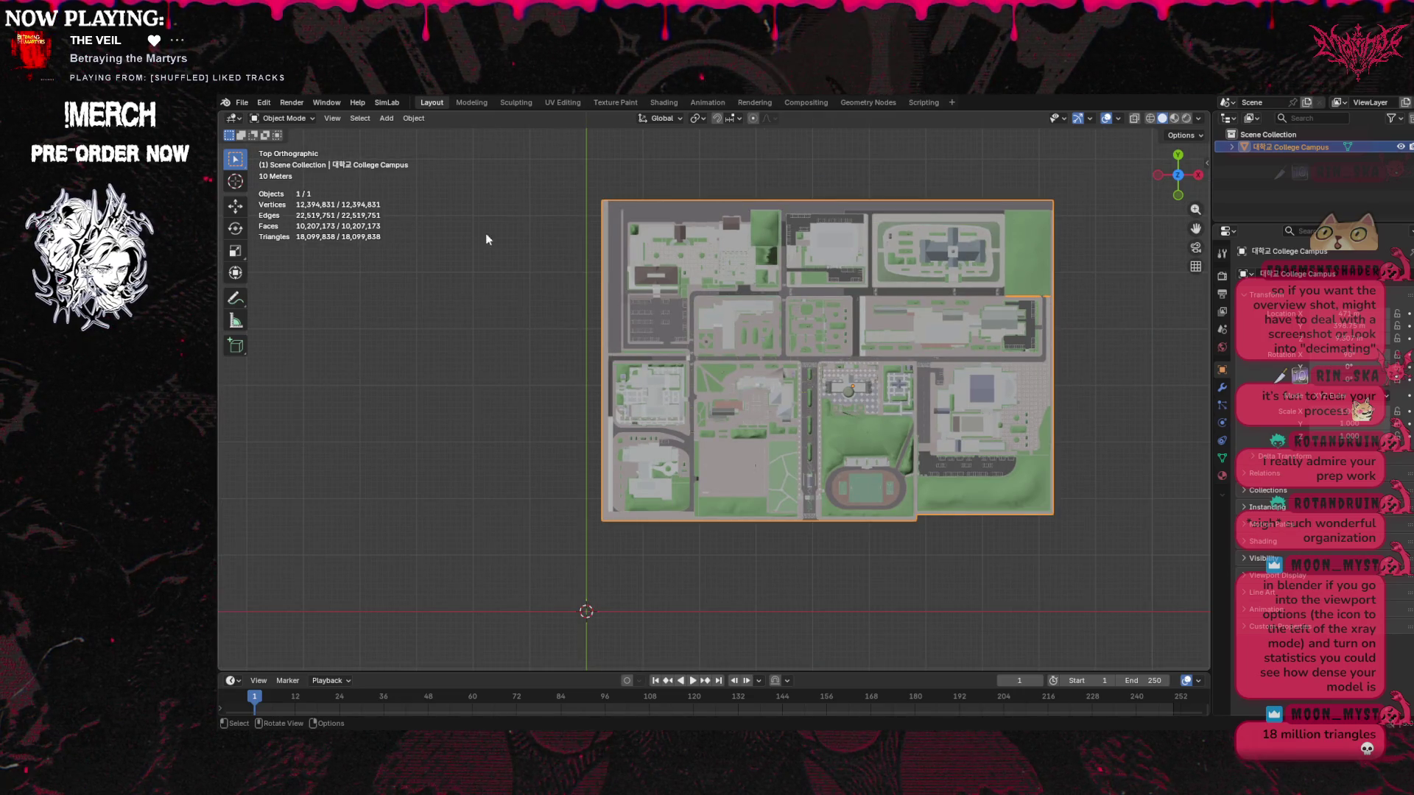
Scale the campus model down and recentre the top-down view on it
key(s)
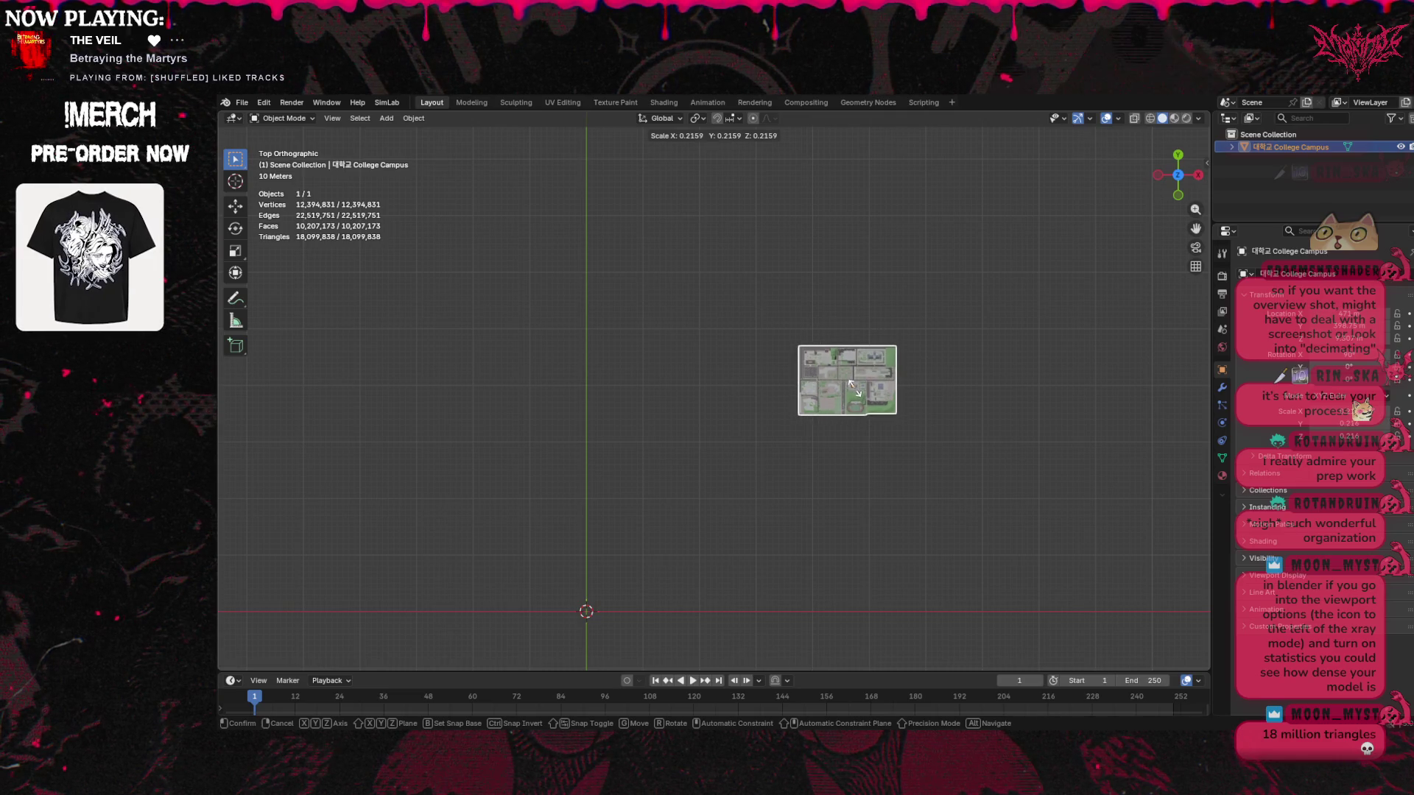
click(857, 394)
scroll(867, 394, up, 7)
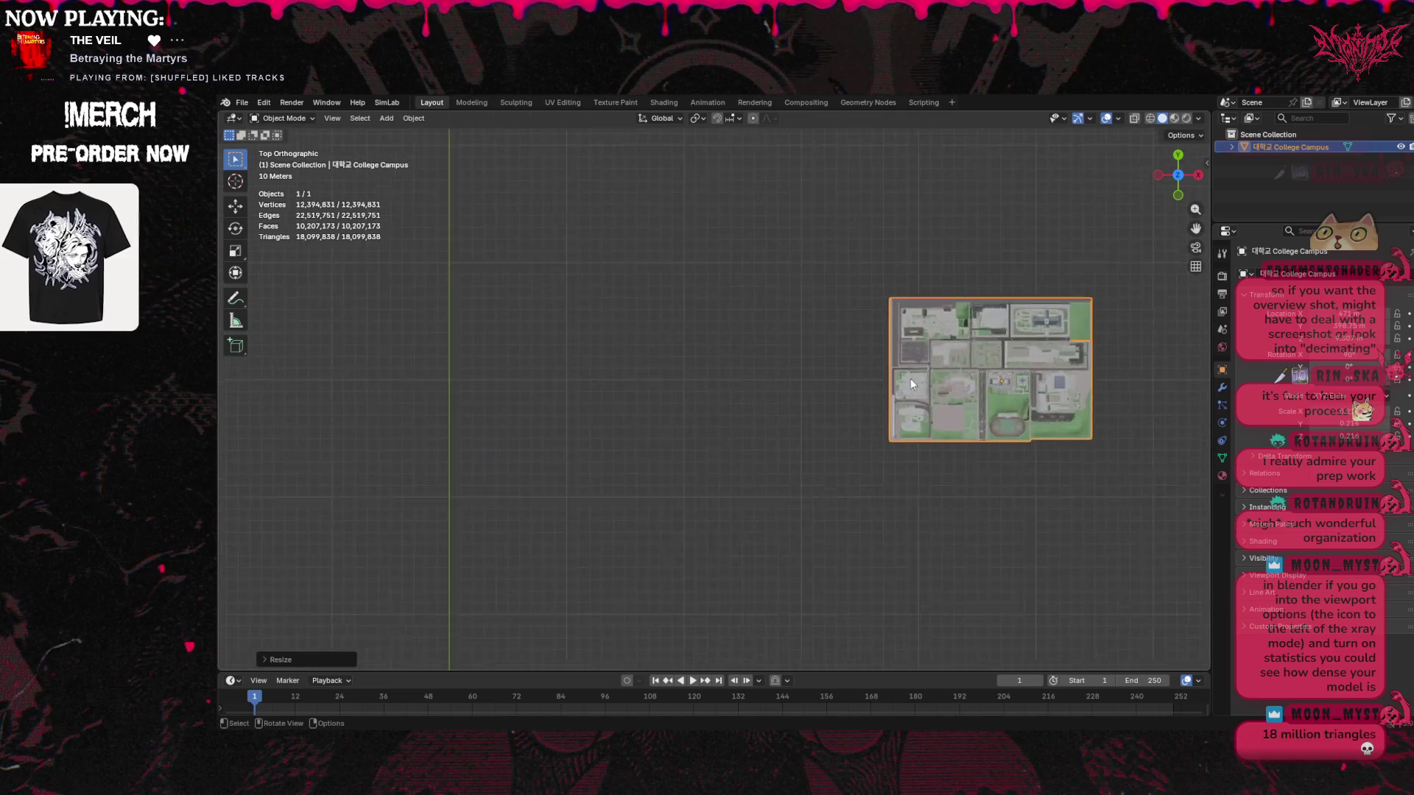
click(1180, 176)
click(1179, 175)
drag(1197, 230, 1166, 263)
Scale the campus down twice more until it is a small block on the grid
key(s)
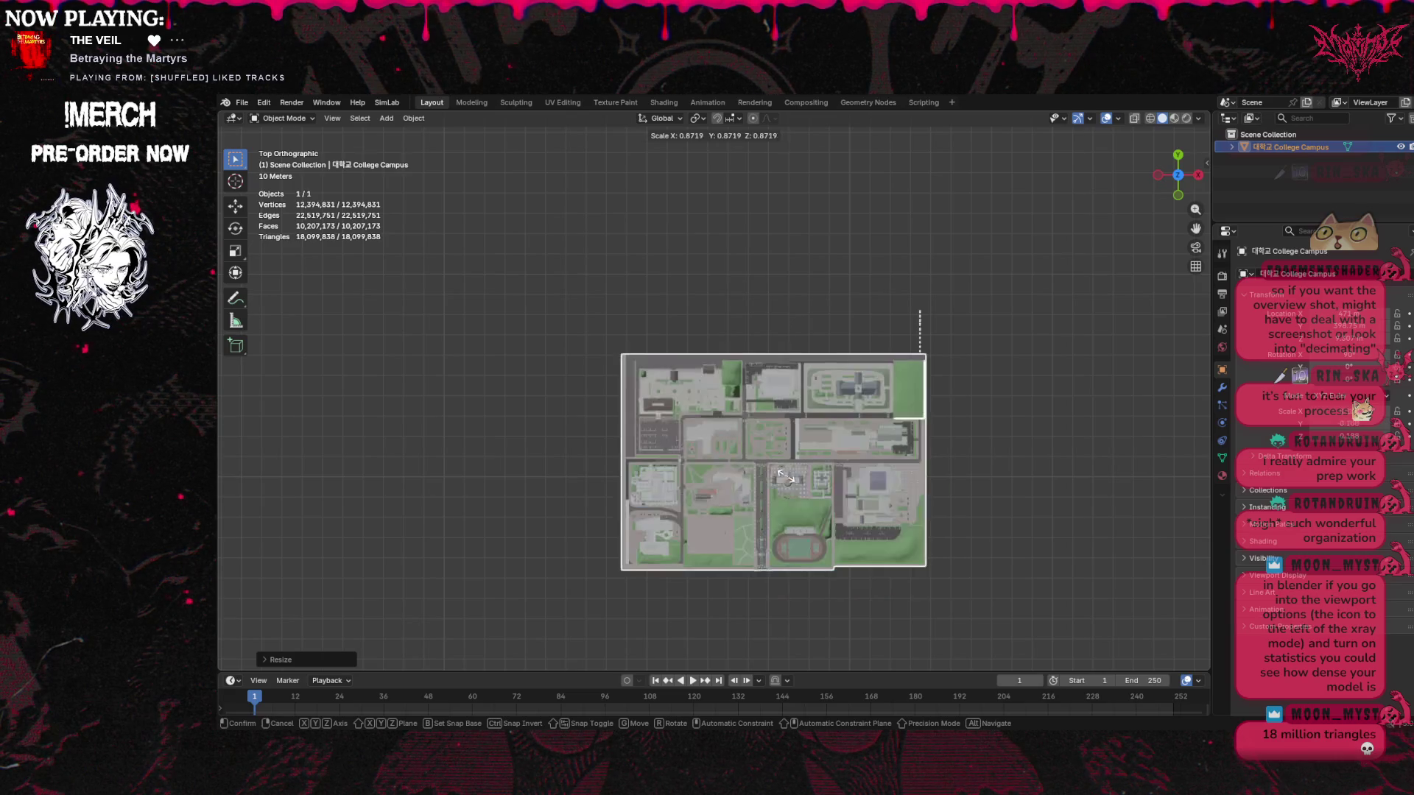
click(785, 478)
scroll(811, 476, up, 5)
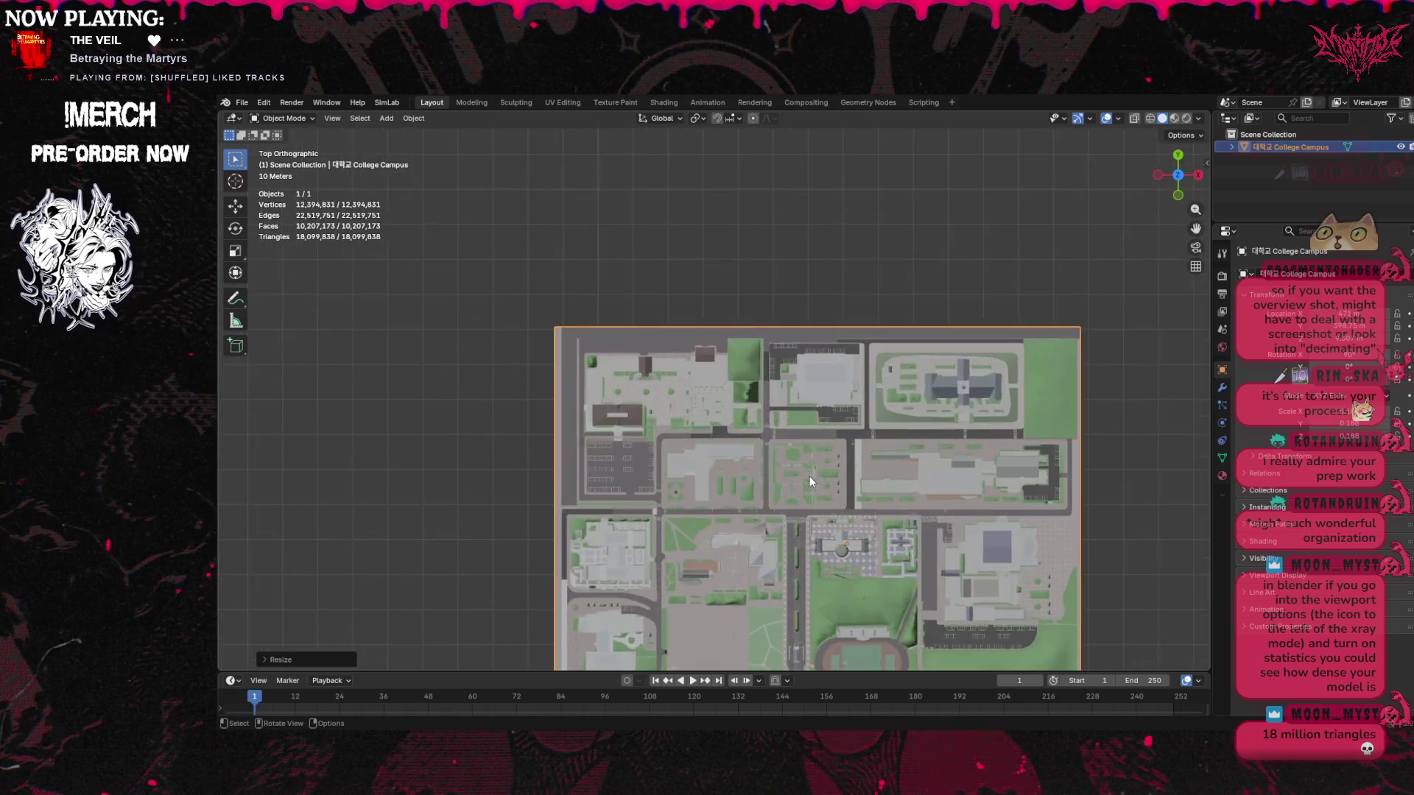
scroll(1182, 280, up, 5)
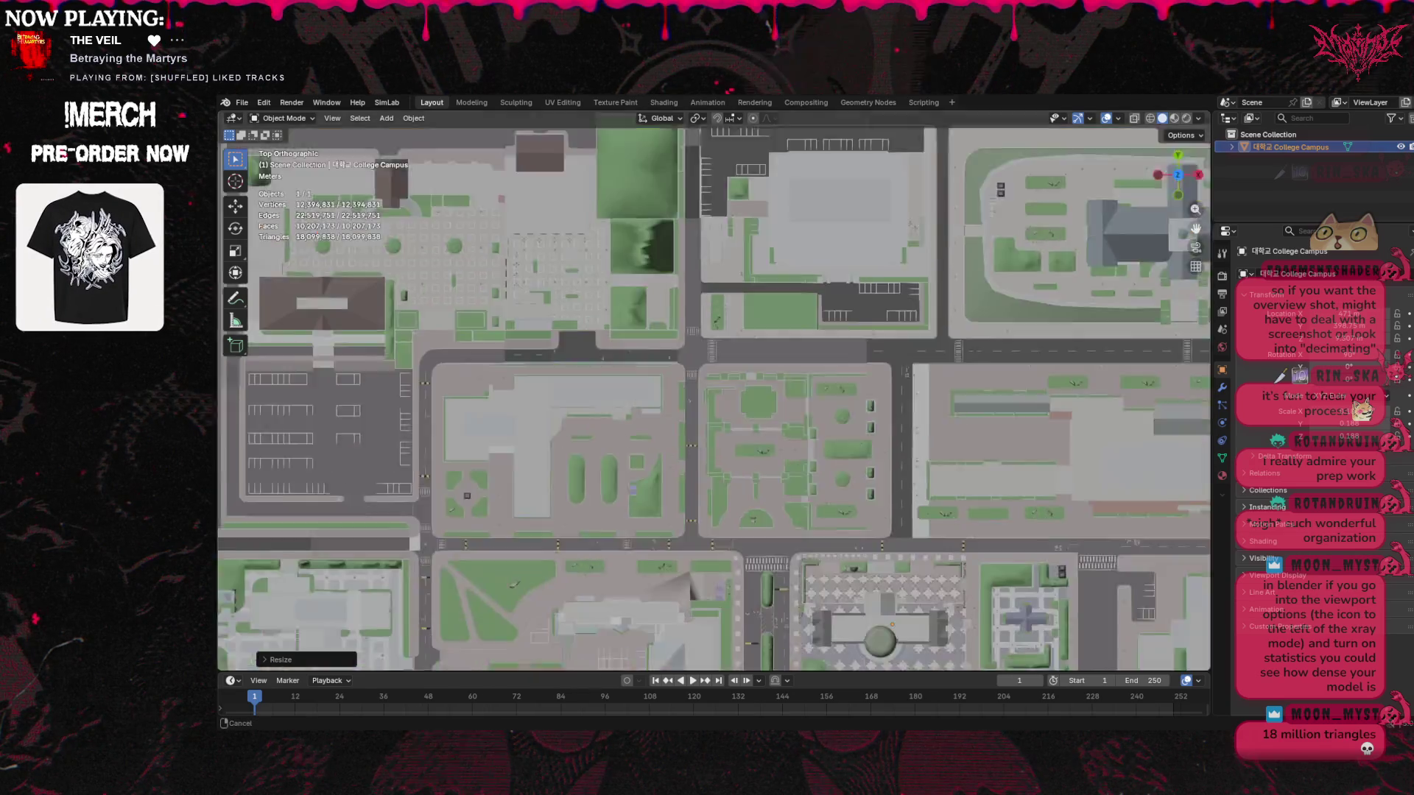
key(s)
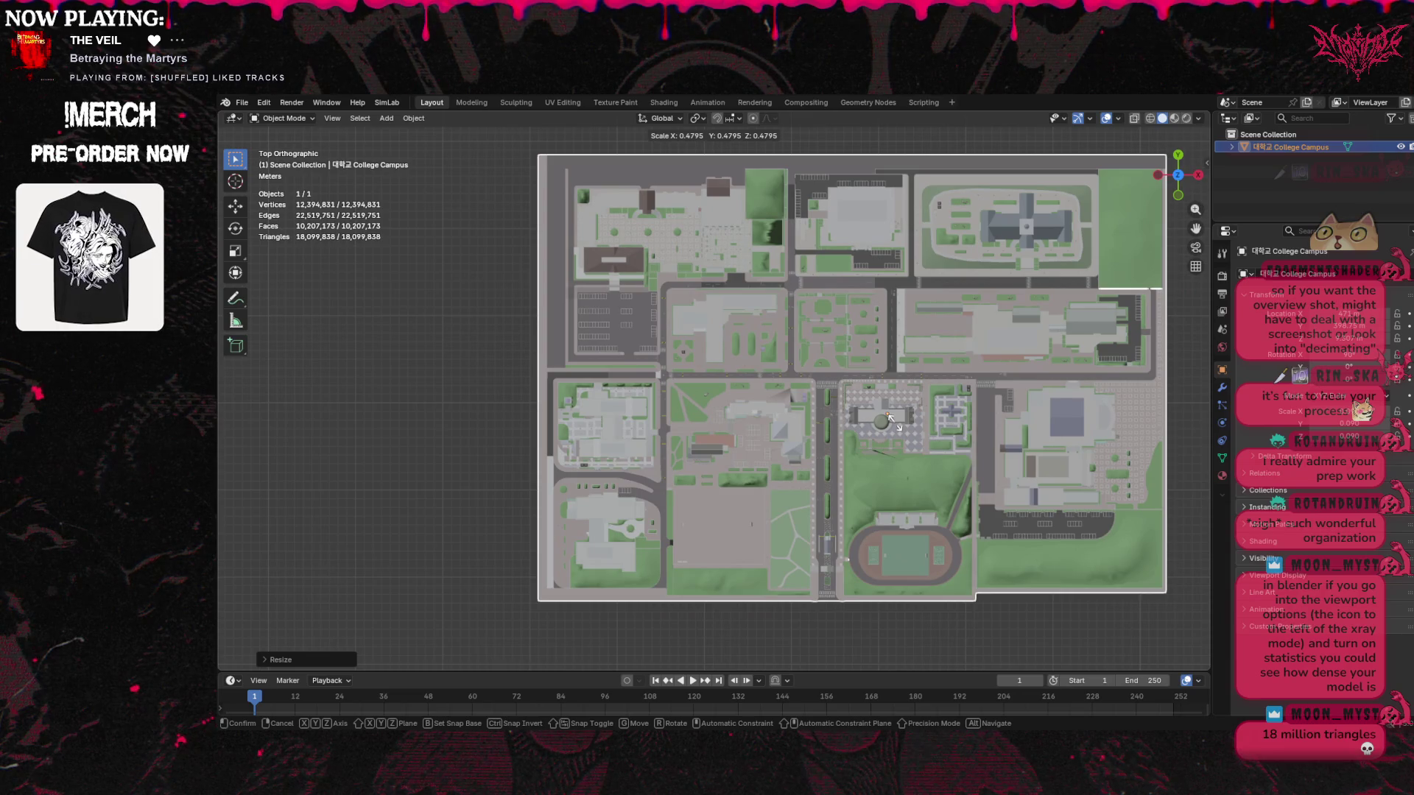
click(895, 423)
scroll(895, 422, down, 10)
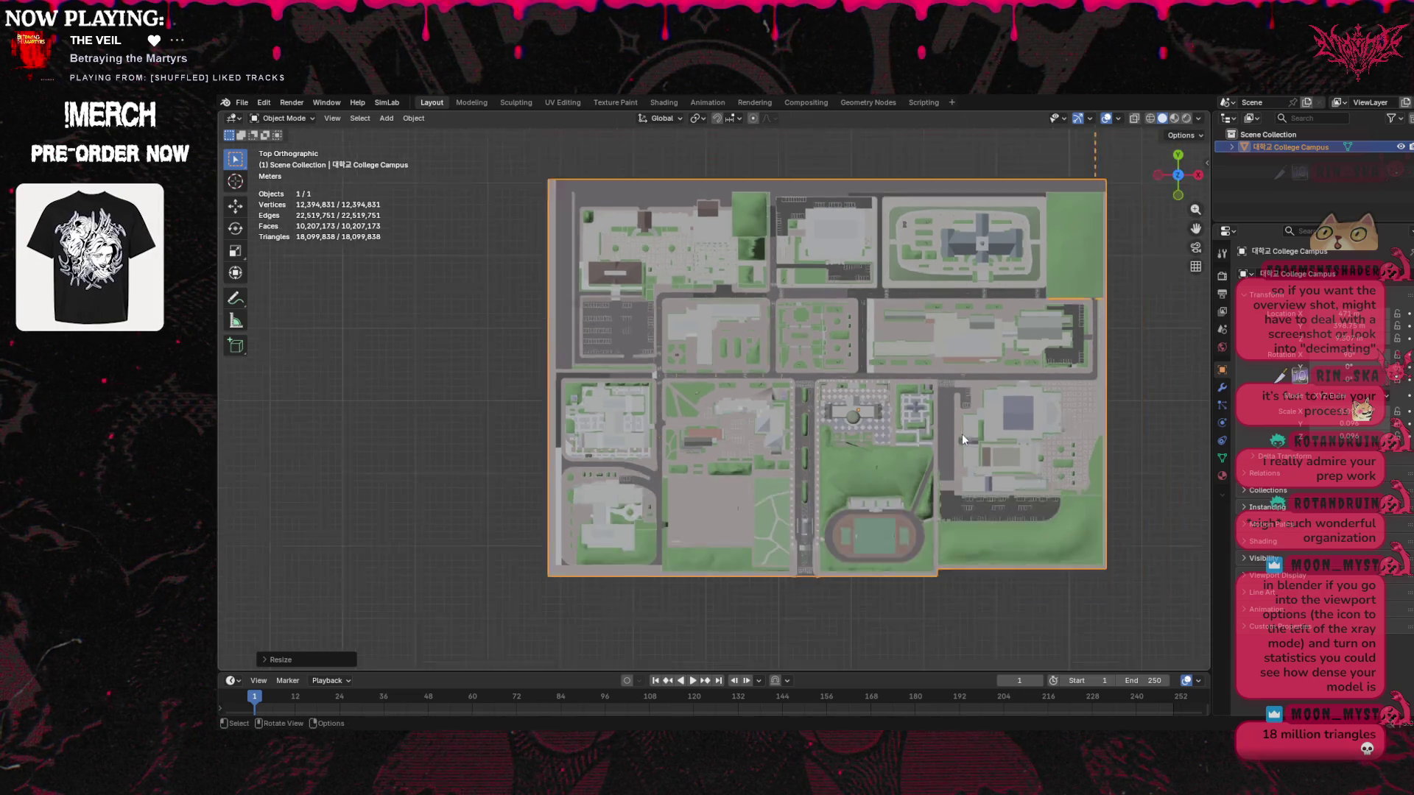
scroll(1046, 353, down, 4)
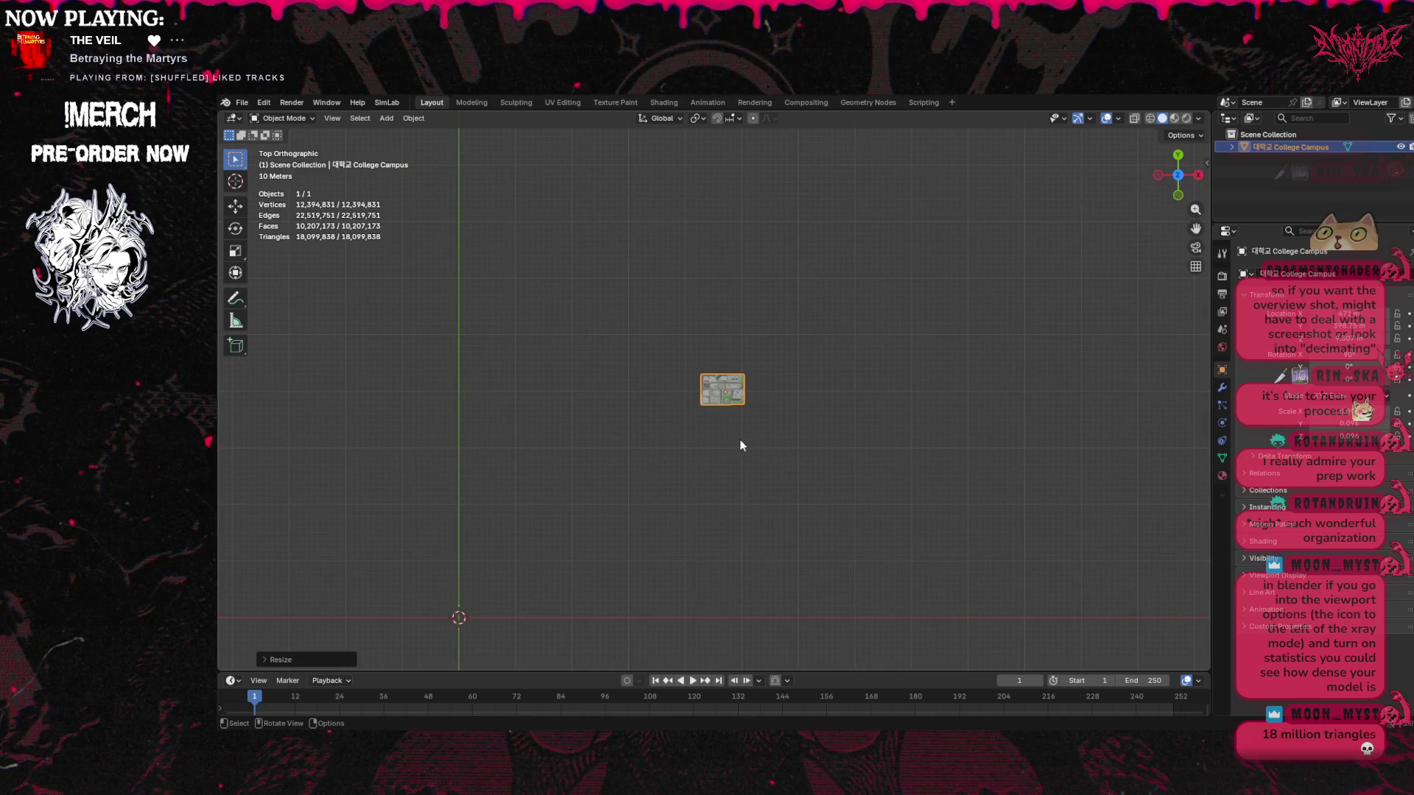
click(240, 185)
Drag the campus with the Move tool until it centres on the world origin, then deselect it
click(237, 210)
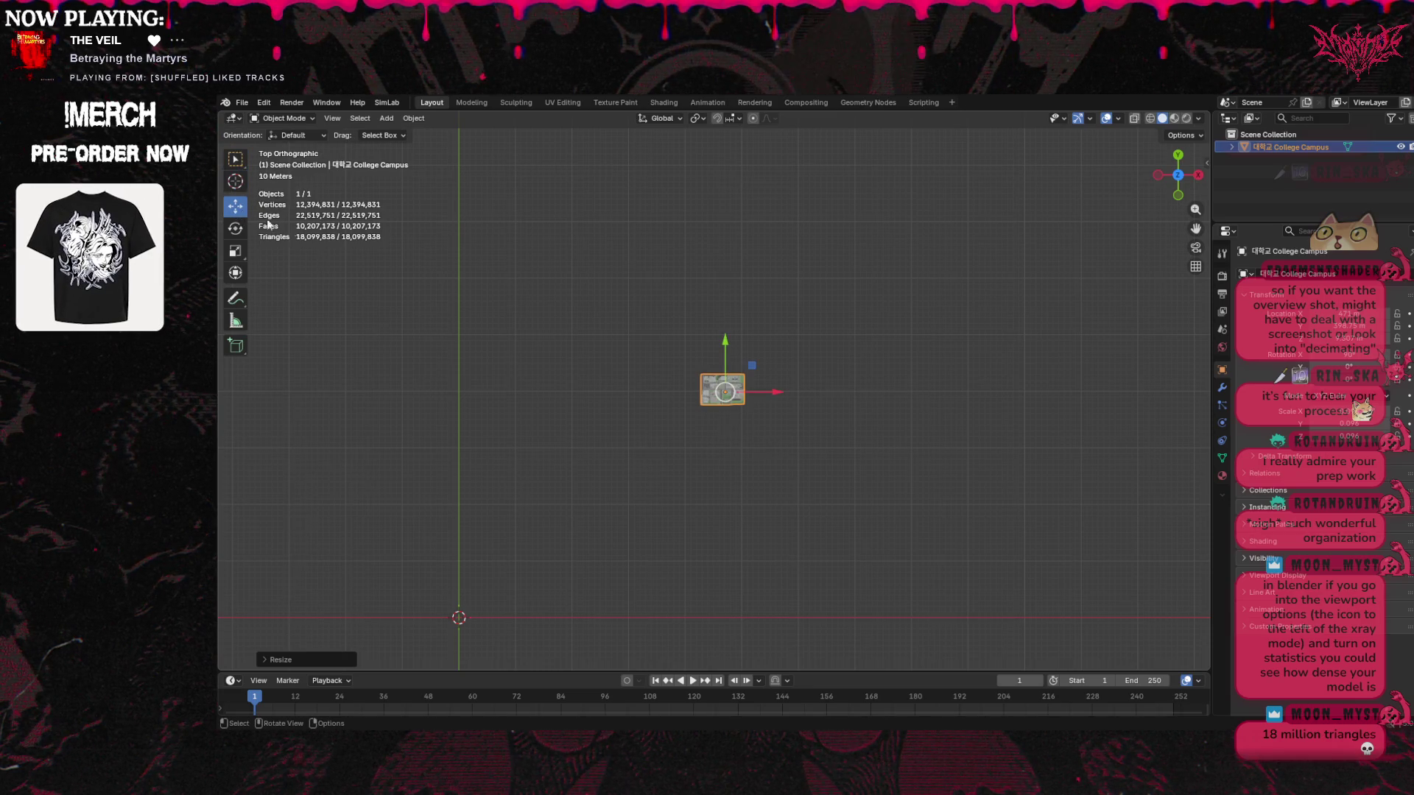
drag(575, 564, 457, 616)
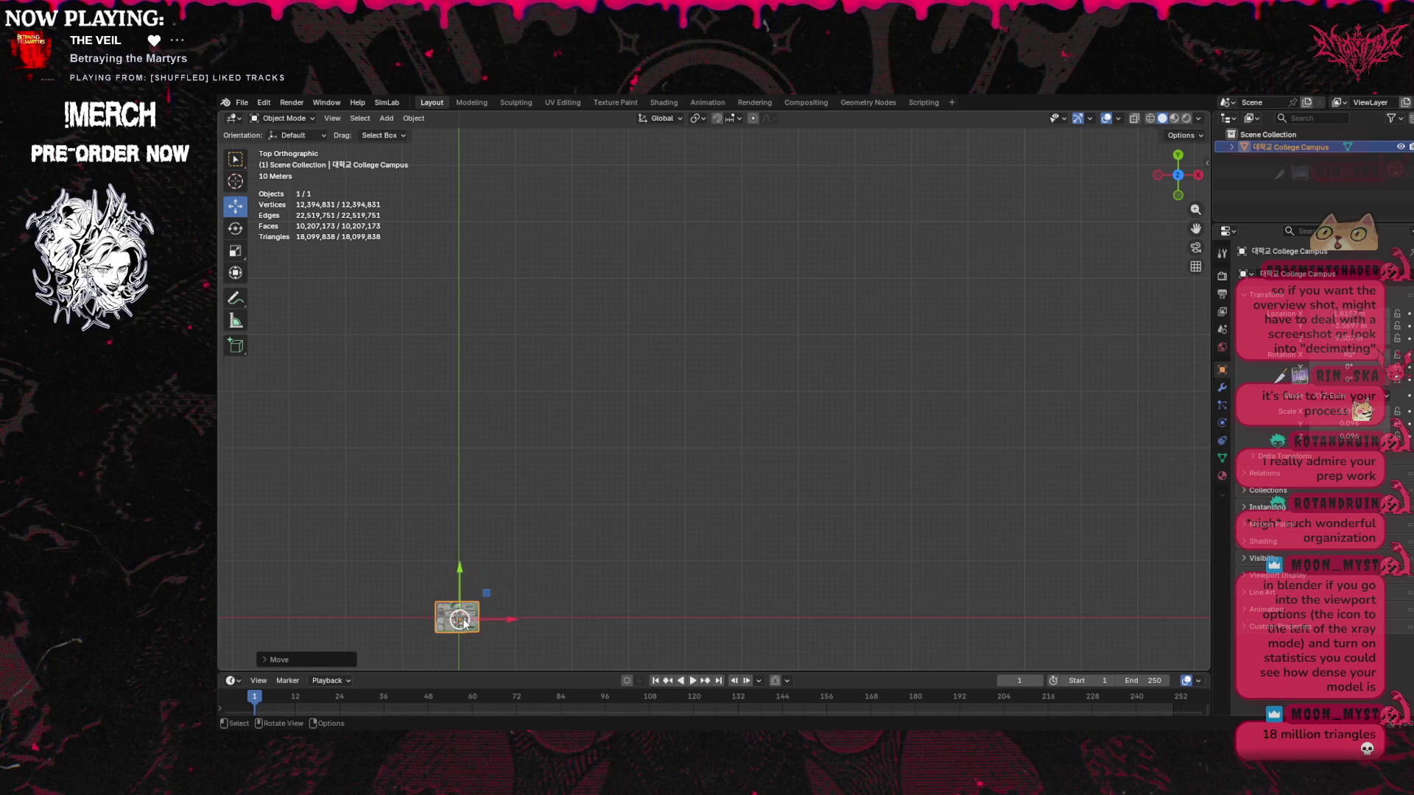
shift+middle_drag(543, 594, 1010, 306)
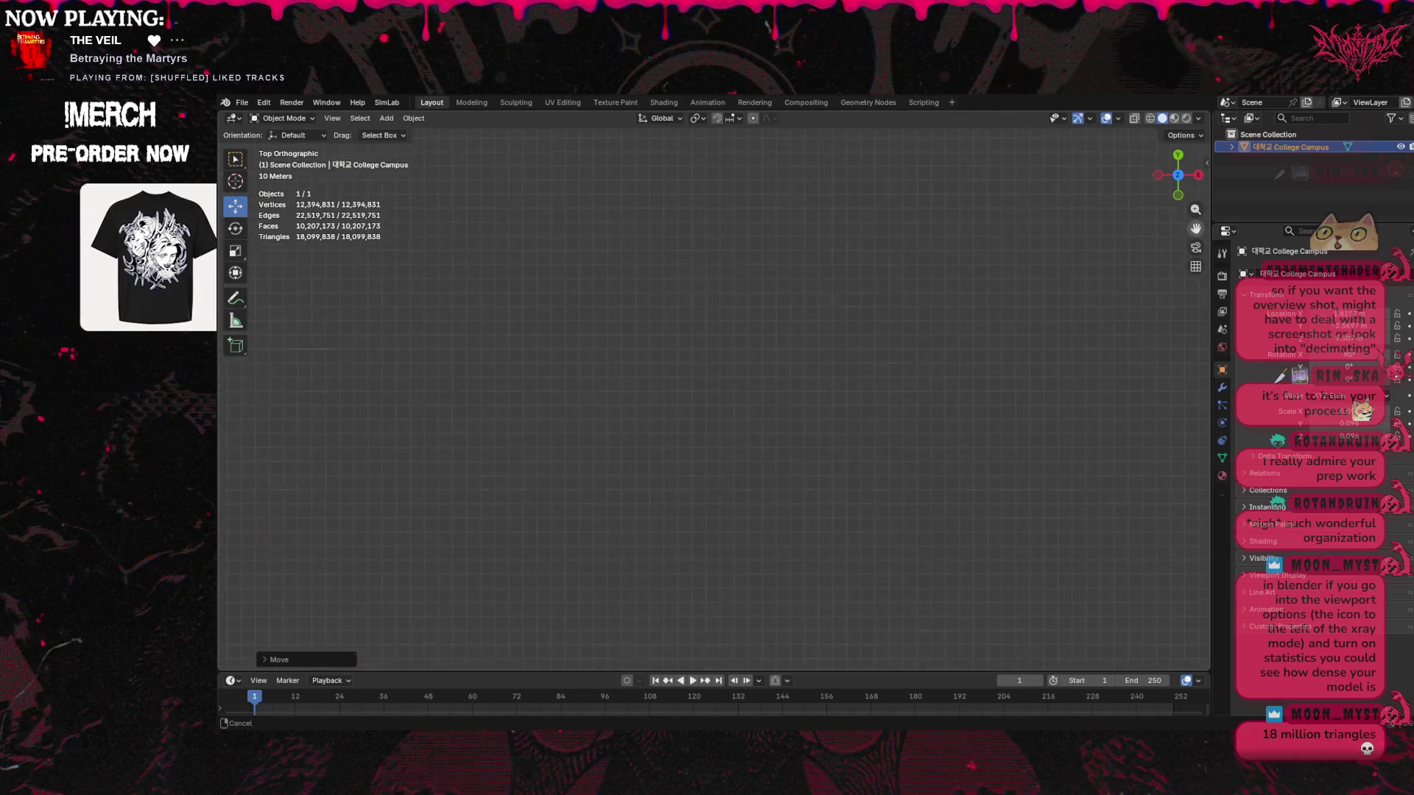
mouse_move(243, 472)
shift+middle_down()
mouse_move(963, 469)
mouse_move(656, 424)
shift+middle_up()
scroll(788, 435, up, 6)
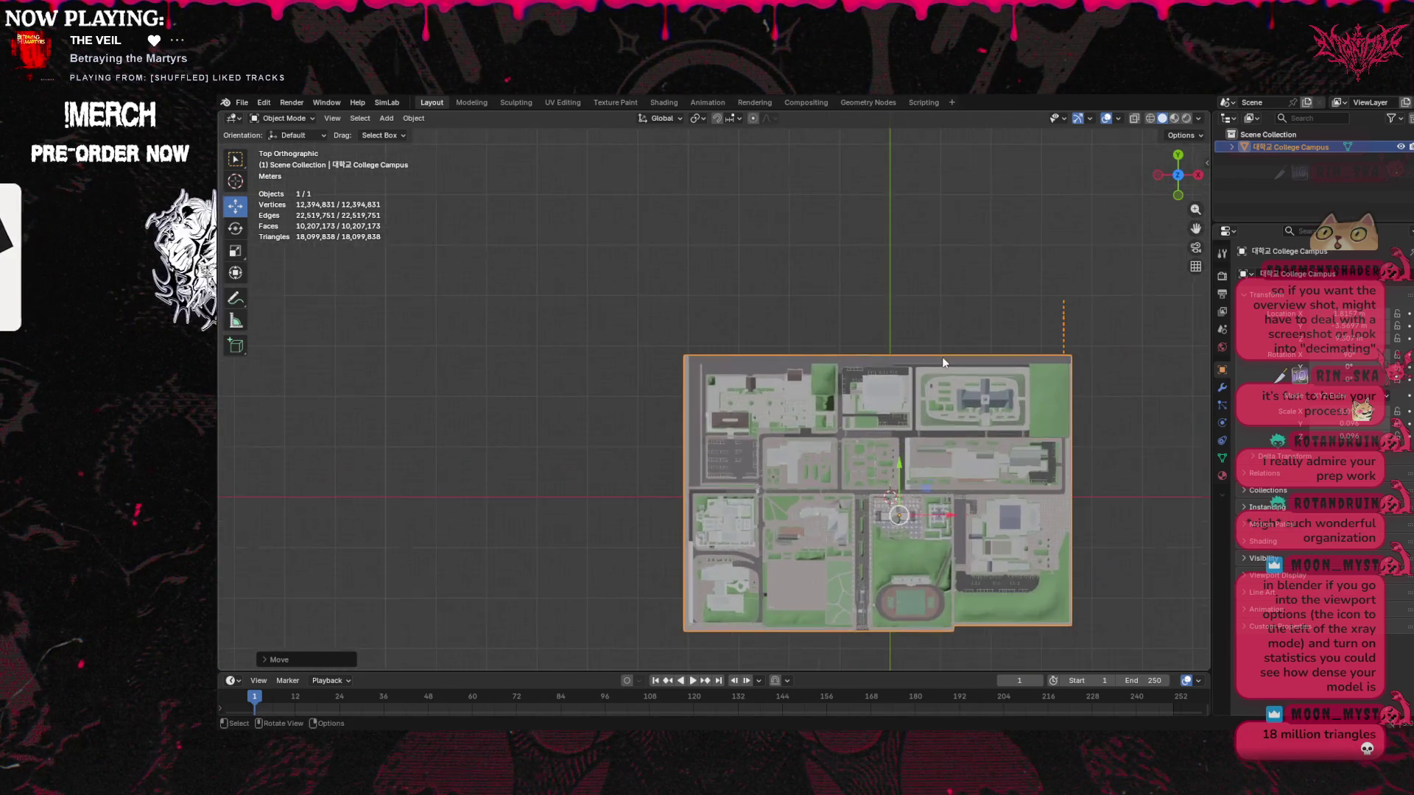
scroll(1132, 307, up, 2)
shift+middle_drag(914, 519, 807, 465)
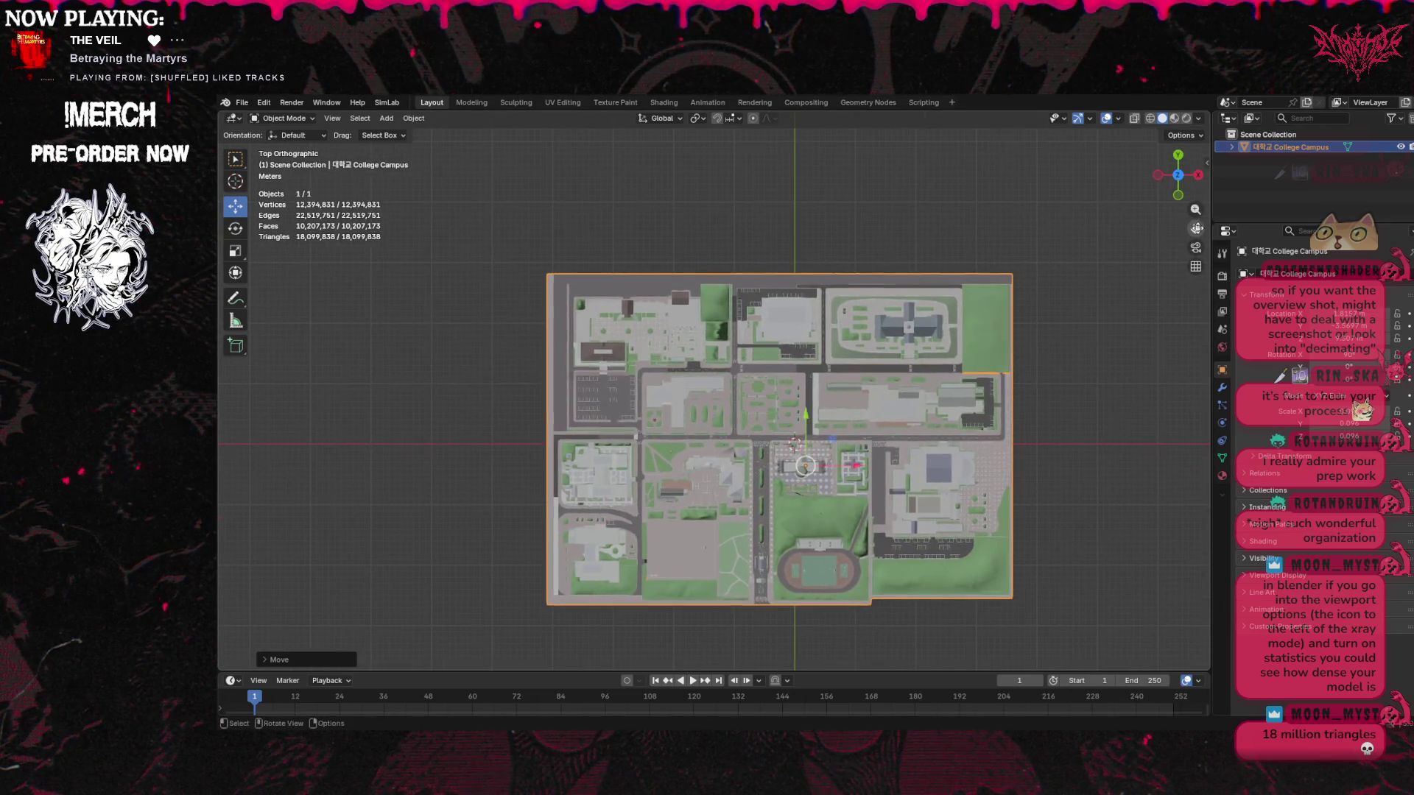
drag(805, 466, 802, 458)
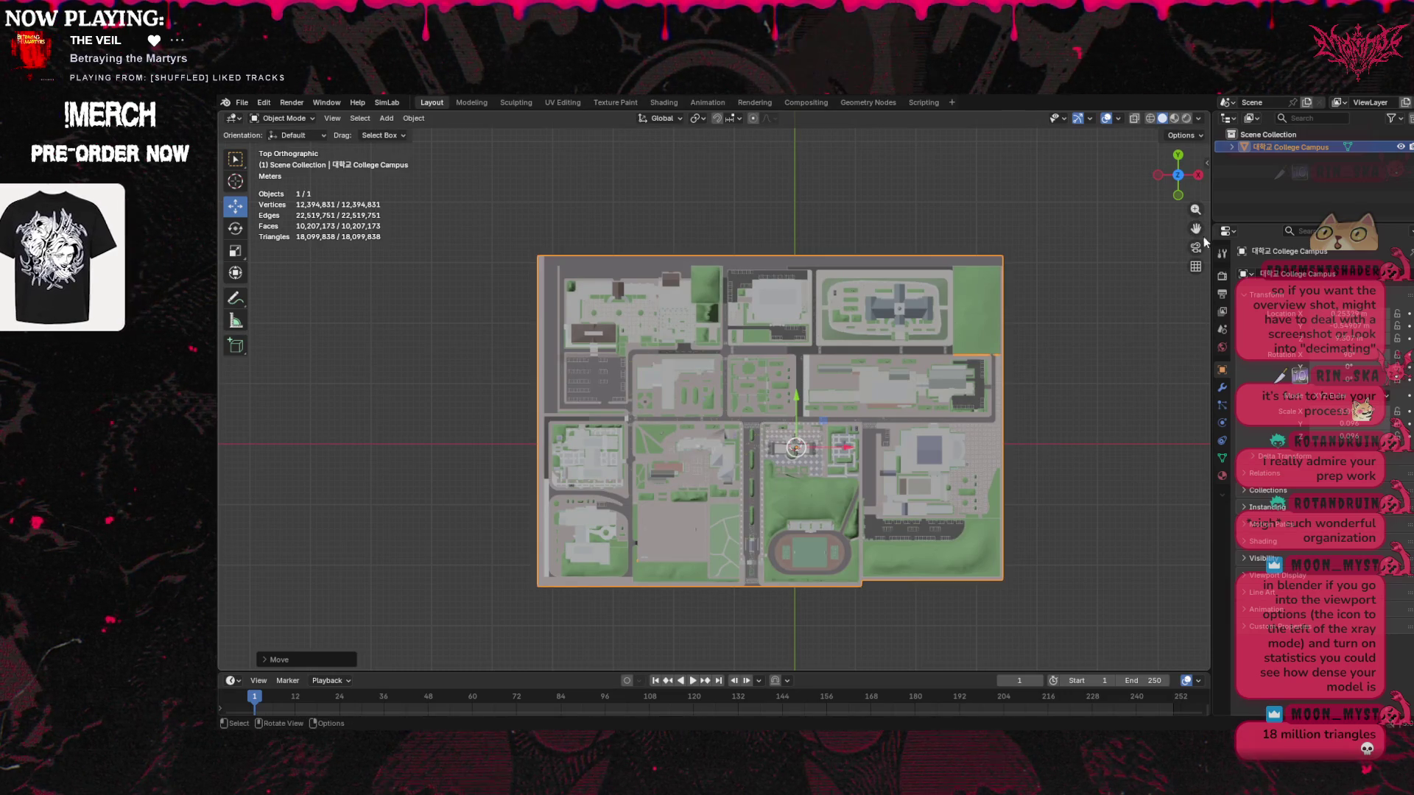
click(1112, 260)
click(1281, 135)
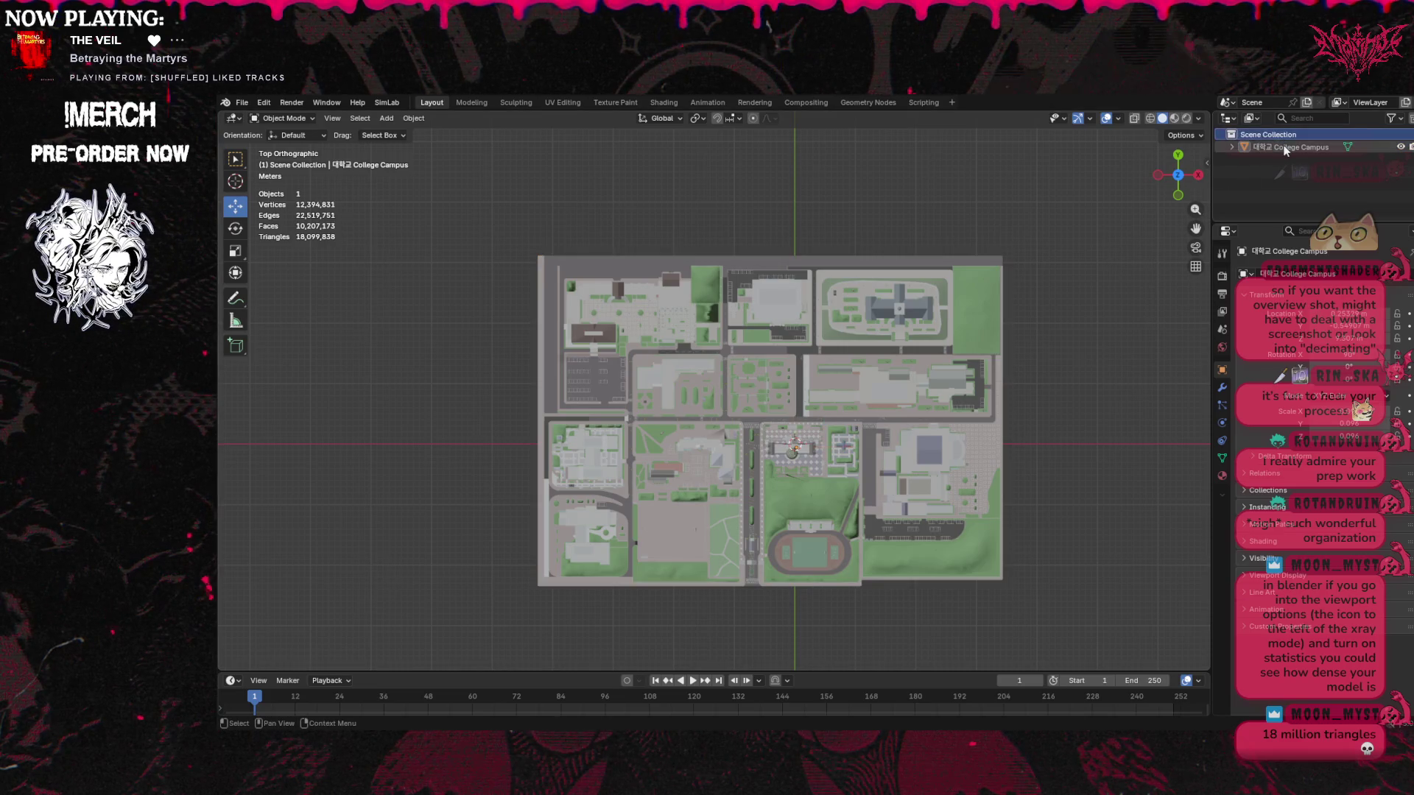
click(1285, 147)
click(264, 102)
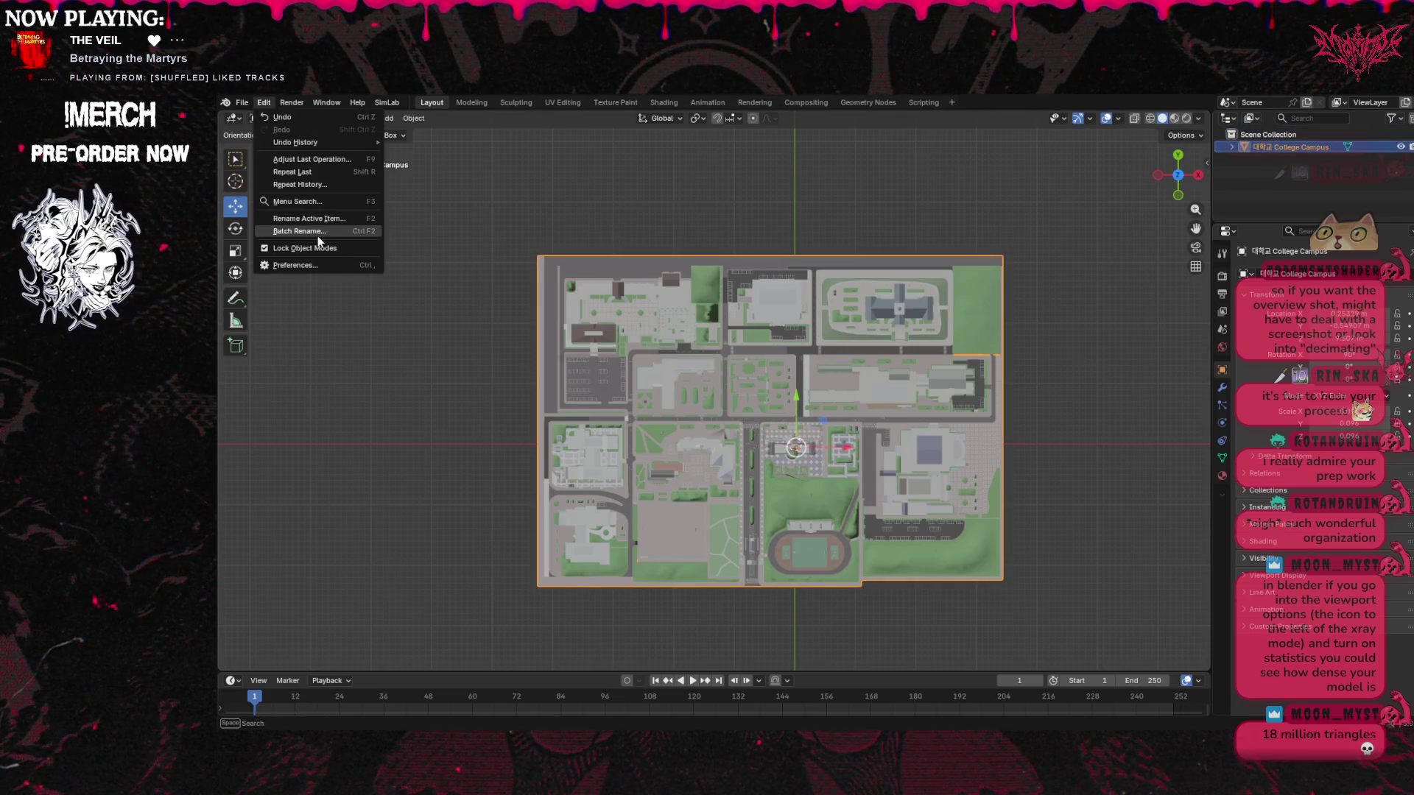
key(Escape)
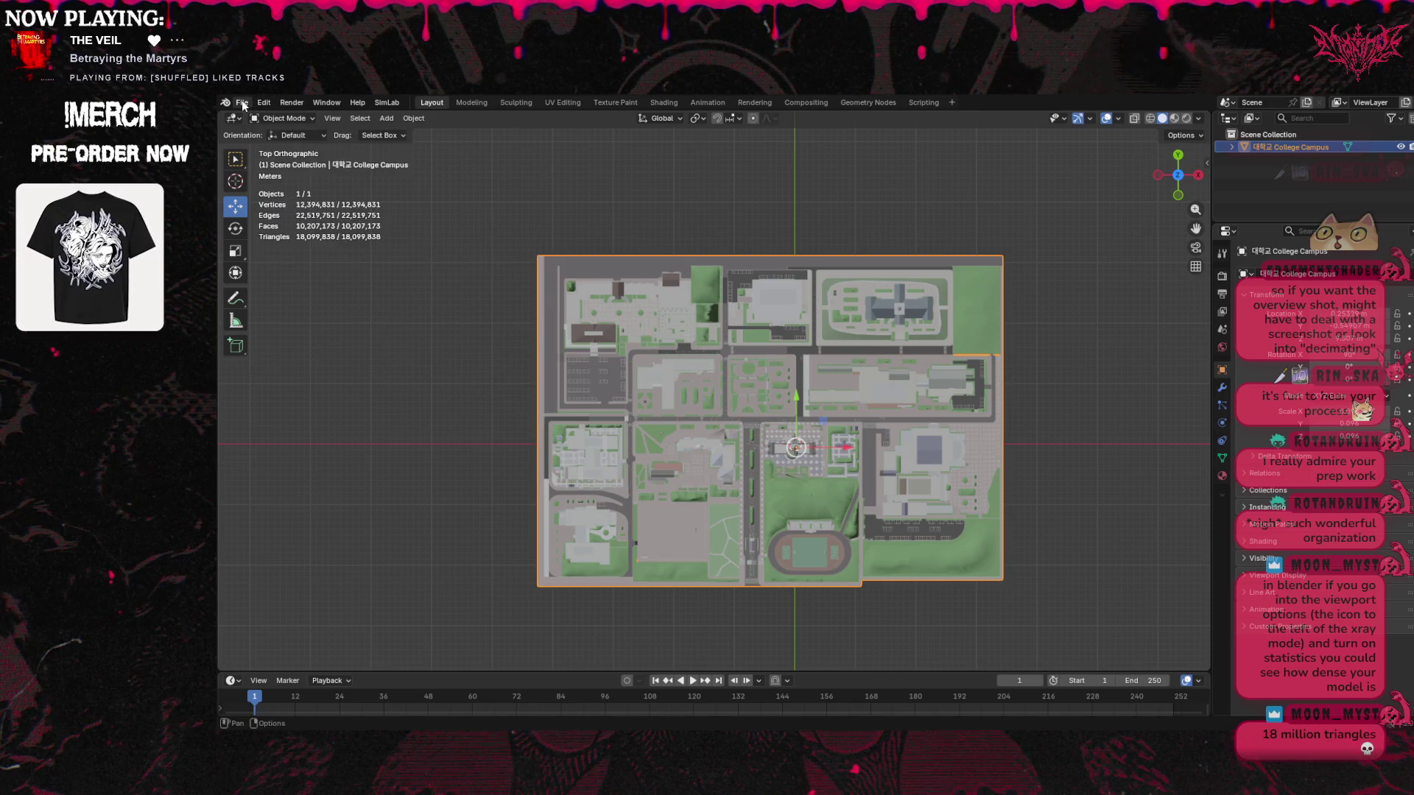
click(243, 104)
mouse_move(288, 293)
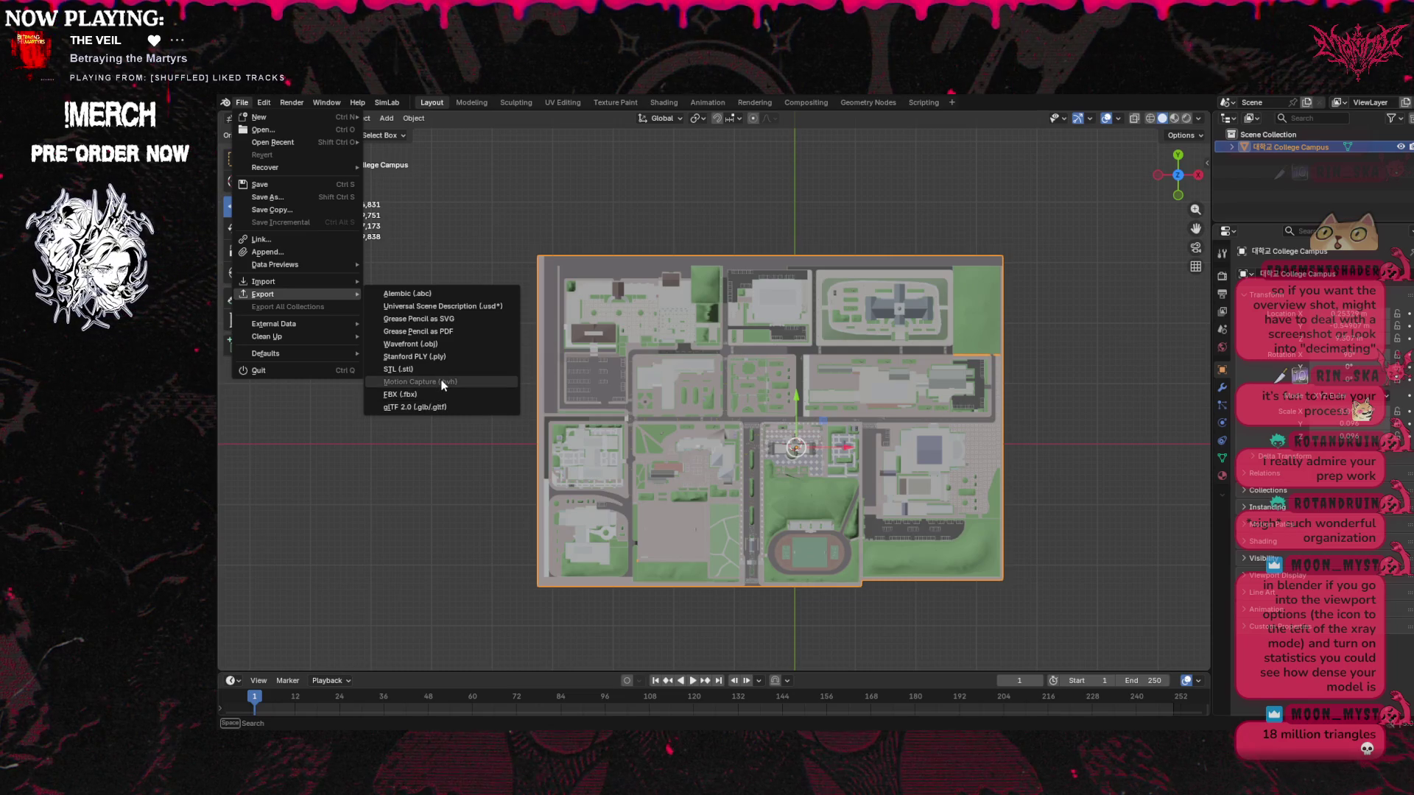
key(Escape)
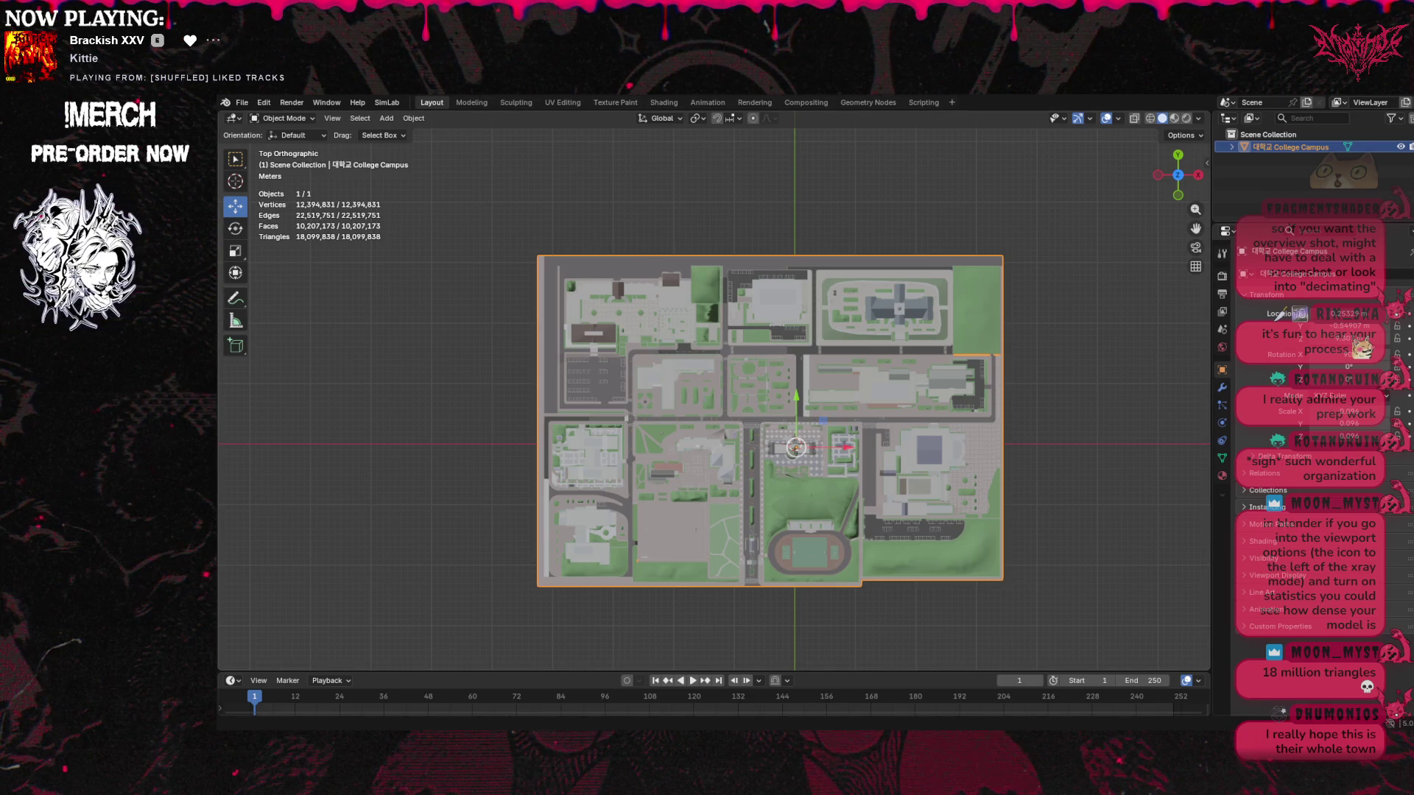
key(alt+Tab)
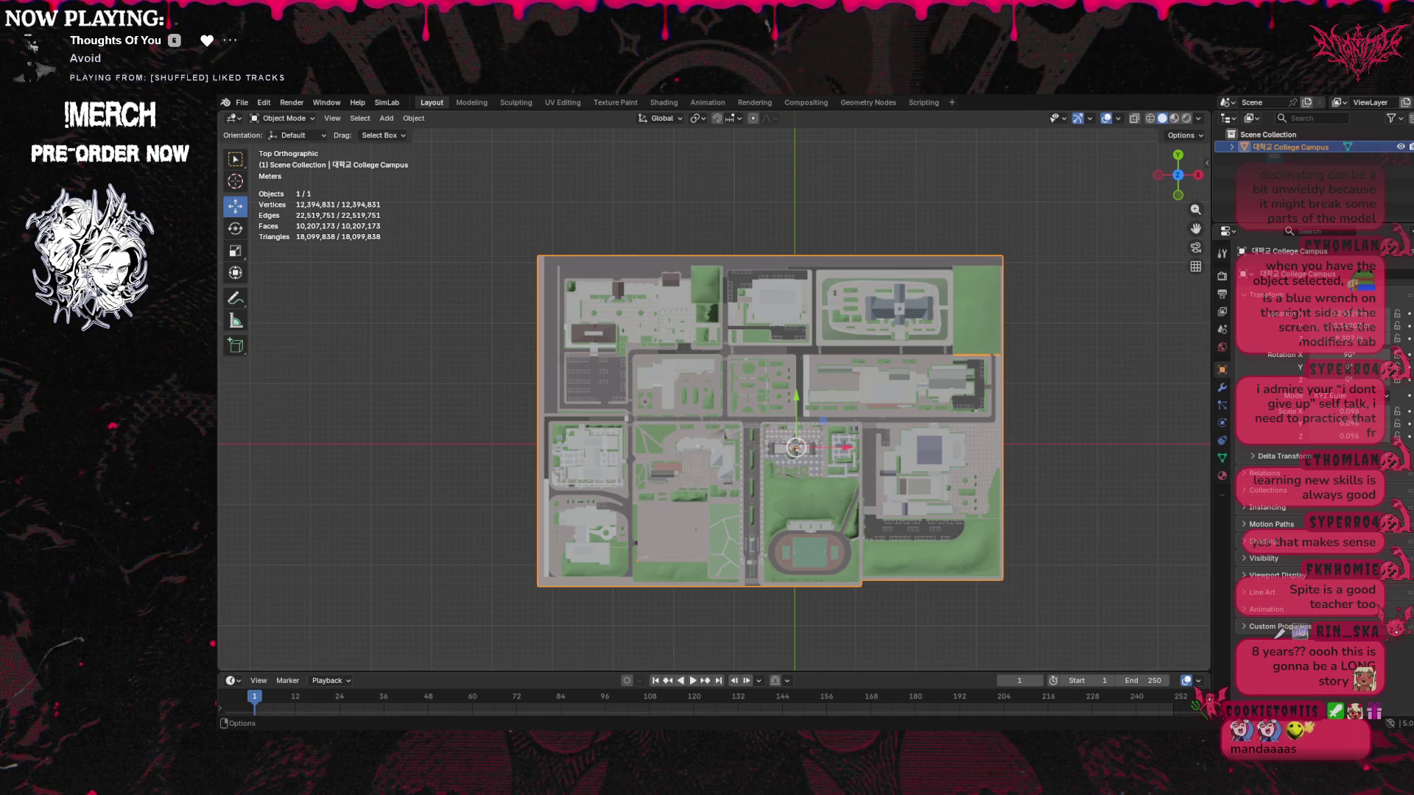
Switch the campus model into Edit Mode from the mode dropdown
click(282, 118)
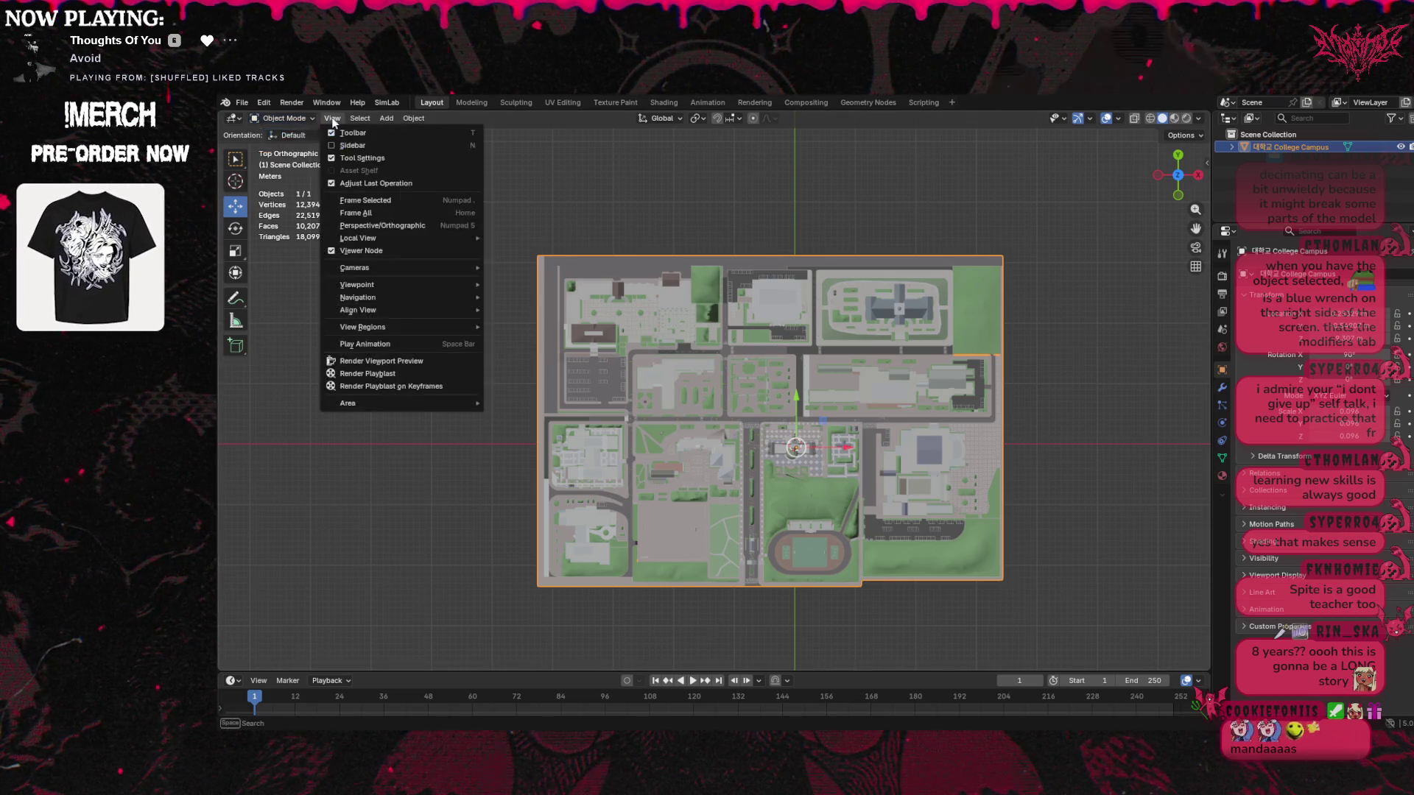
mouse_move(356, 120)
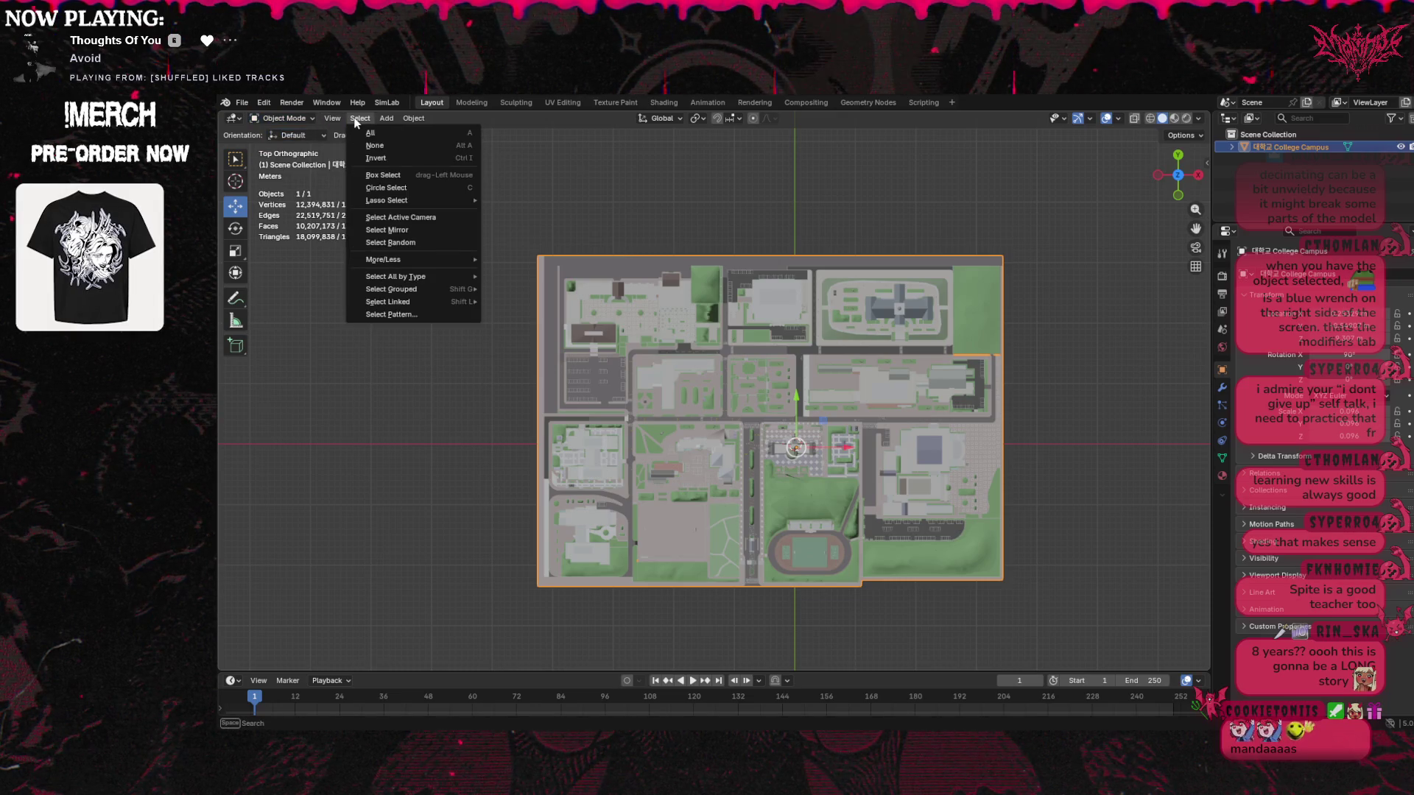
click(284, 119)
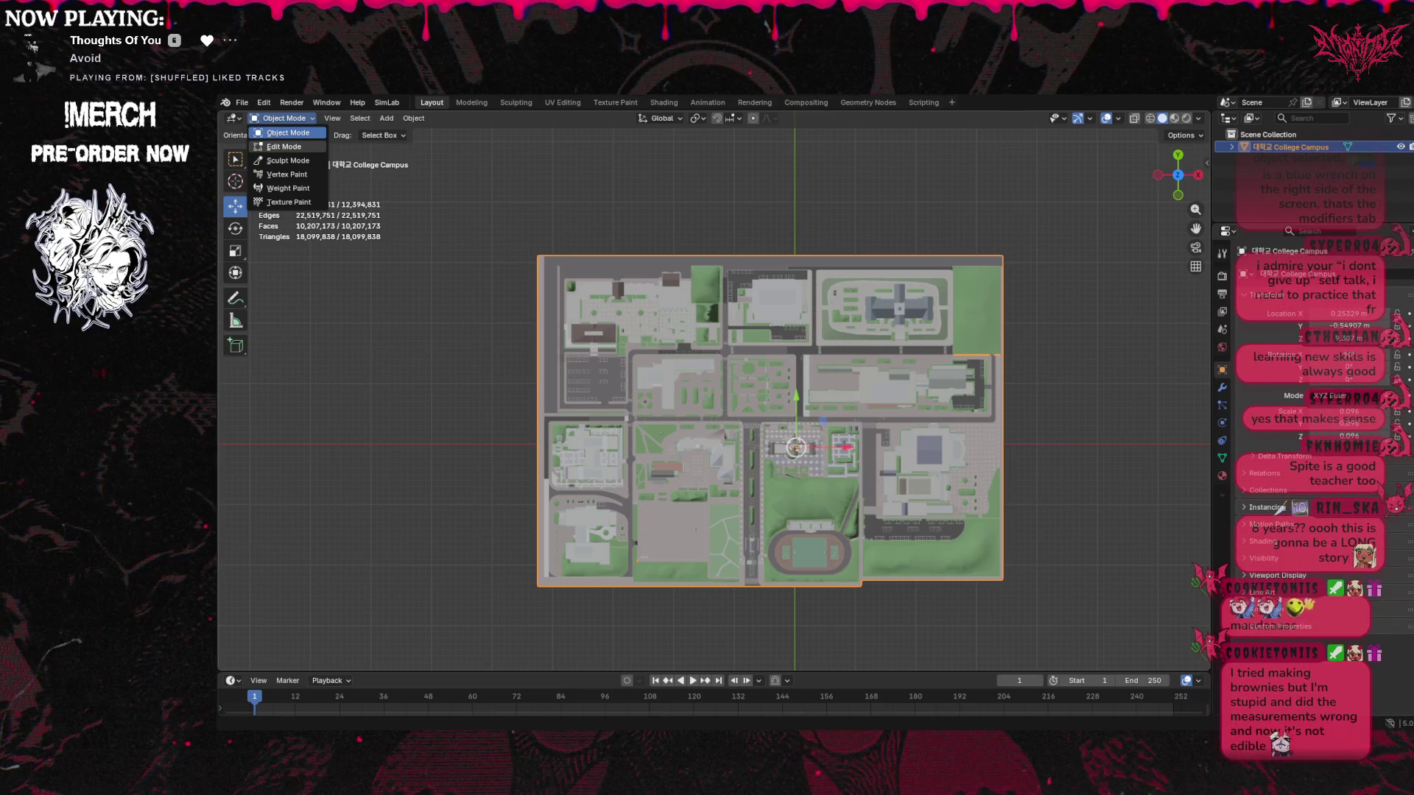
click(283, 147)
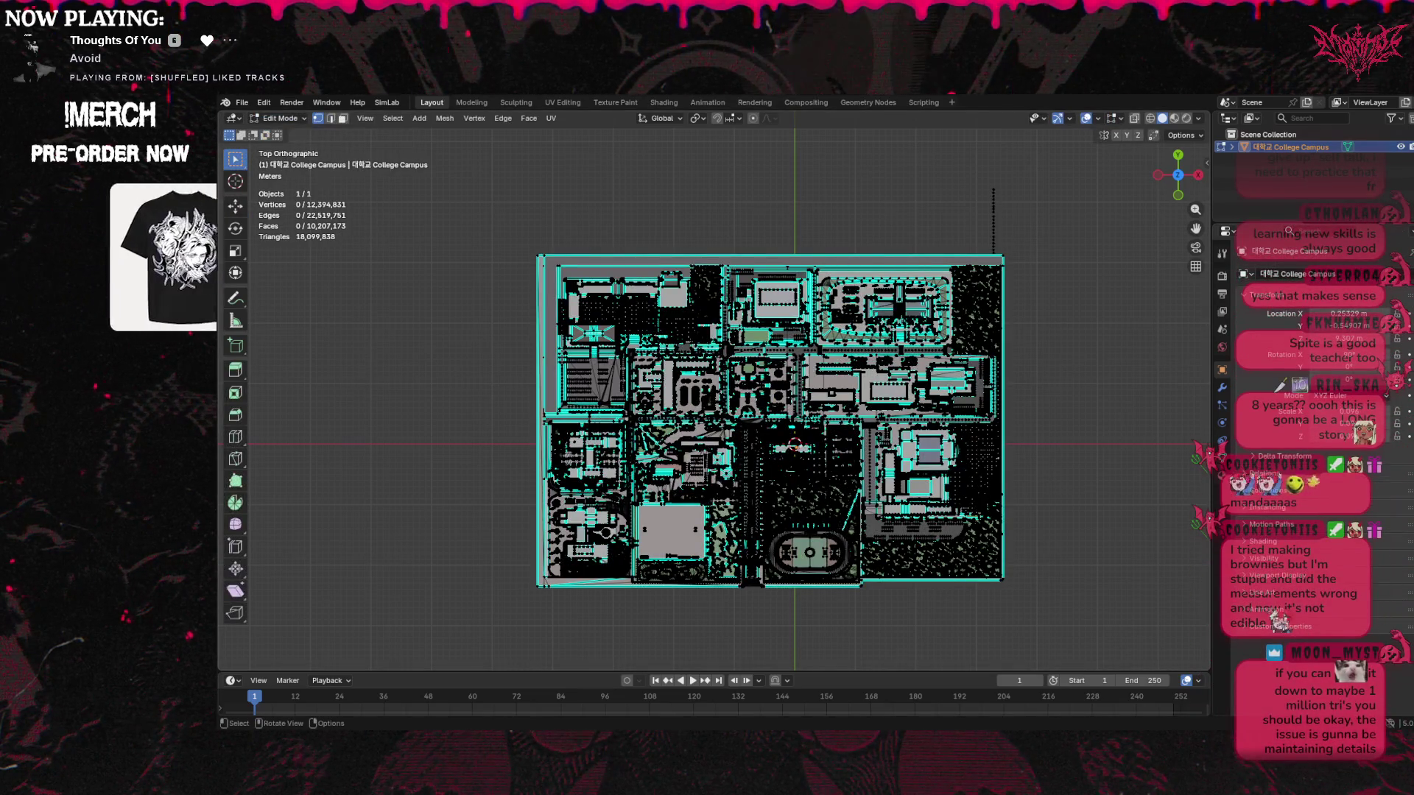
Browse the View and Select menus, then return the campus to Object Mode
key(shift)
click(280, 118)
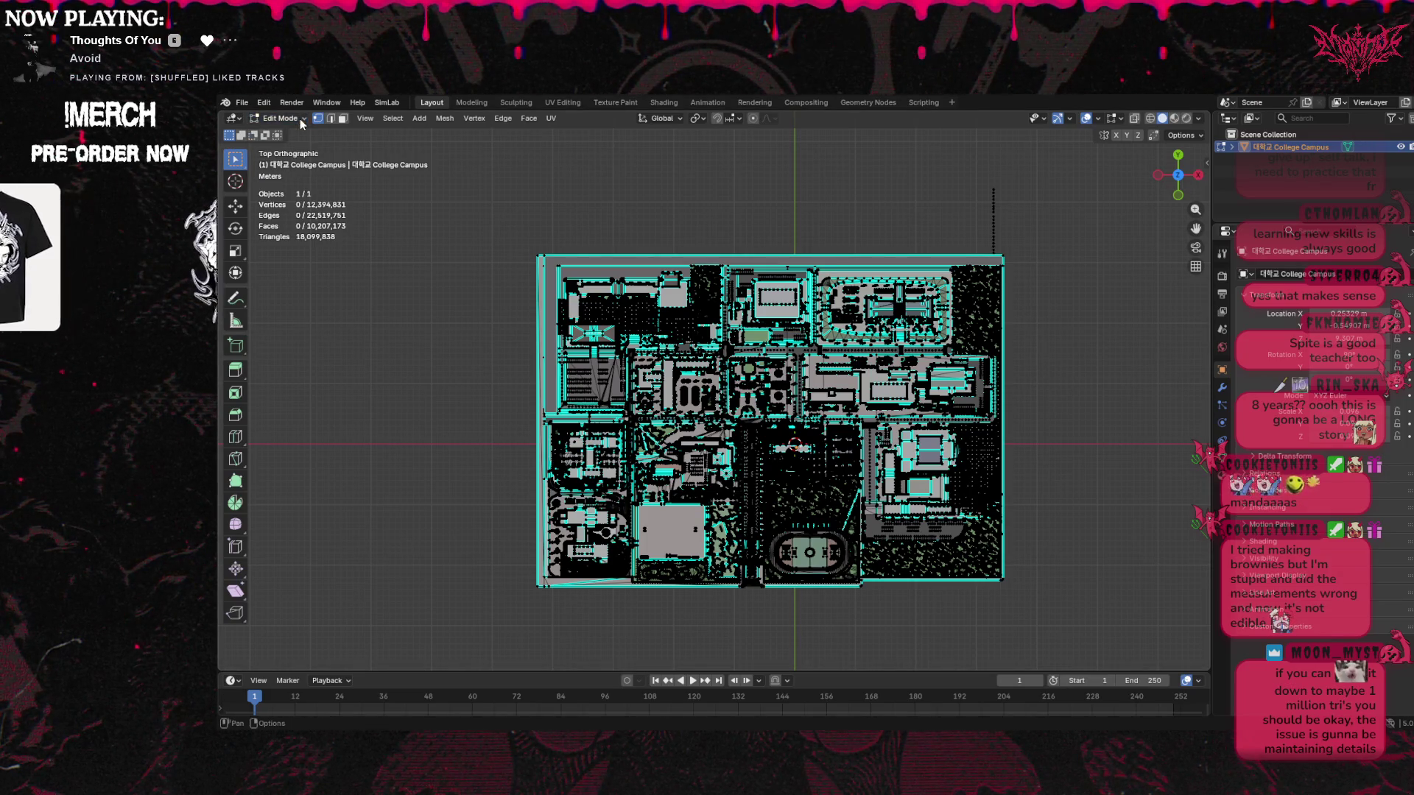
click(365, 119)
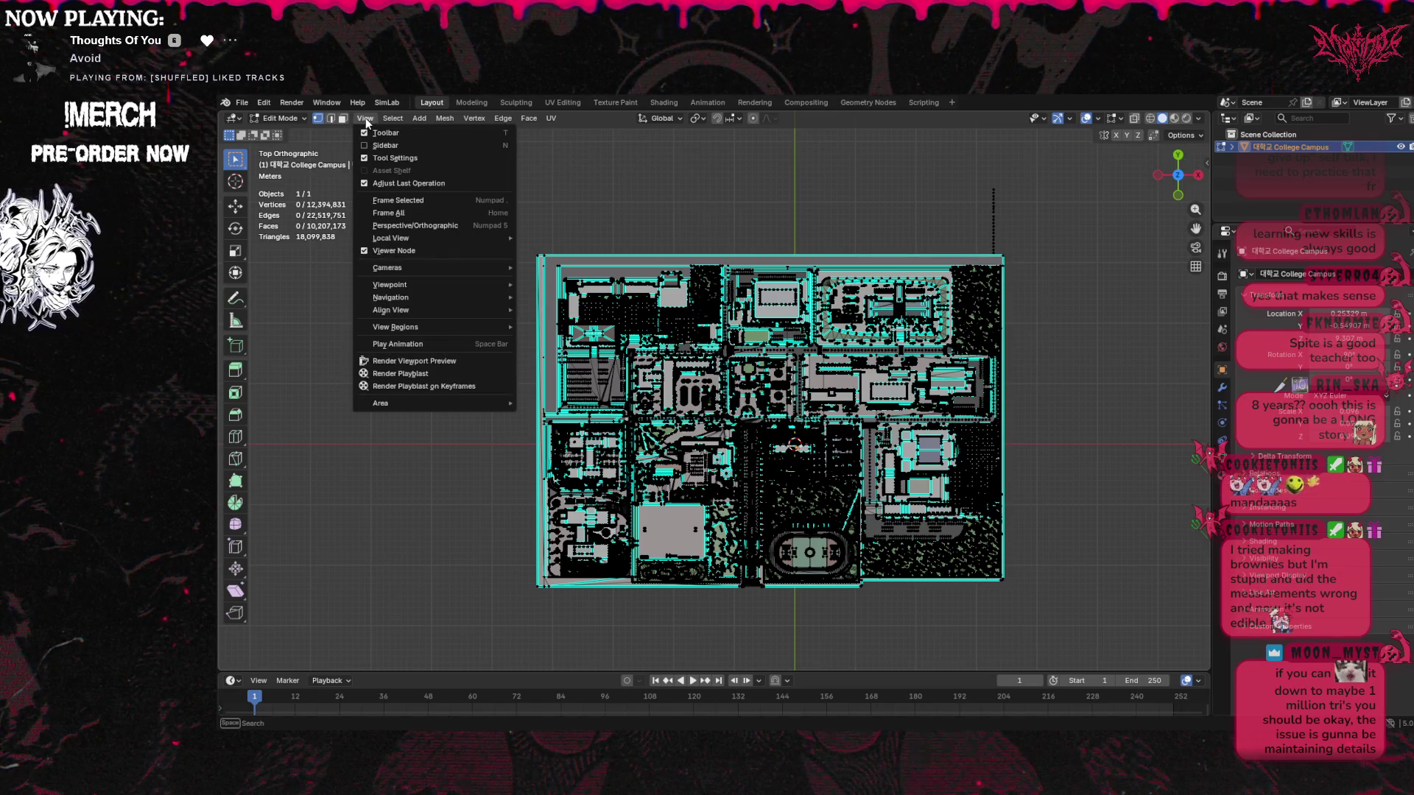
click(409, 121)
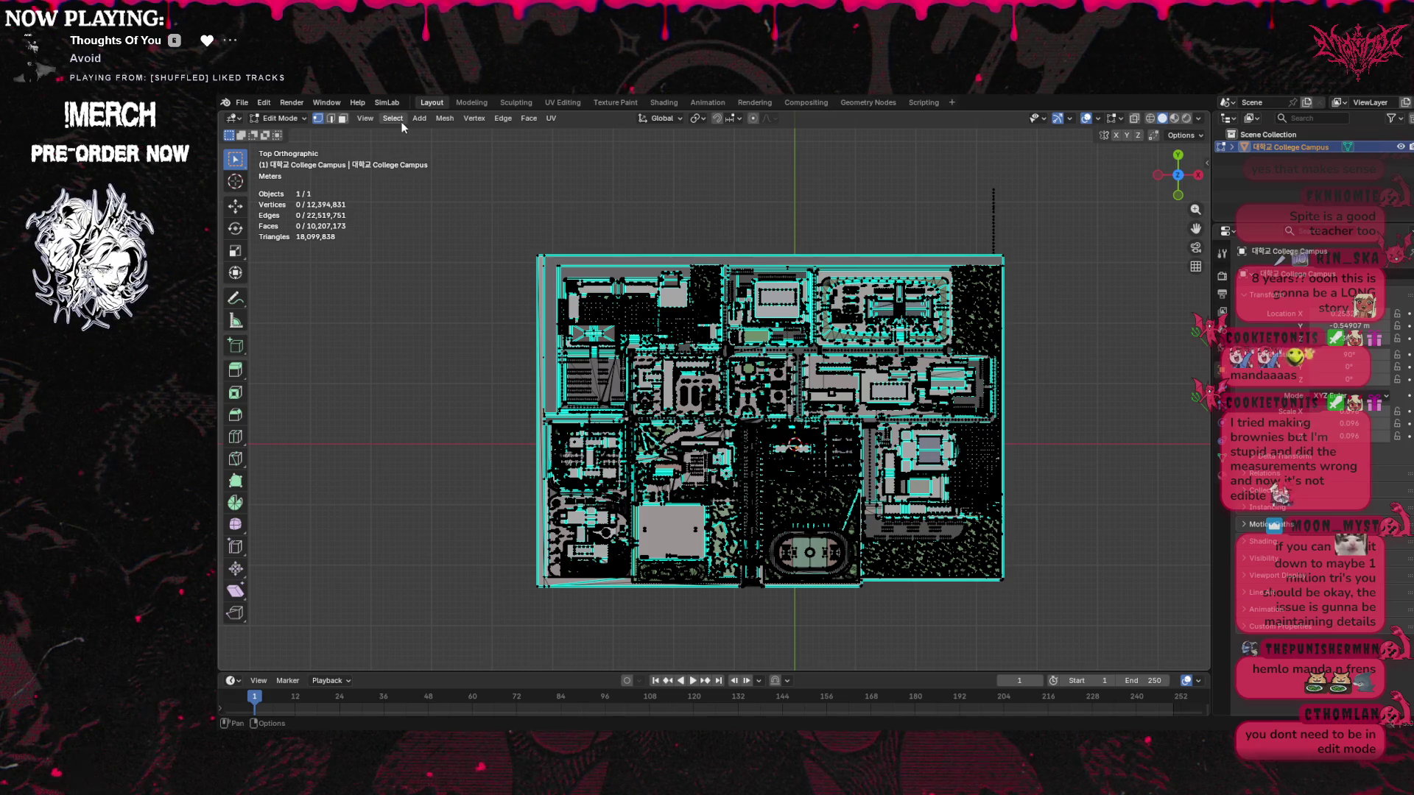
click(280, 118)
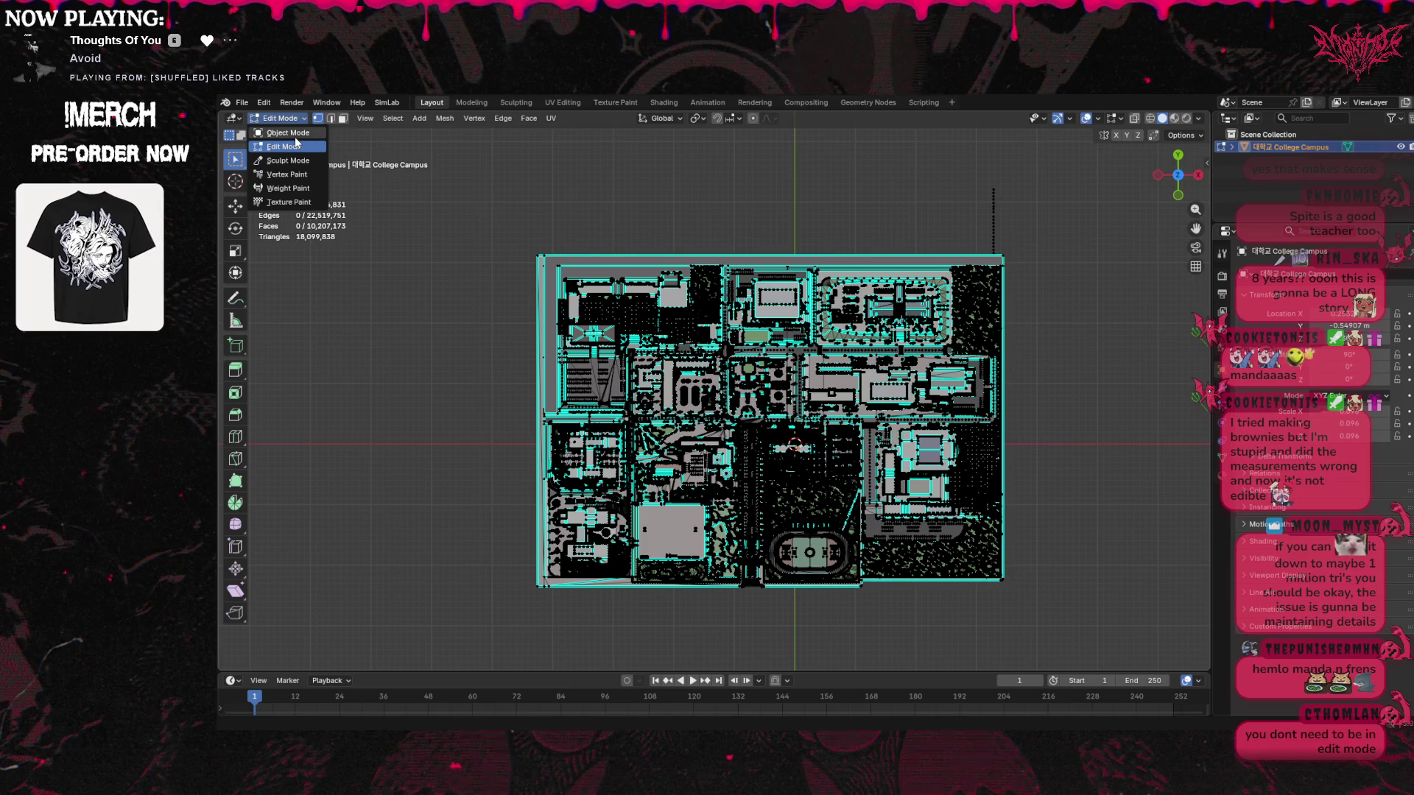
click(295, 135)
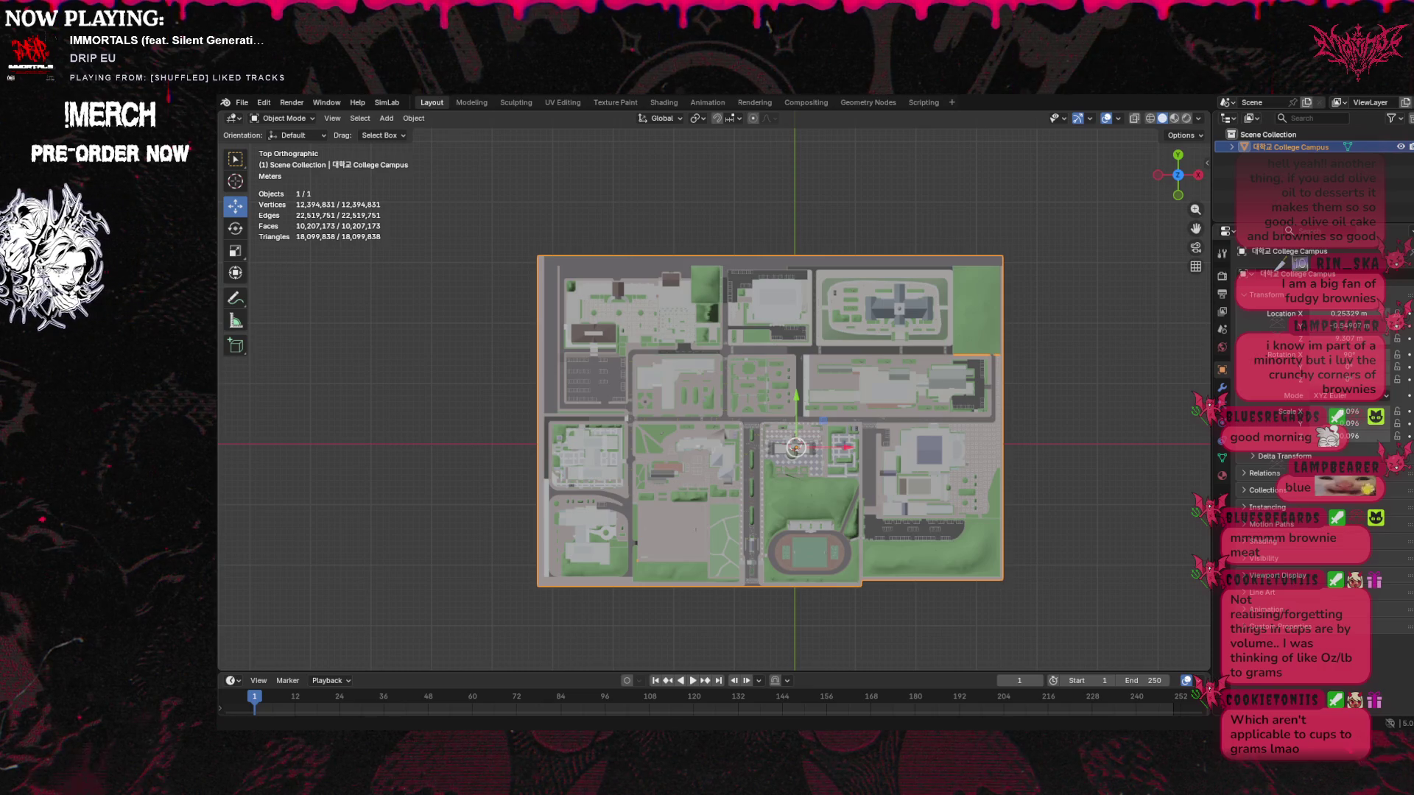
click(386, 119)
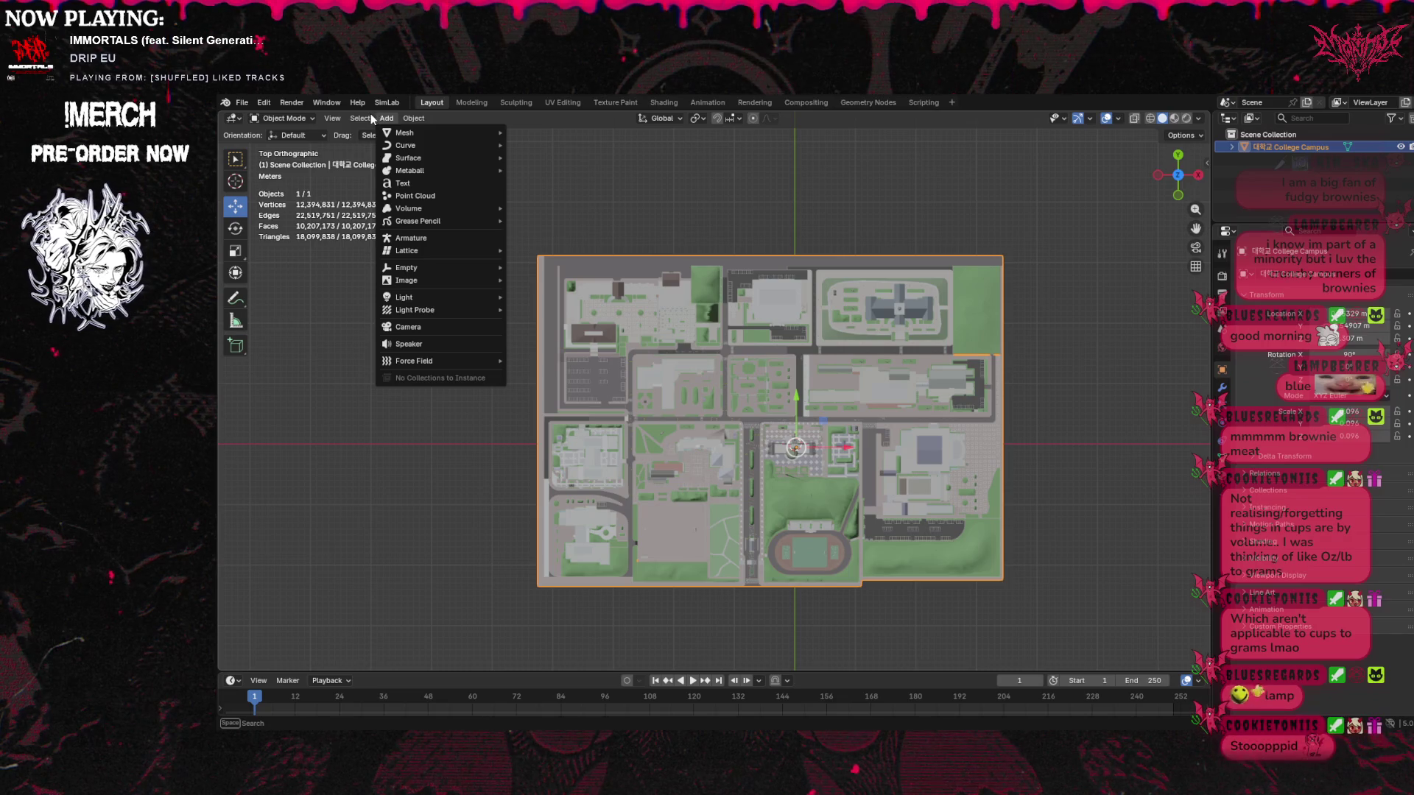
Collapse the campus object's Transform panel and check the Sync with Outliner options
mouse_move(370, 114)
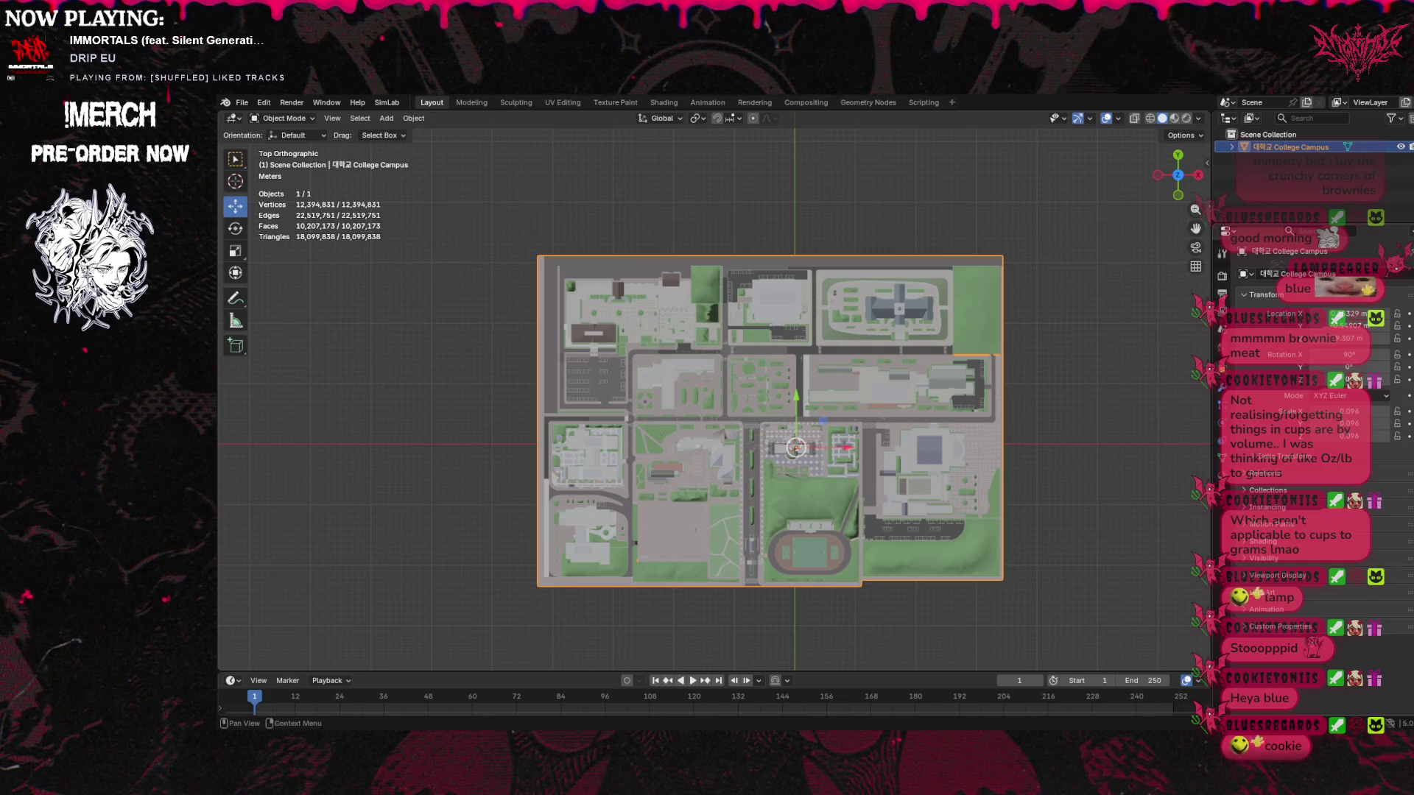
click(1227, 235)
key(Escape)
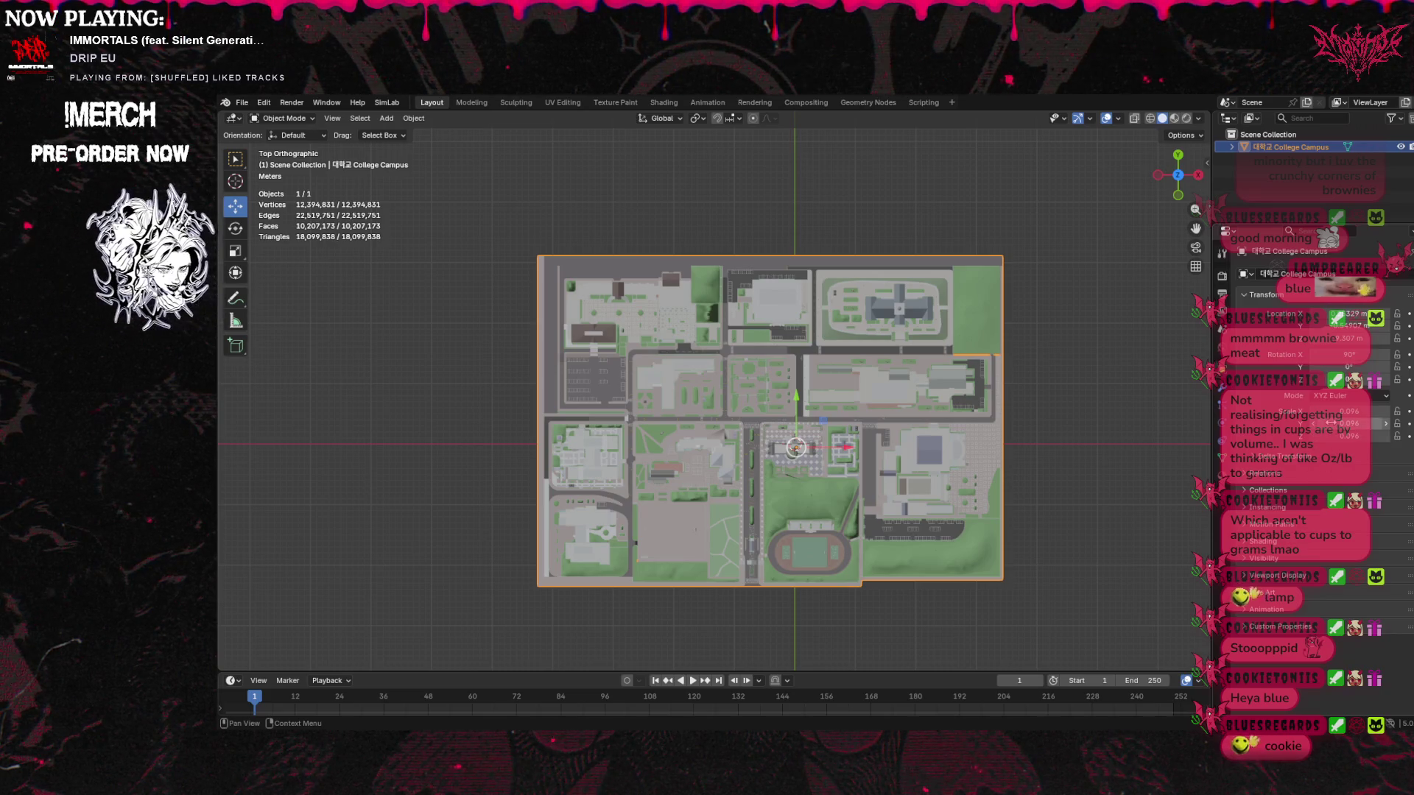
click(1274, 295)
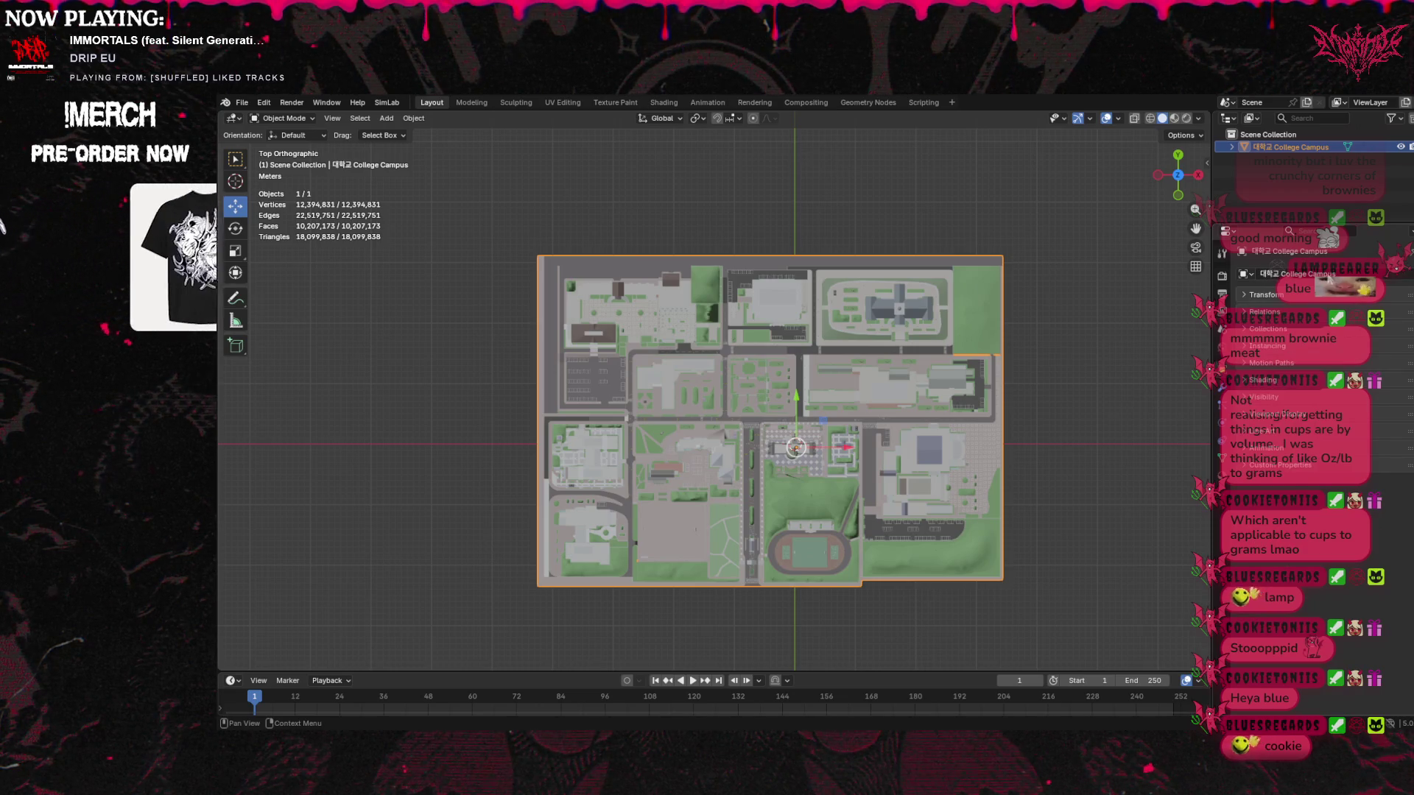
click(1409, 231)
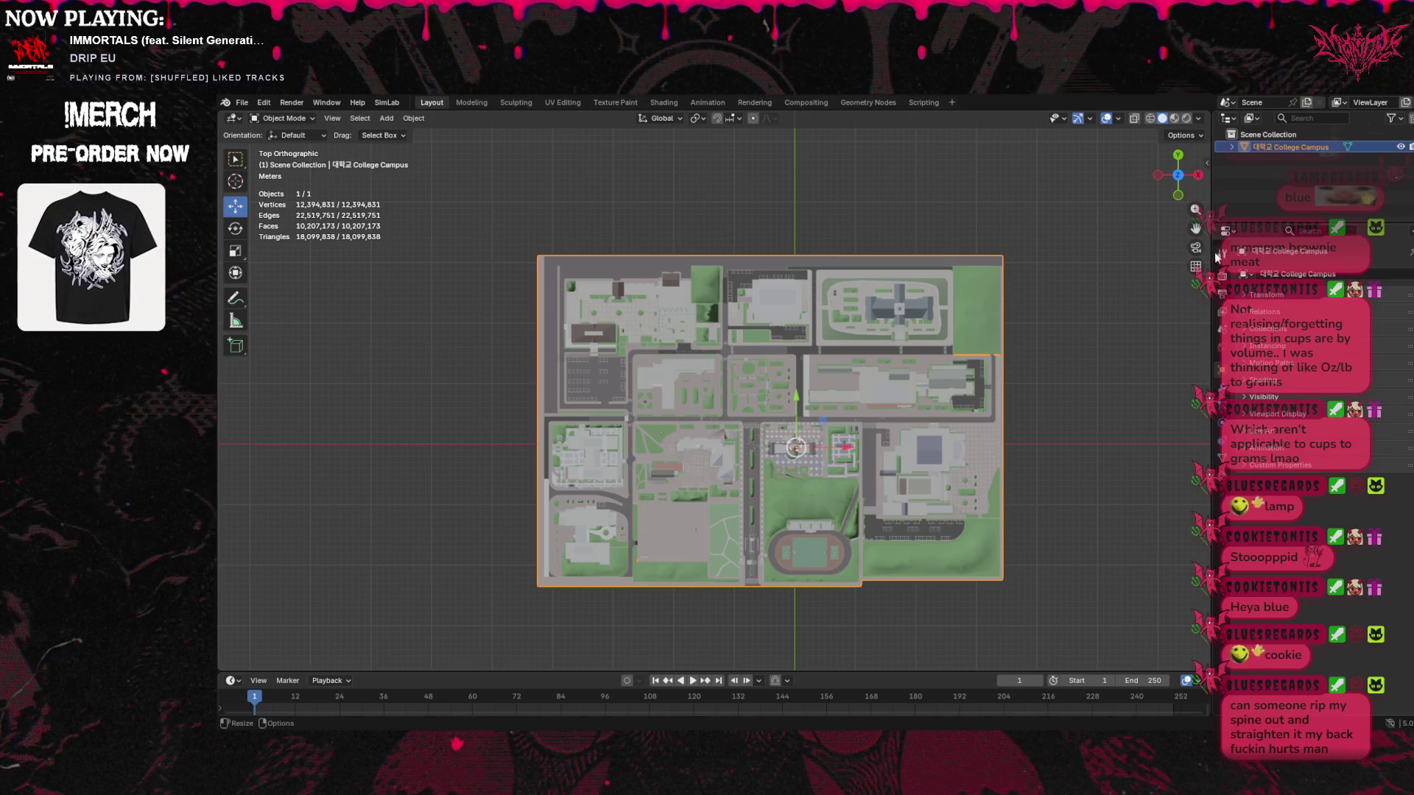
Step through the Tool, Render, View Layer and Scene tabs to reach the campus modifier tab
click(1224, 283)
click(1223, 296)
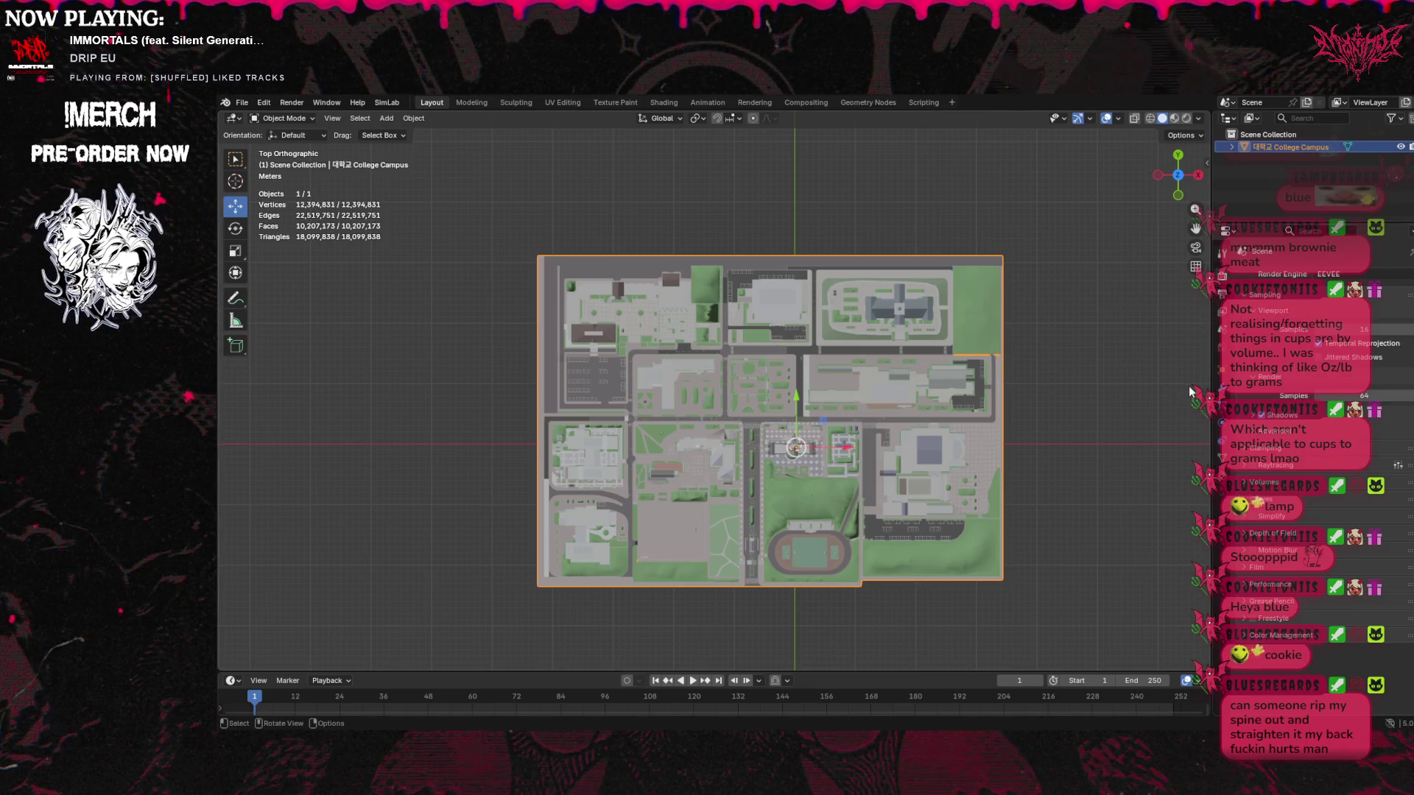
click(1221, 309)
click(1222, 325)
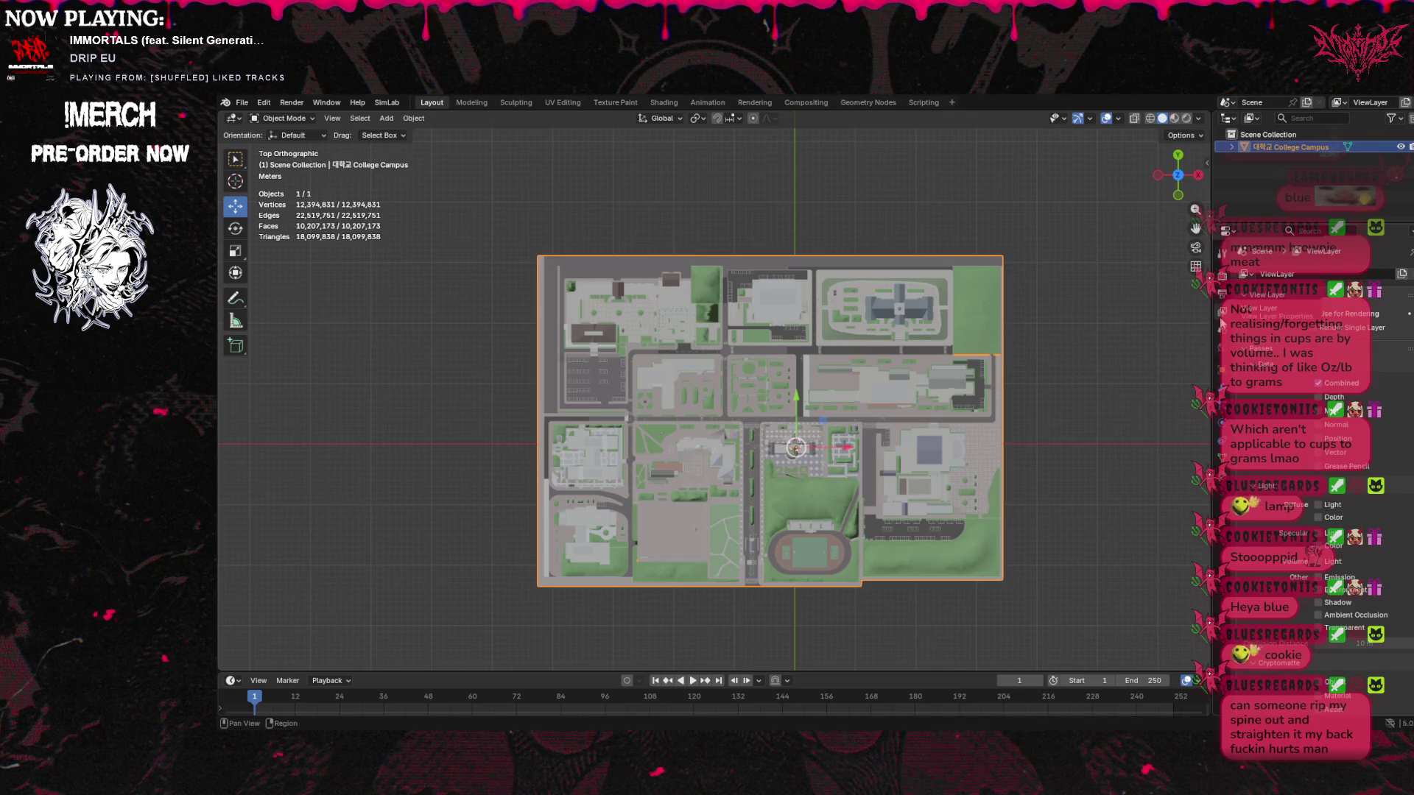
scroll(1254, 400, down, 5)
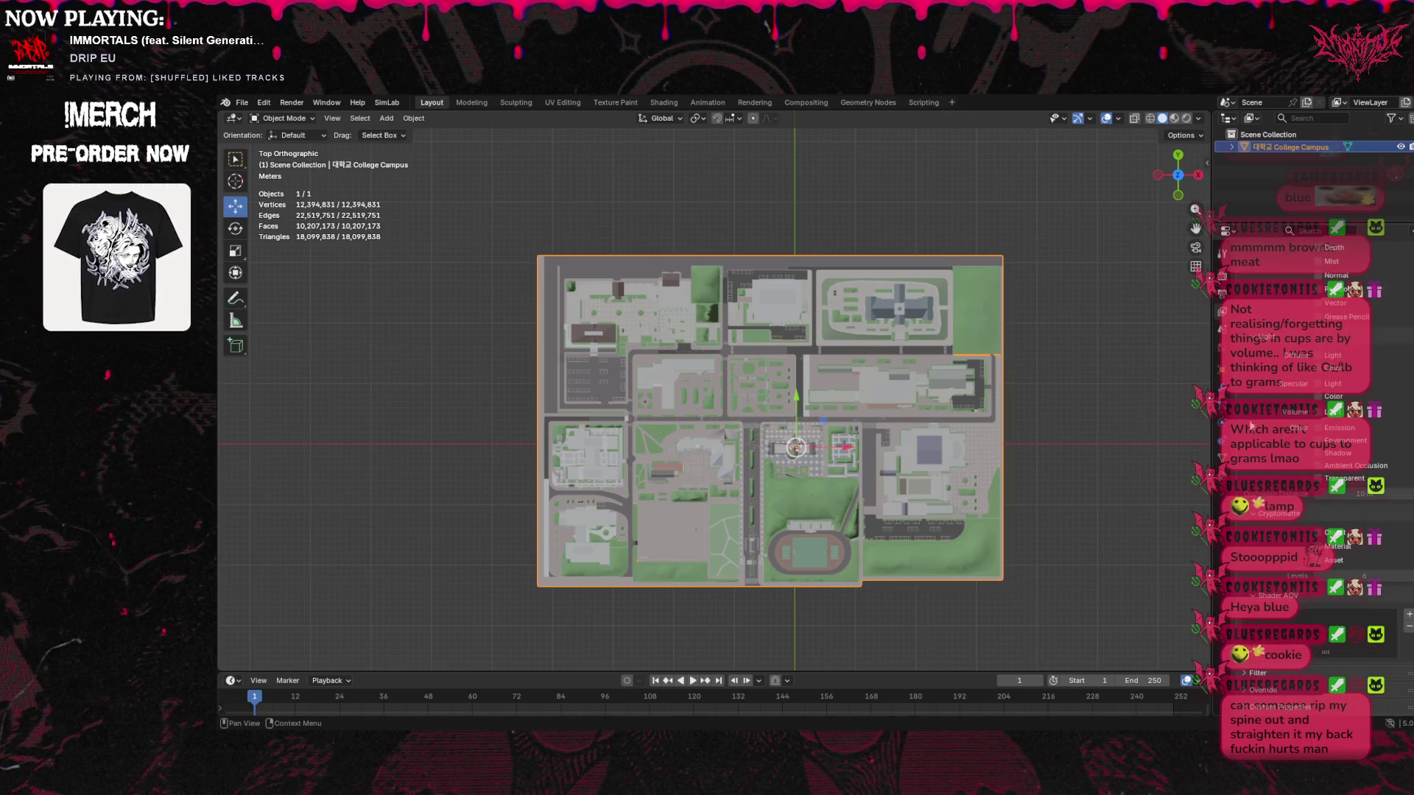
scroll(1248, 446, up, 5)
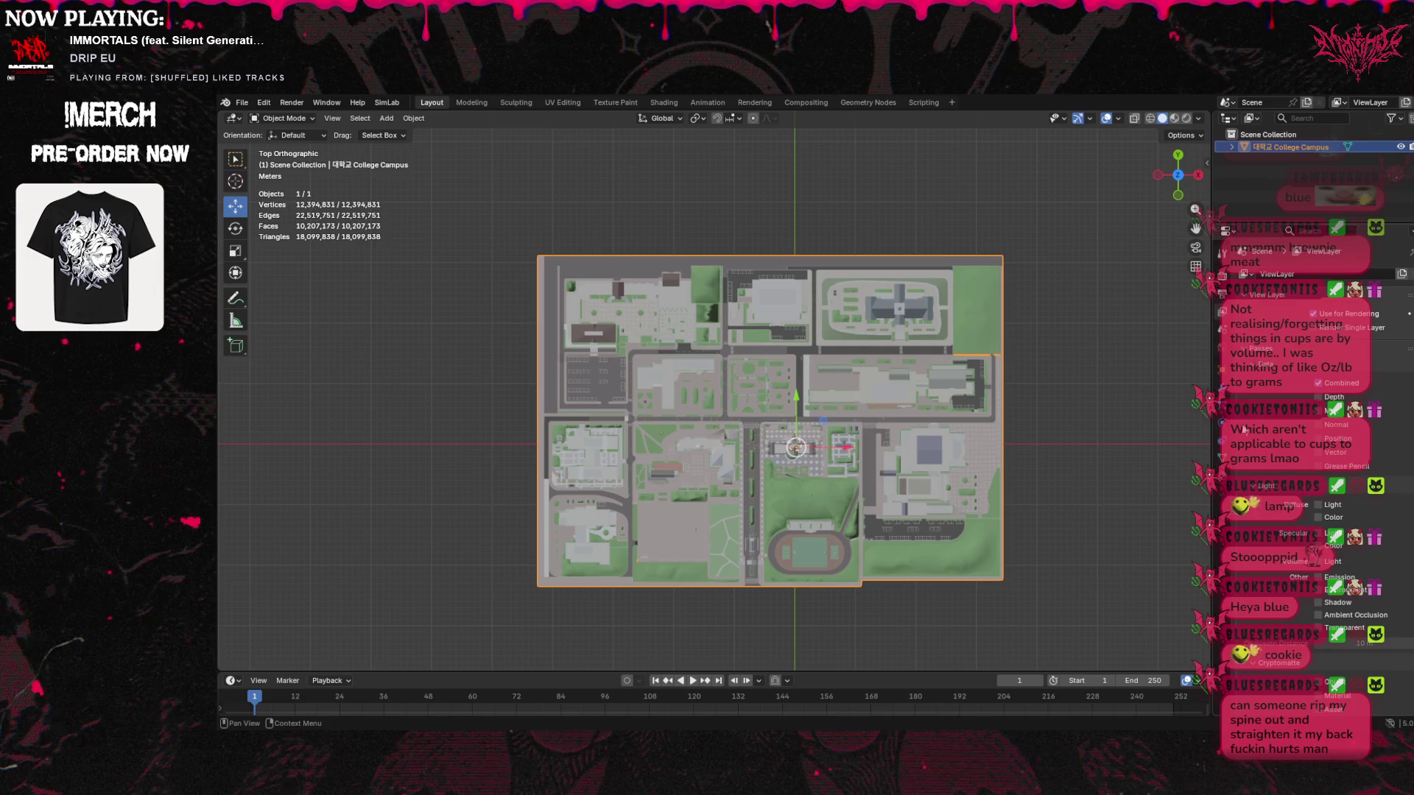
click(1221, 341)
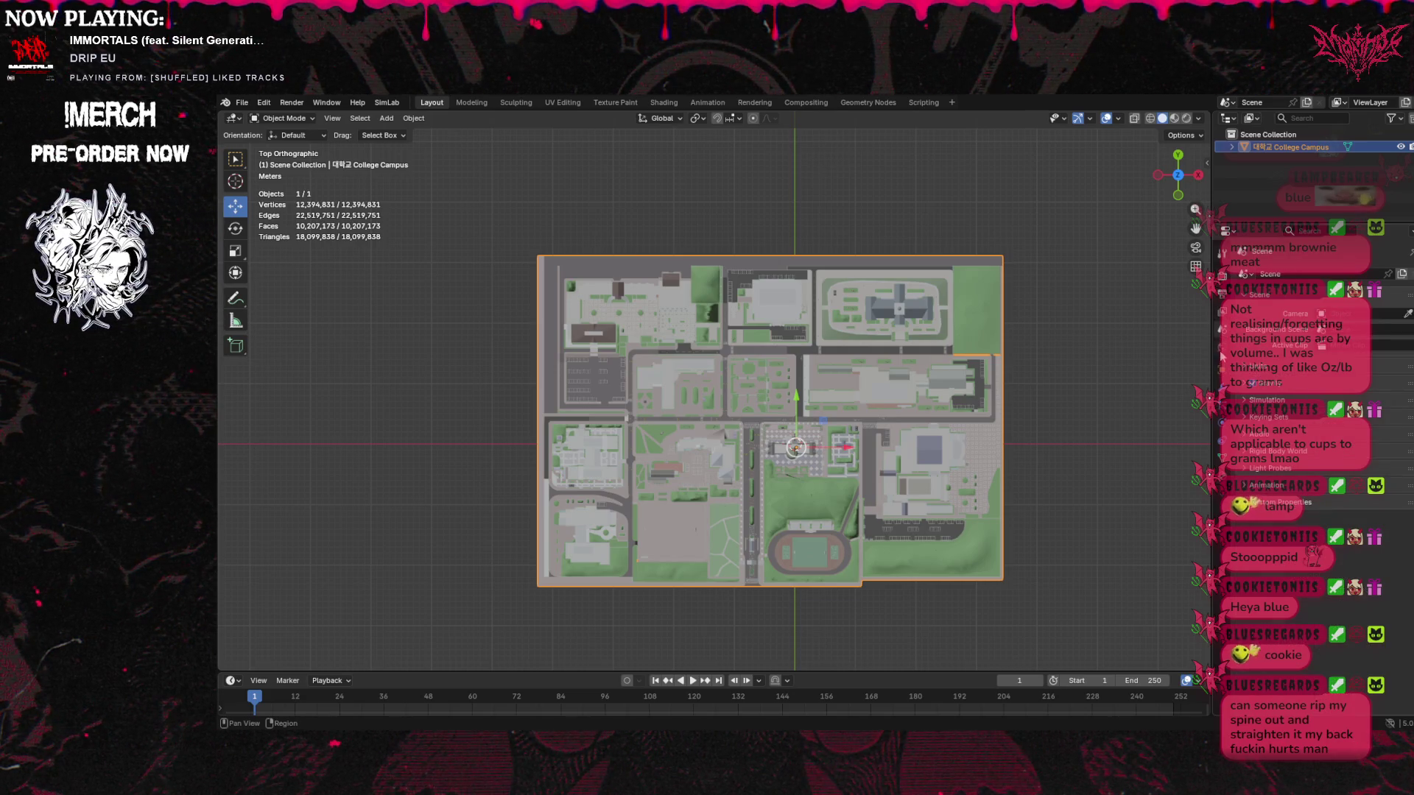
click(1223, 373)
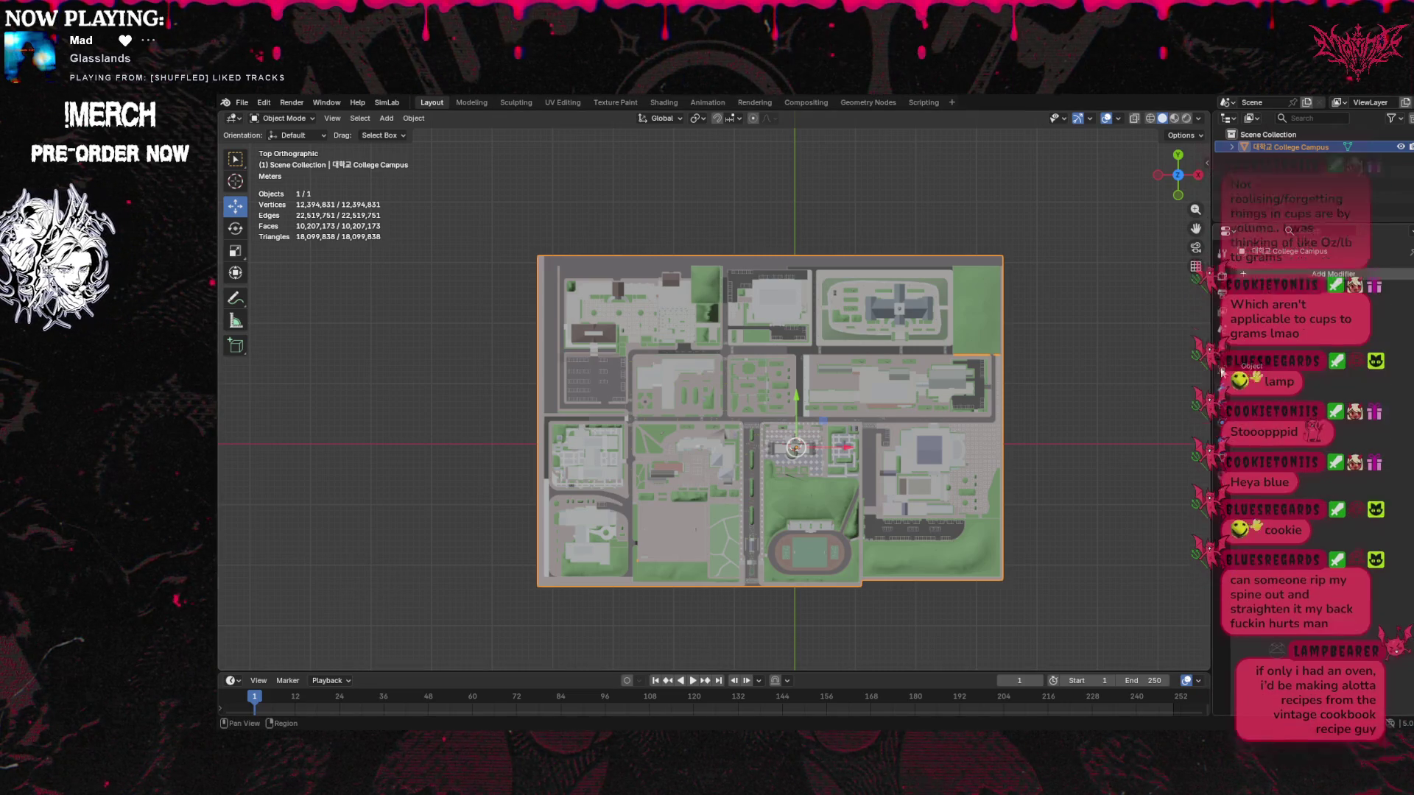
Add a Decimate modifier from the Generate category, leaving its ratio at 1.0000
click(1285, 274)
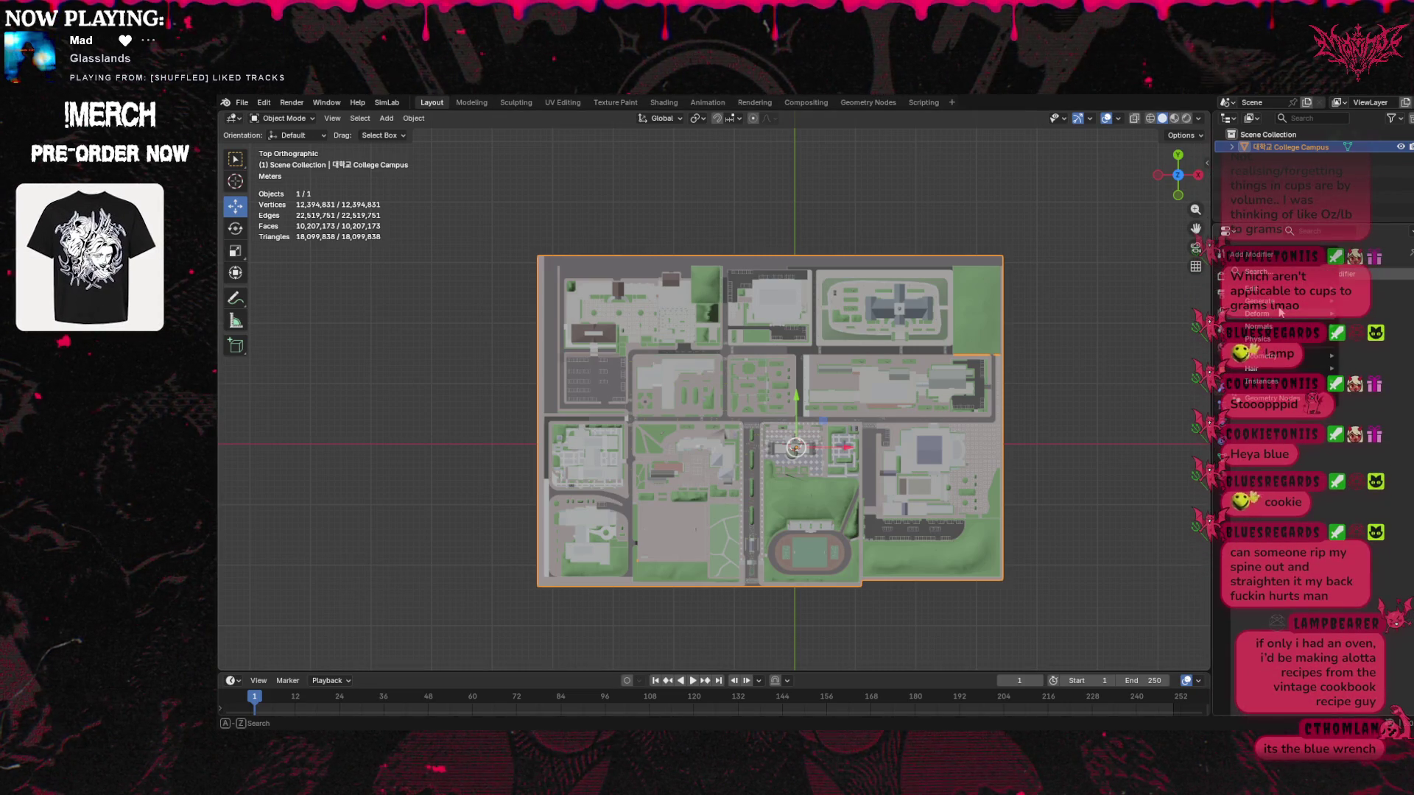
mouse_move(1277, 302)
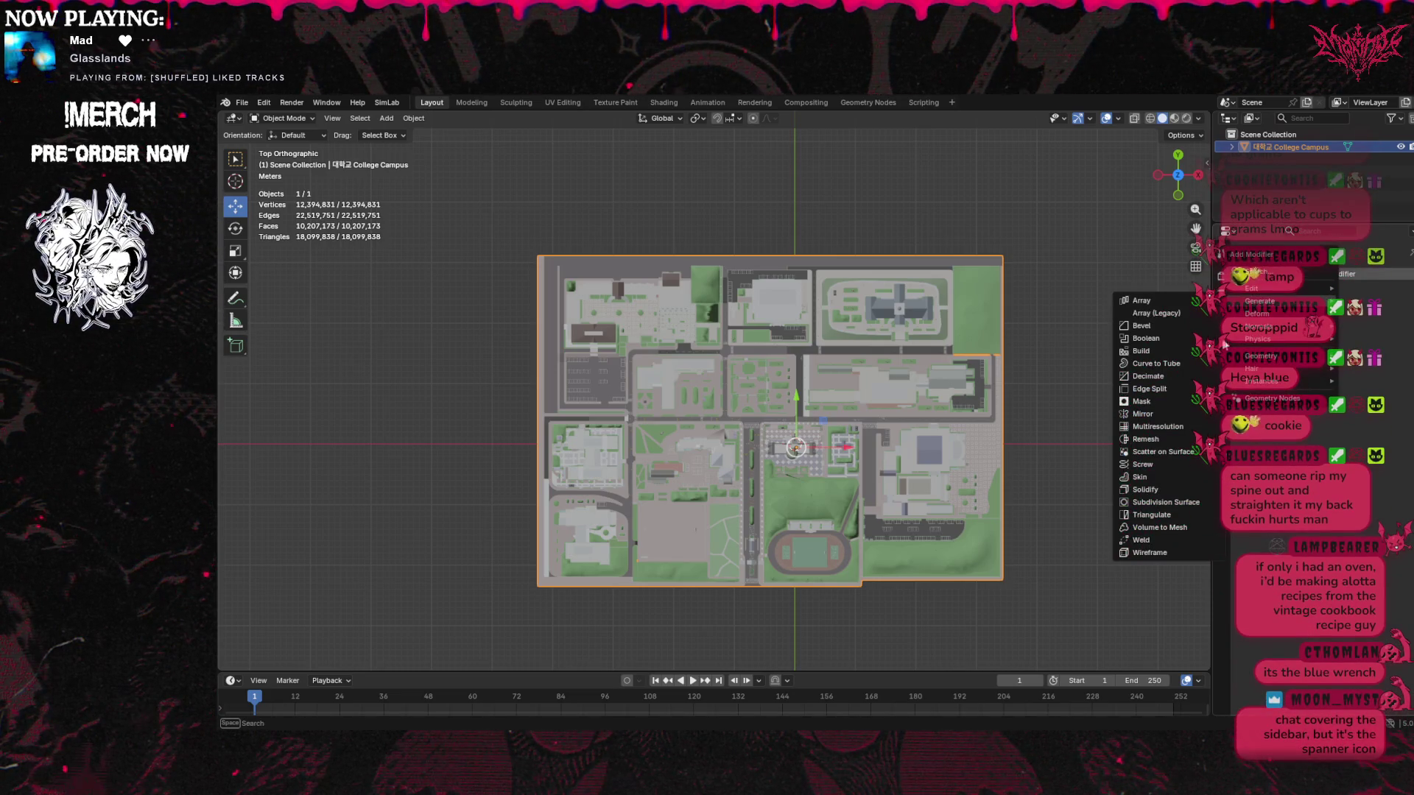
click(1143, 377)
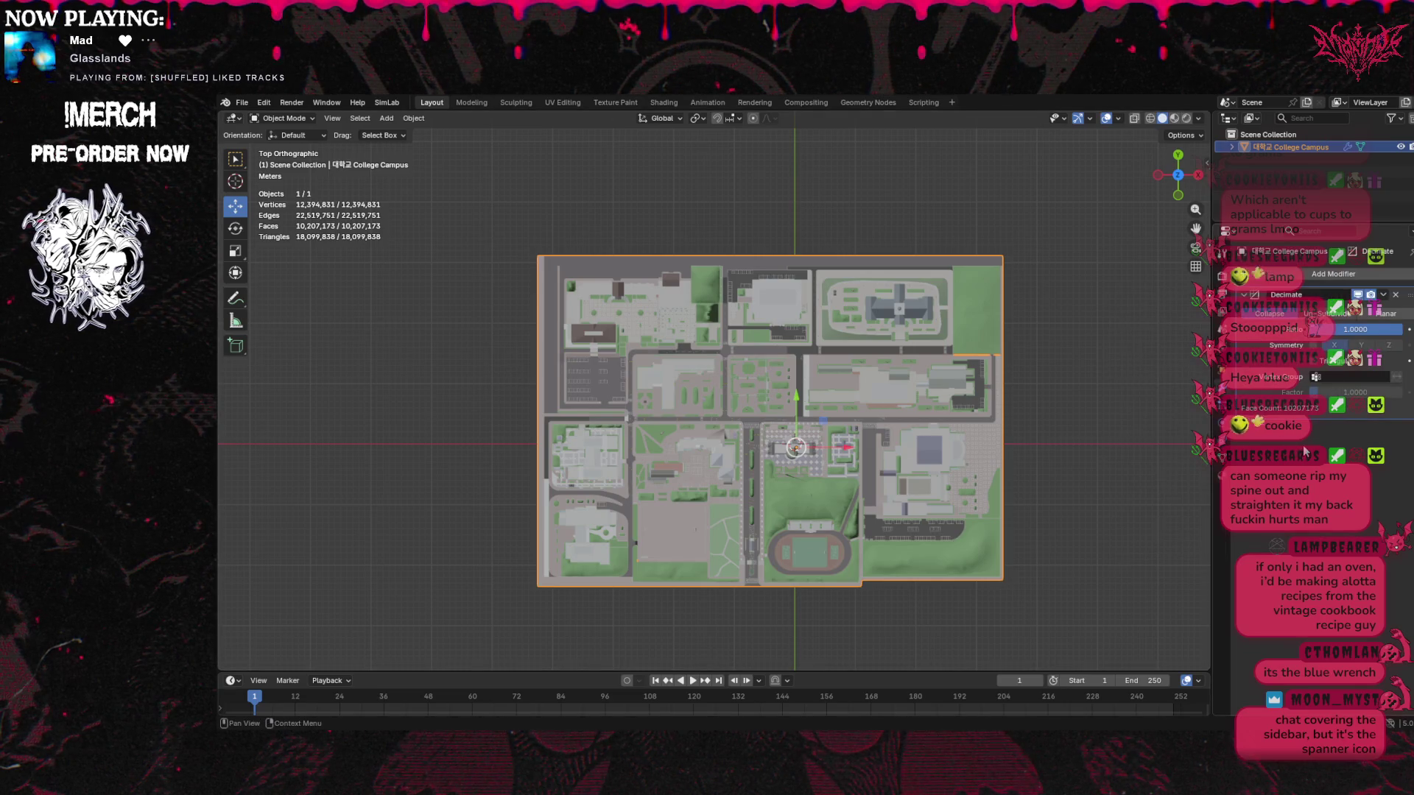
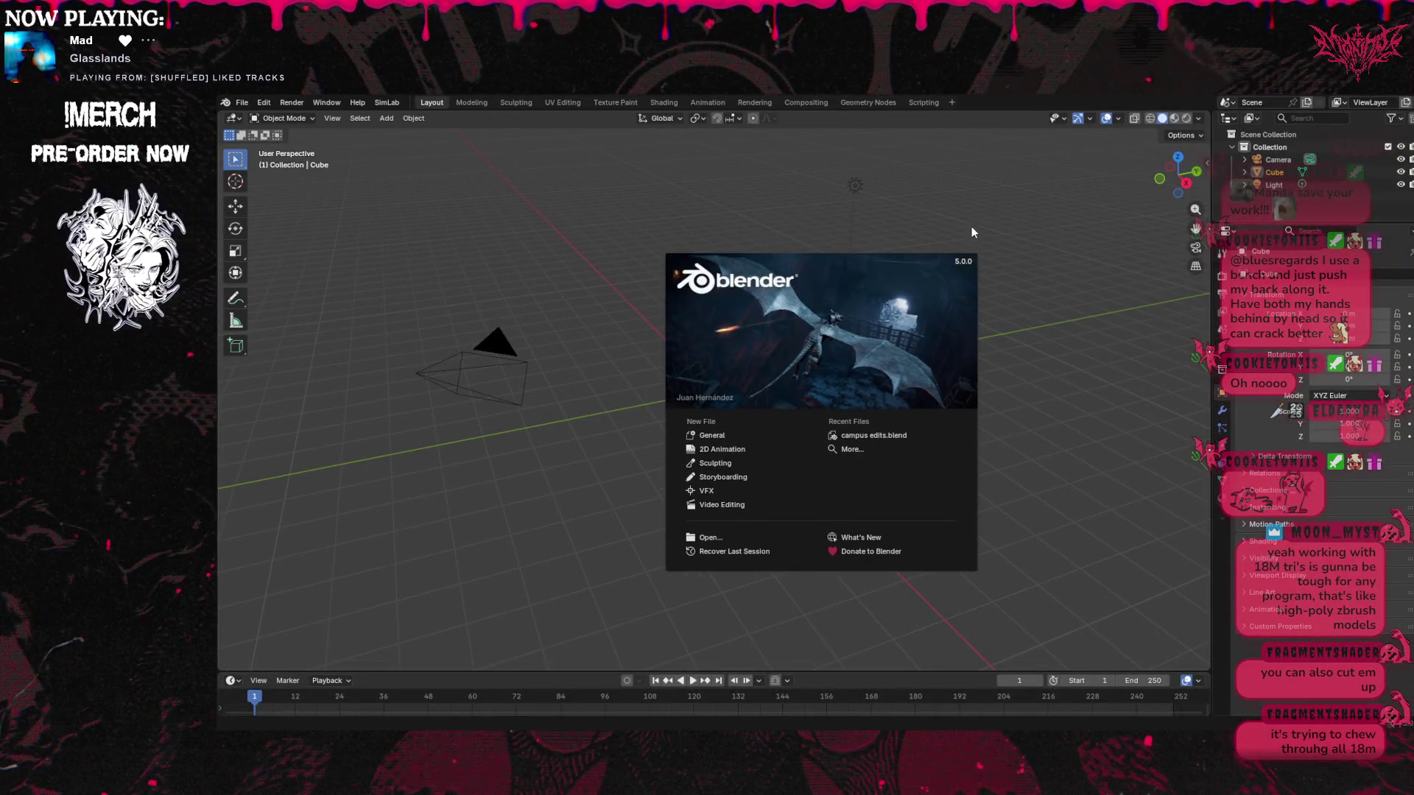
Close the splash screen and bring the 'College Campus-tiny test1' model into the default scene
click(971, 226)
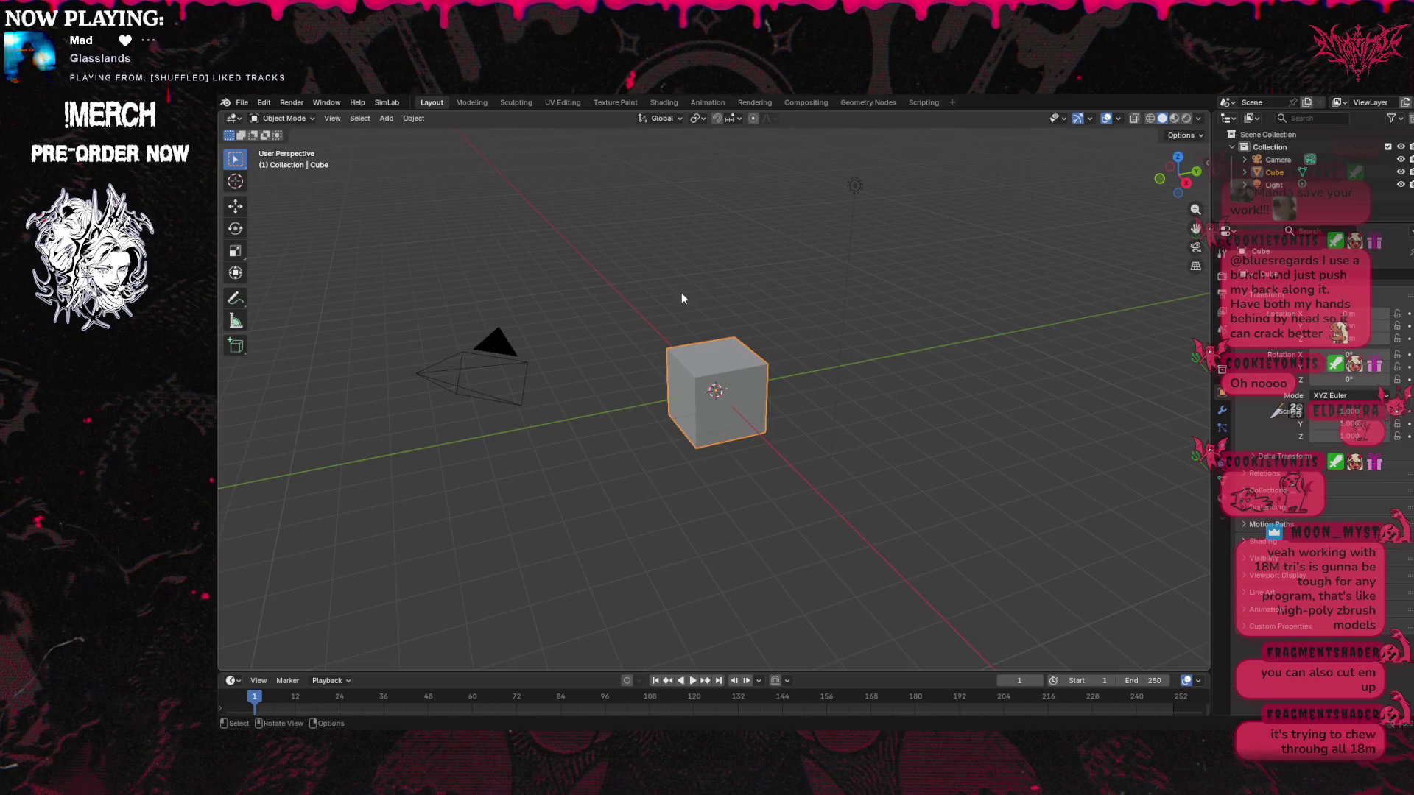
click(240, 106)
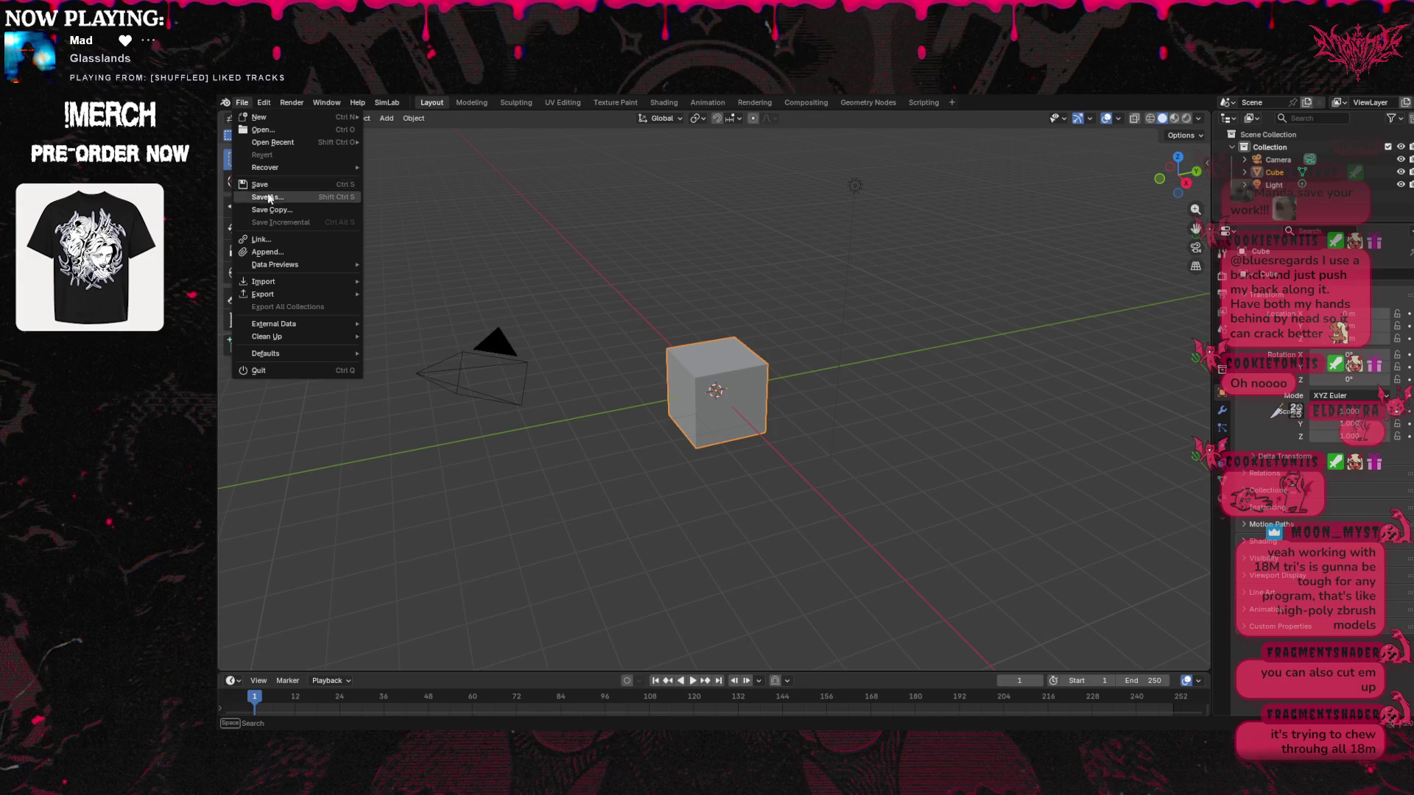
mouse_move(290, 282)
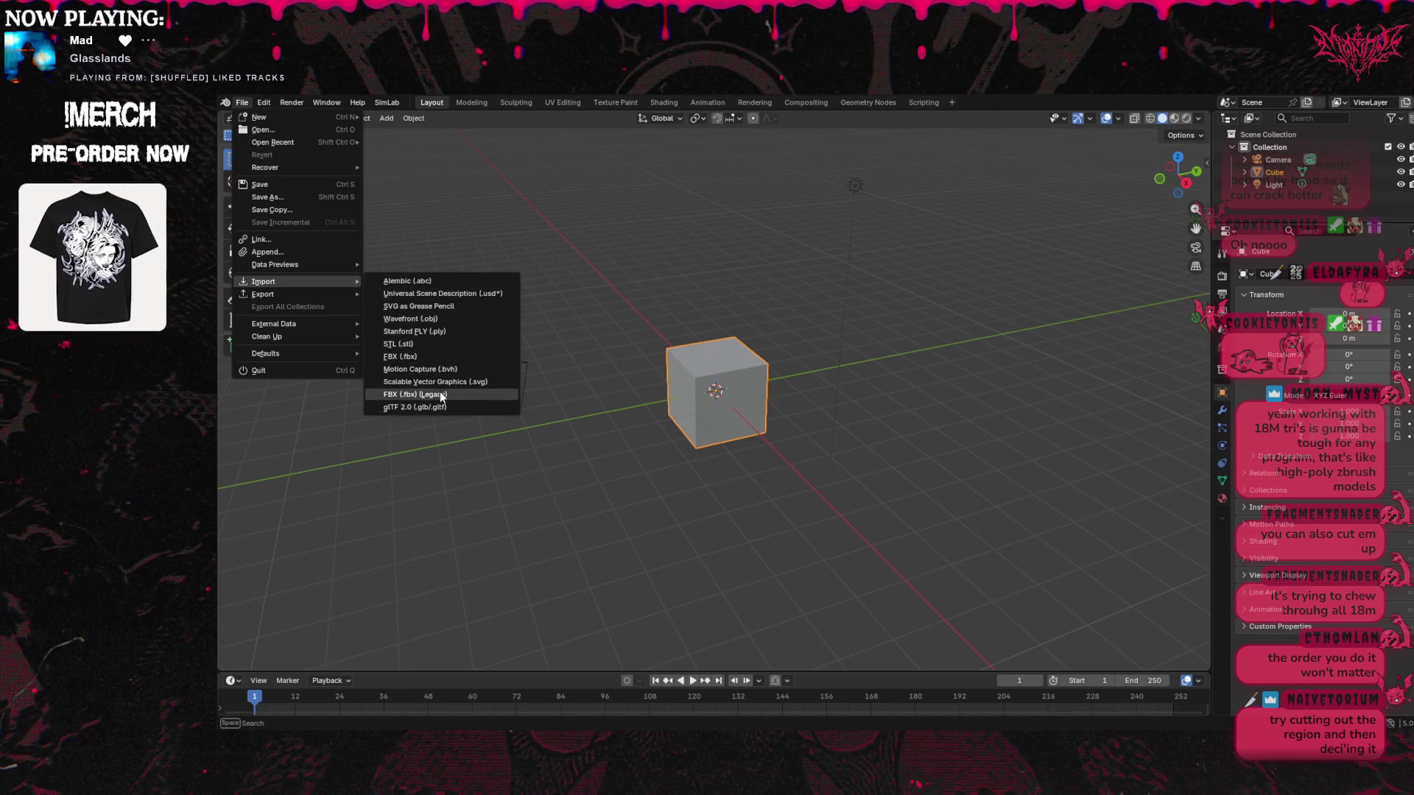
key(Escape)
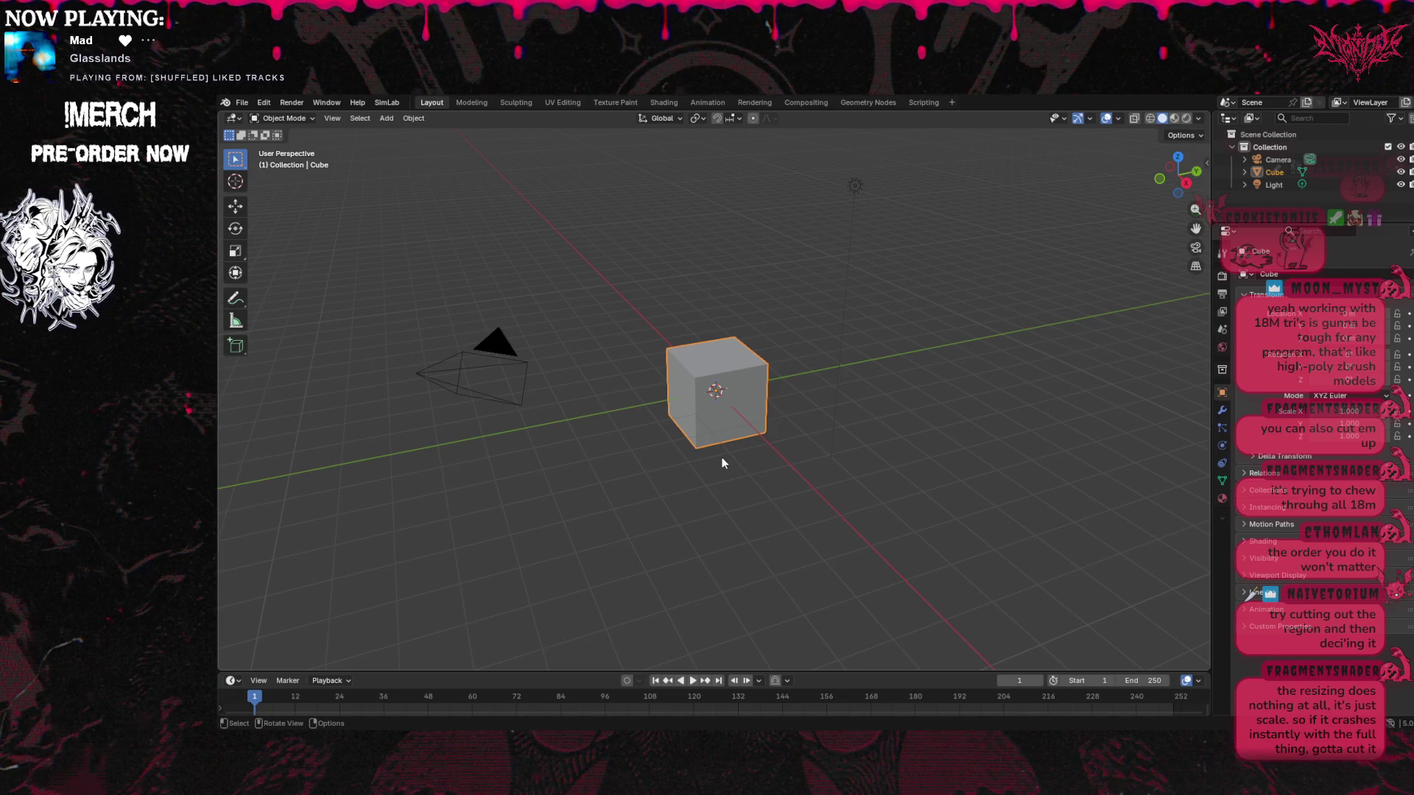
scroll(722, 457, down, 10)
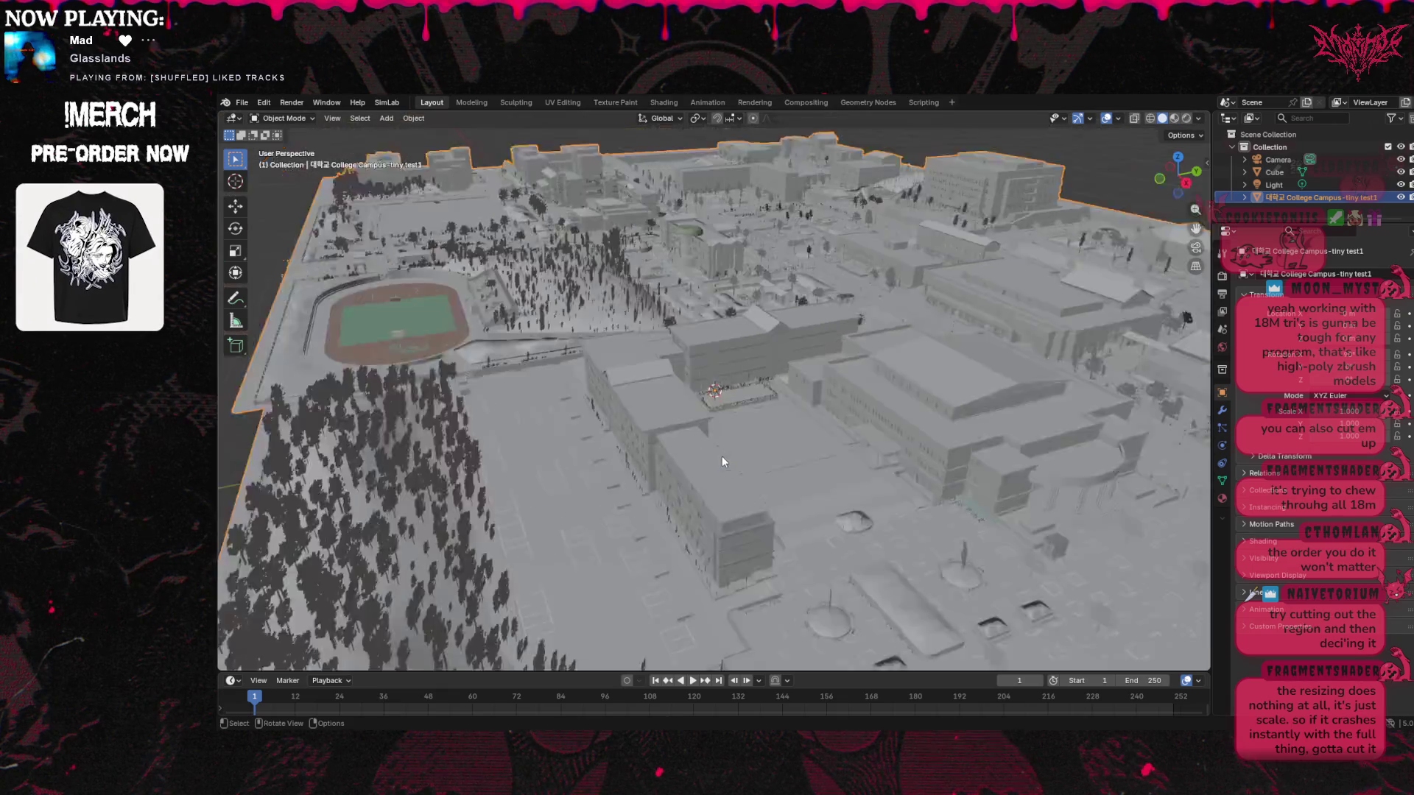
Lower the campus model along the Z axis with the Move tool
scroll(714, 461, up, 2)
scroll(713, 470, down, 2)
mouse_move(974, 253)
middle_down()
mouse_move(766, 257)
mouse_move(729, 247)
mouse_move(714, 184)
mouse_move(877, 302)
middle_up()
scroll(839, 352, up, 6)
scroll(840, 352, down, 3)
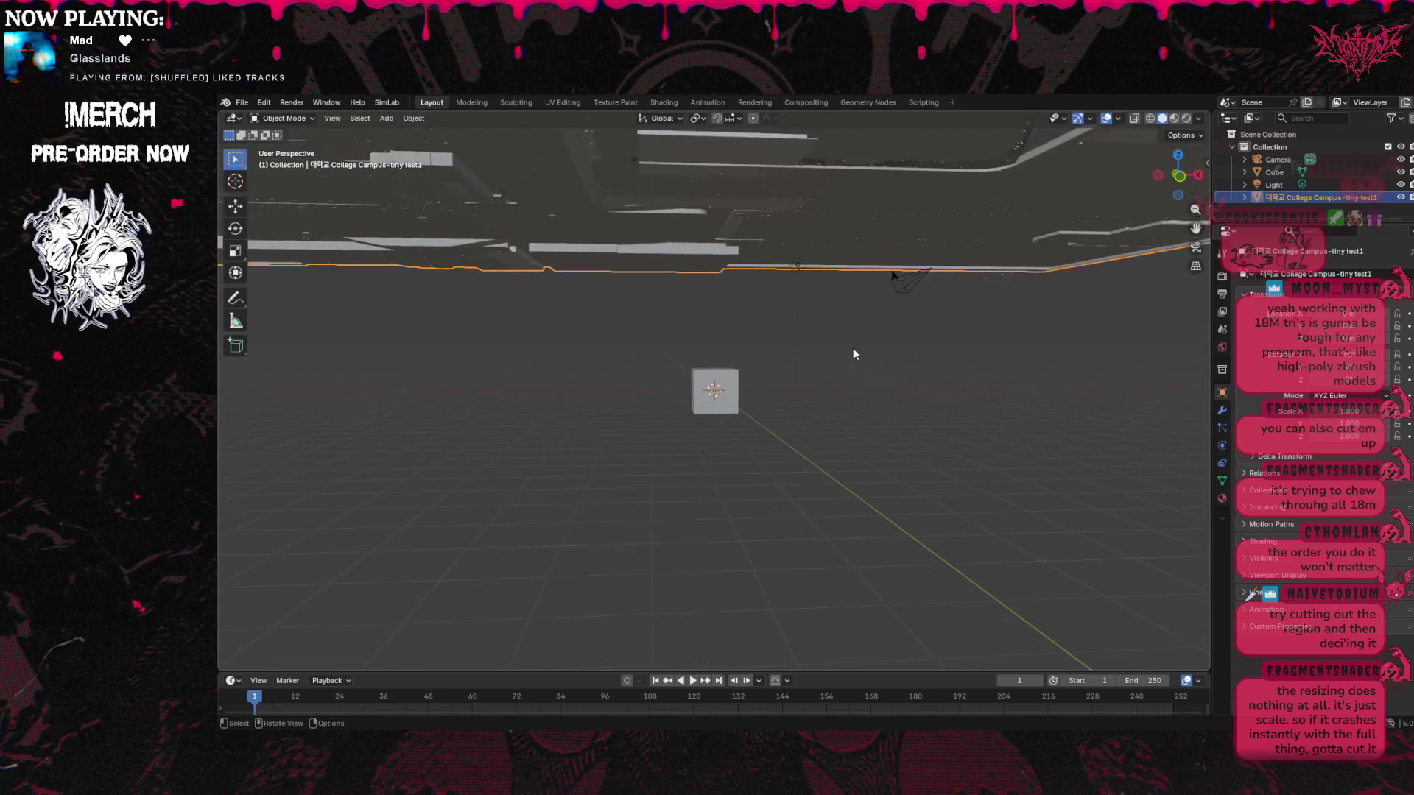
scroll(898, 324, down, 2)
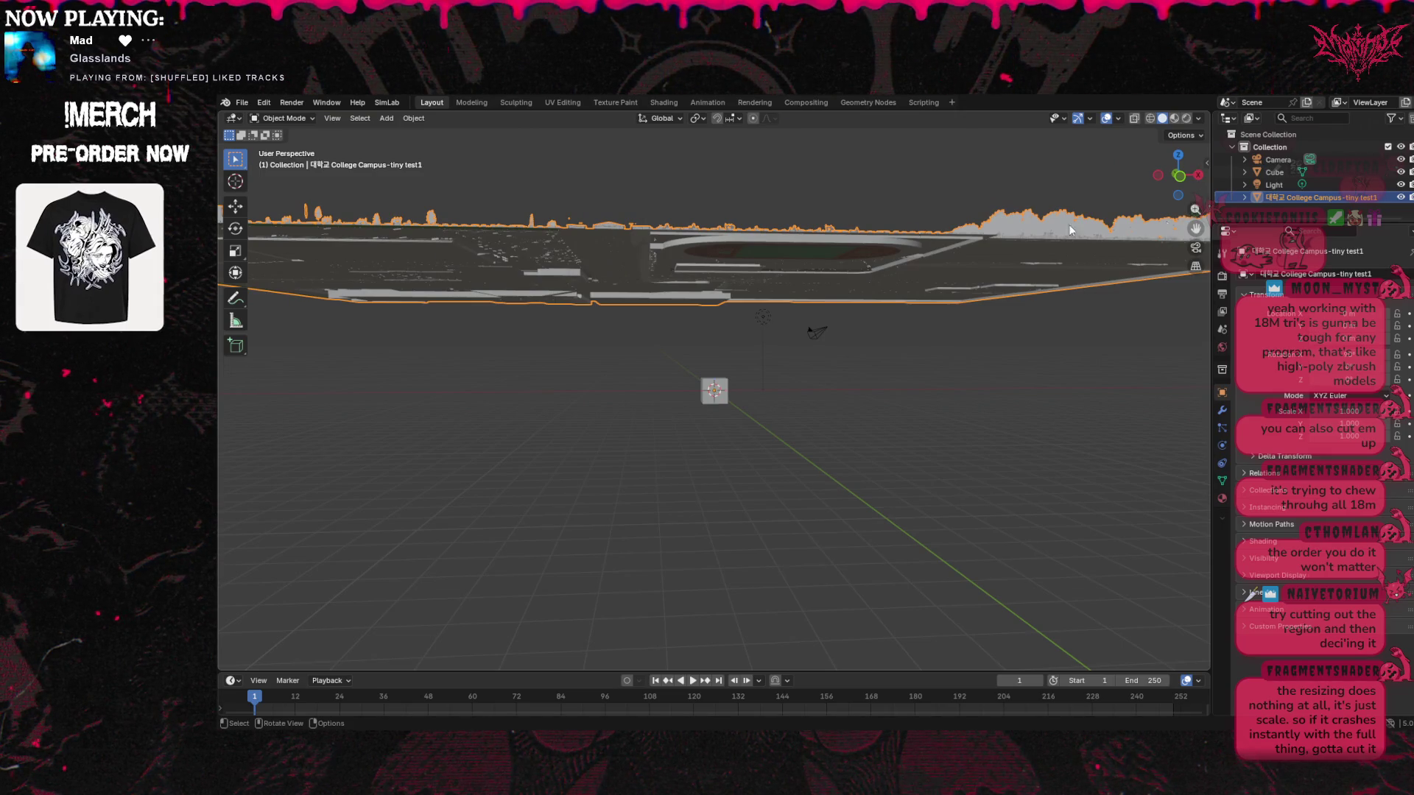
click(237, 209)
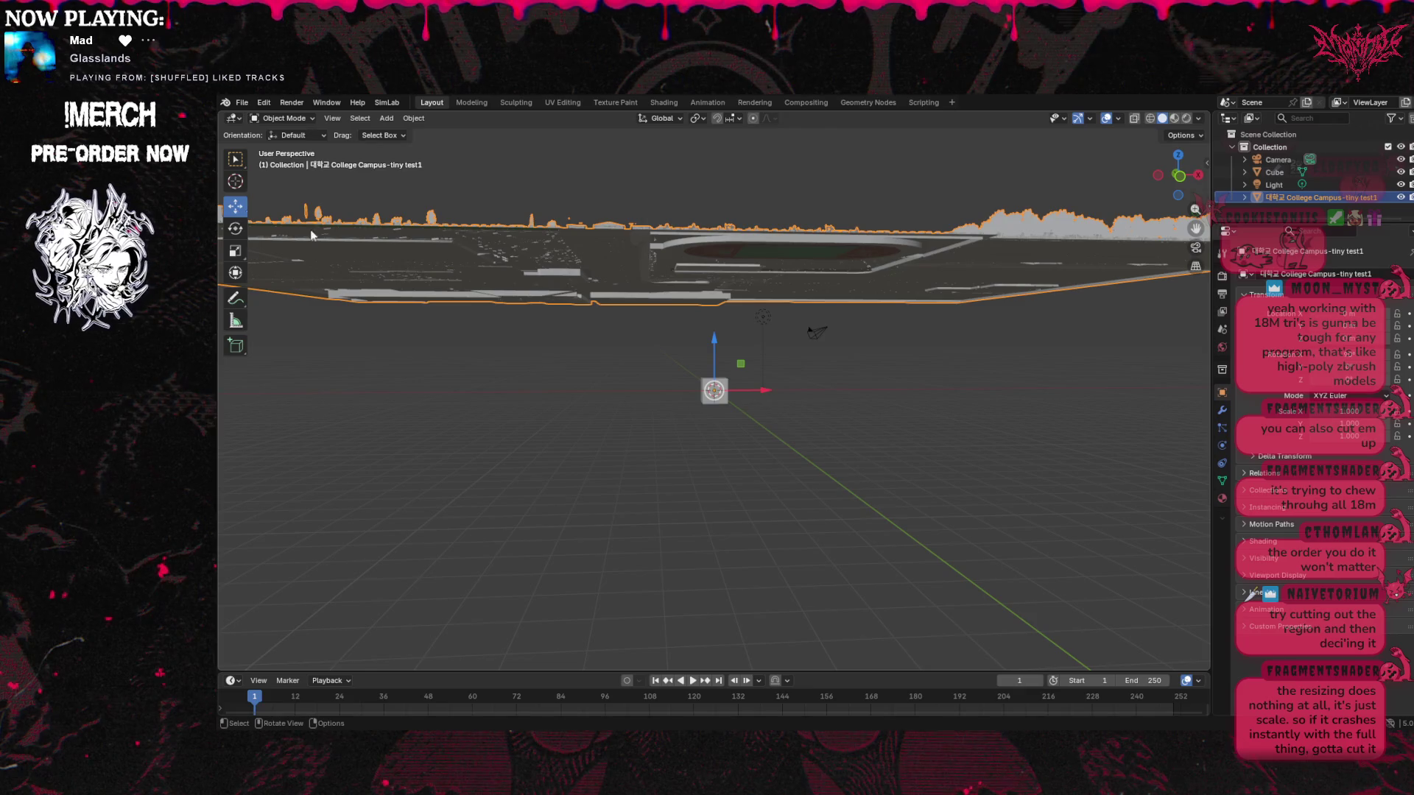
mouse_move(722, 340)
mouse_down()
mouse_move(725, 503)
mouse_move(718, 479)
mouse_up()
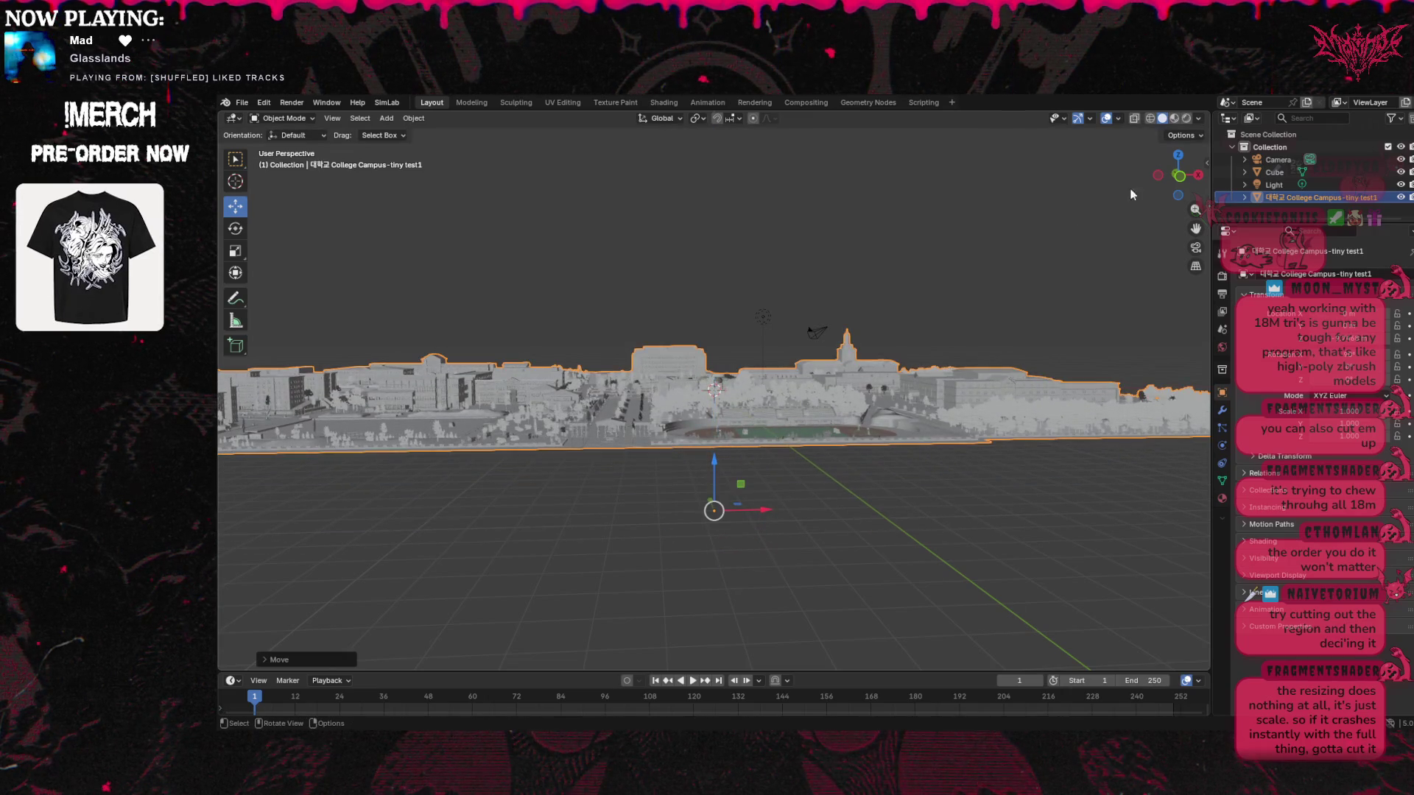
middle_drag(718, 479, 729, 560)
Hide the default Cube and show the campus in Material Preview shading
middle_drag(770, 378, 640, 311)
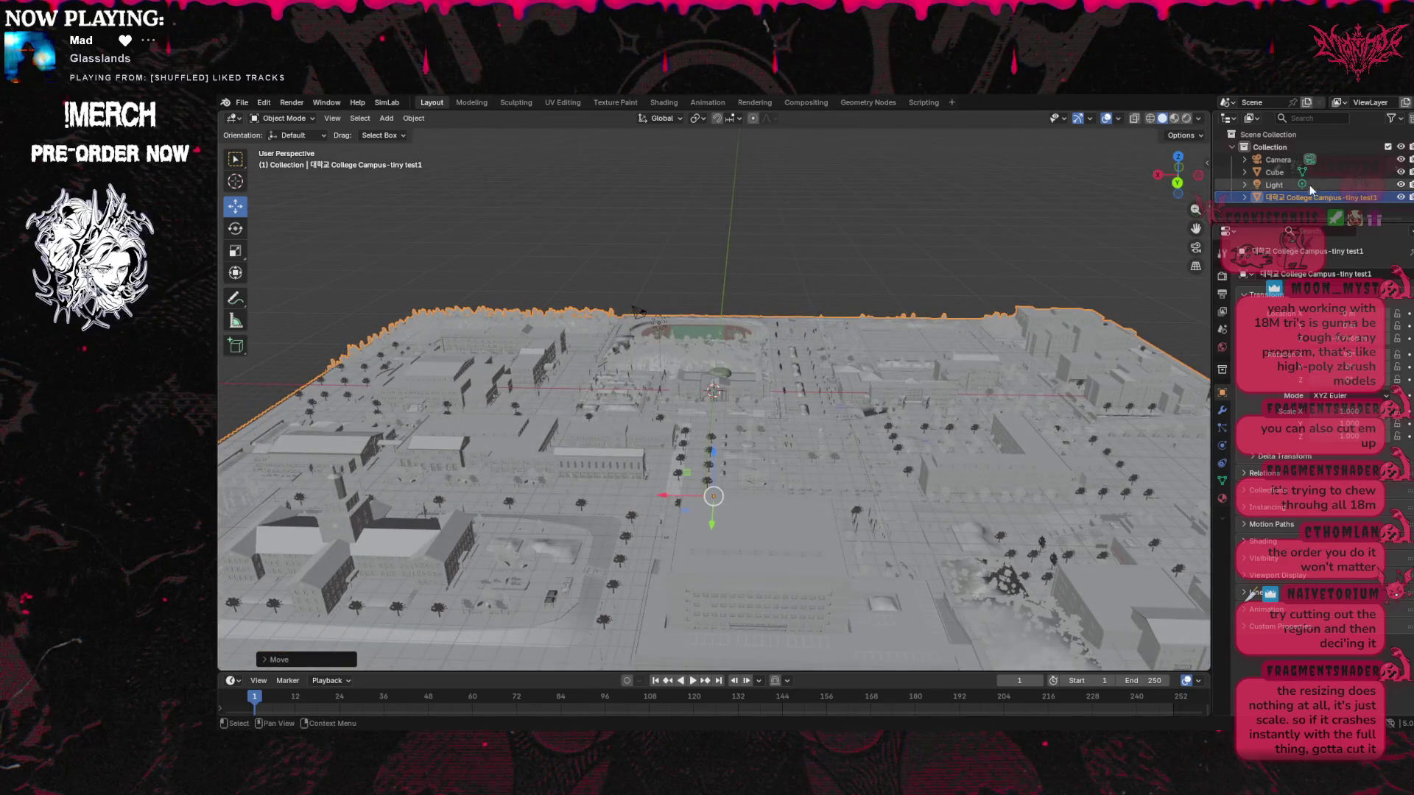
click(1401, 172)
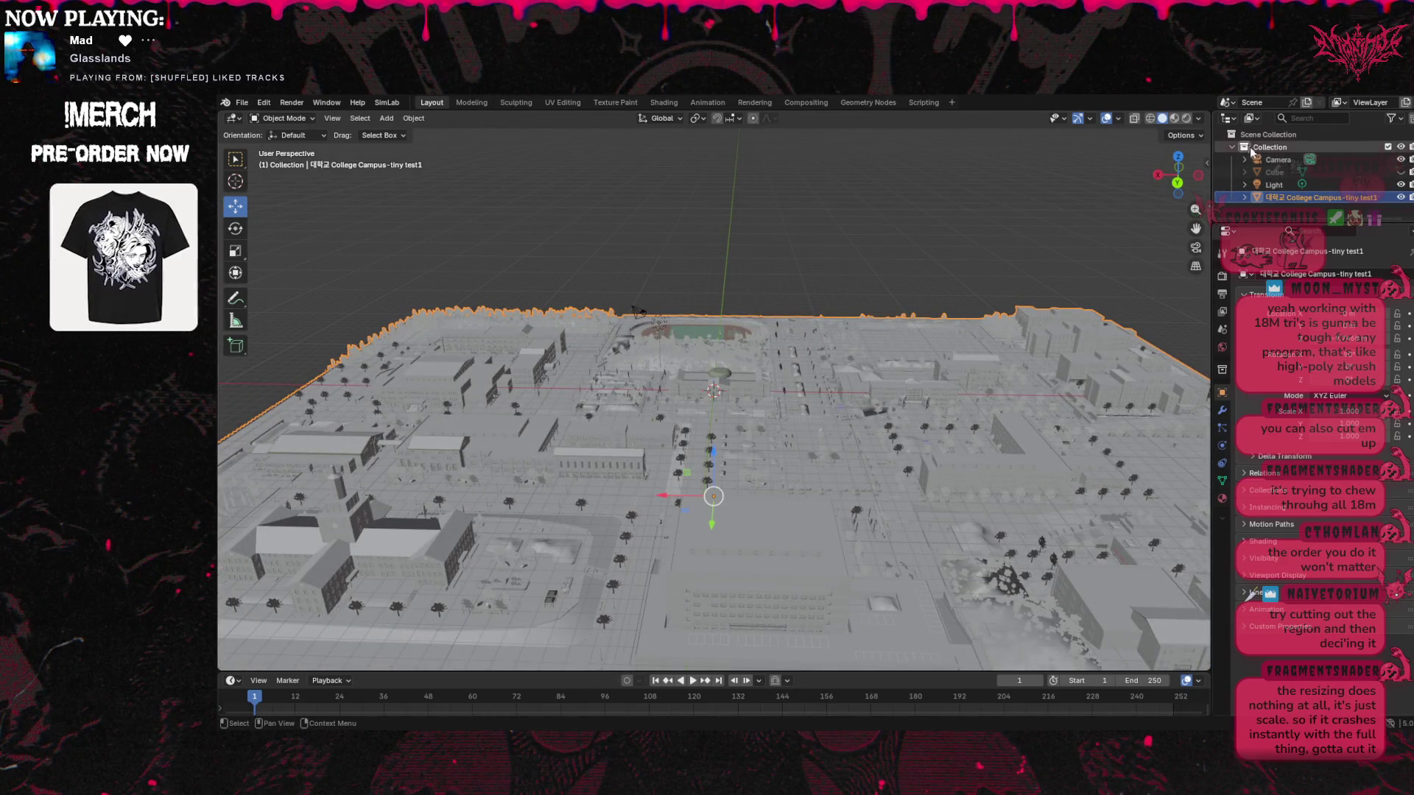
click(1176, 119)
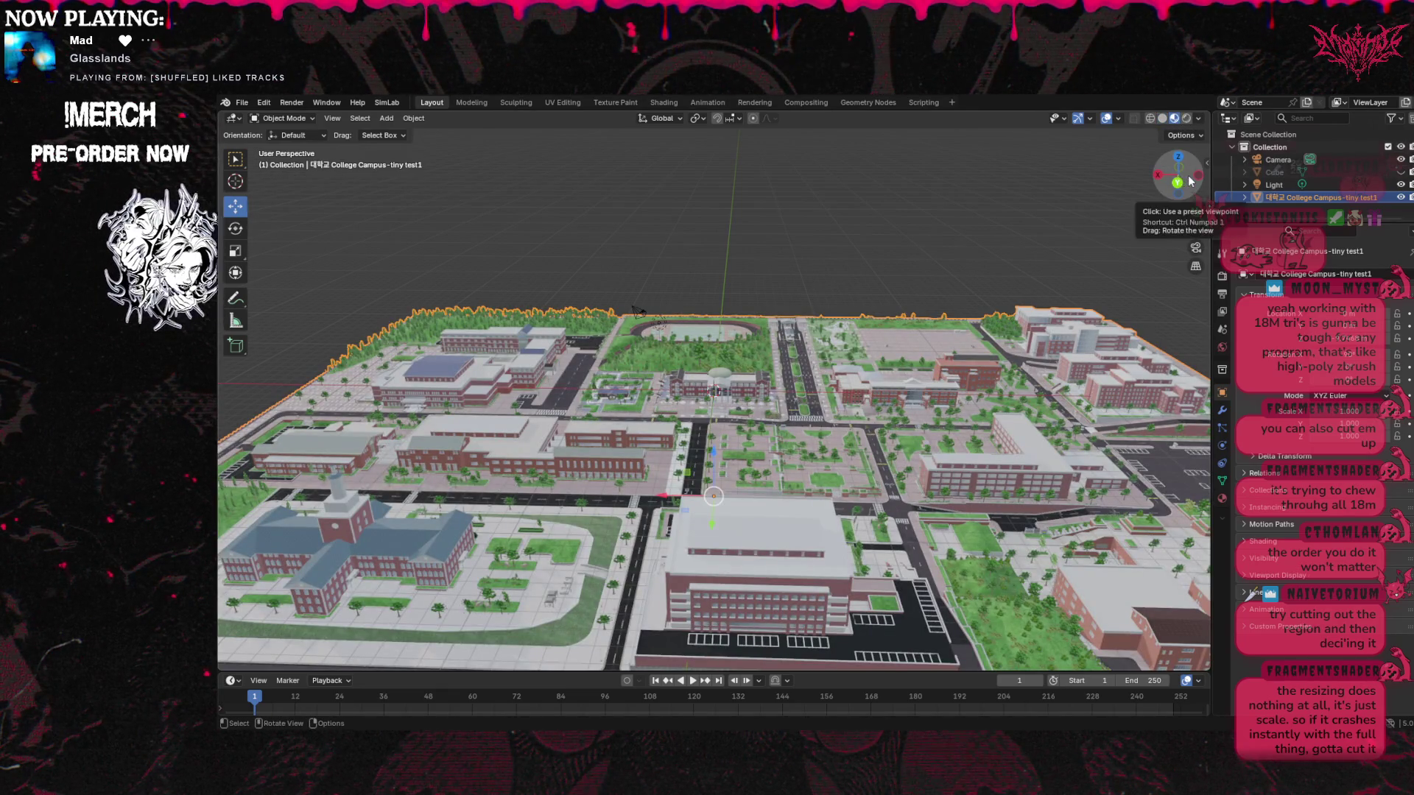
mouse_move(1178, 182)
mouse_down()
mouse_move(1179, 164)
mouse_move(1160, 195)
mouse_move(1171, 175)
mouse_up()
Try wireframe shading, then turn on Statistics in the viewport overlays
click(1200, 118)
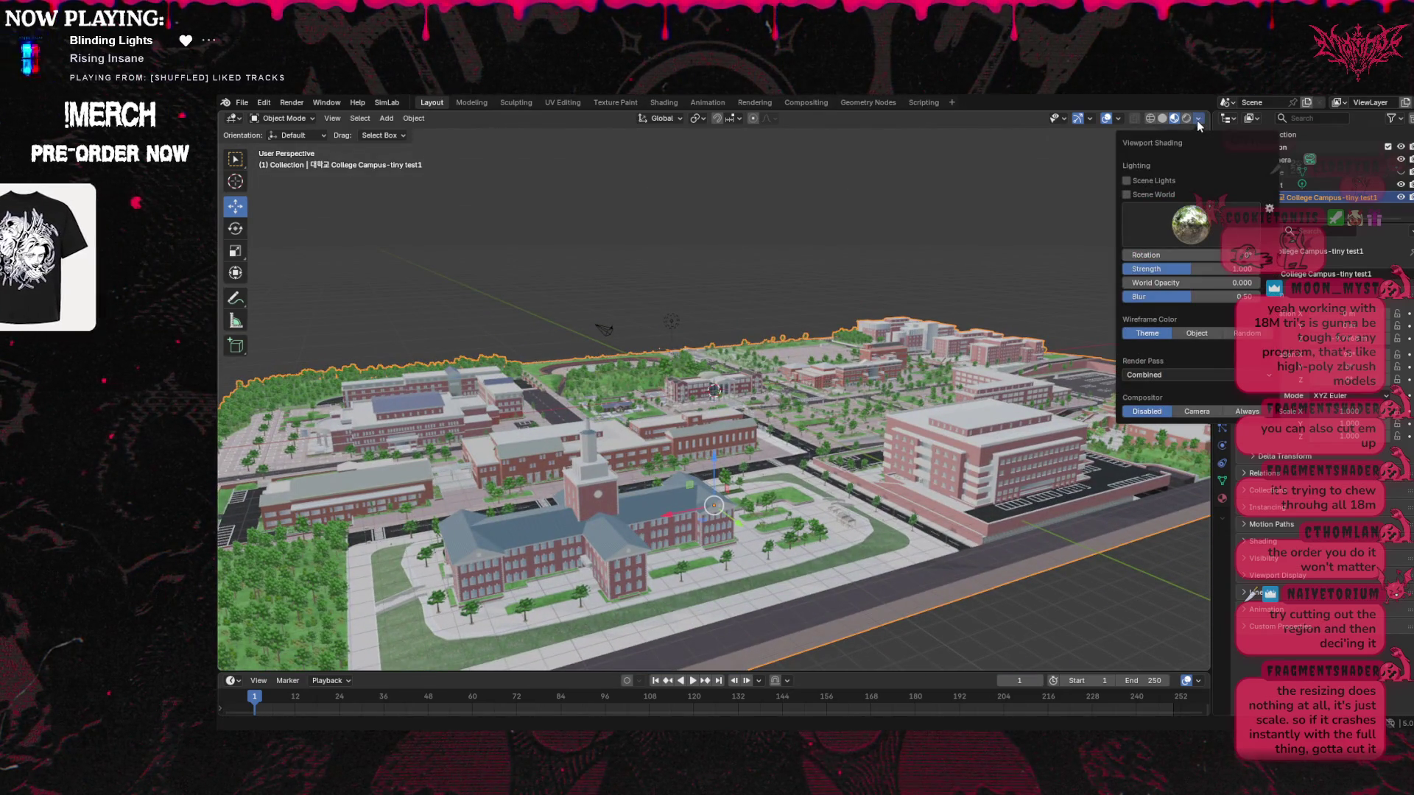
click(1137, 119)
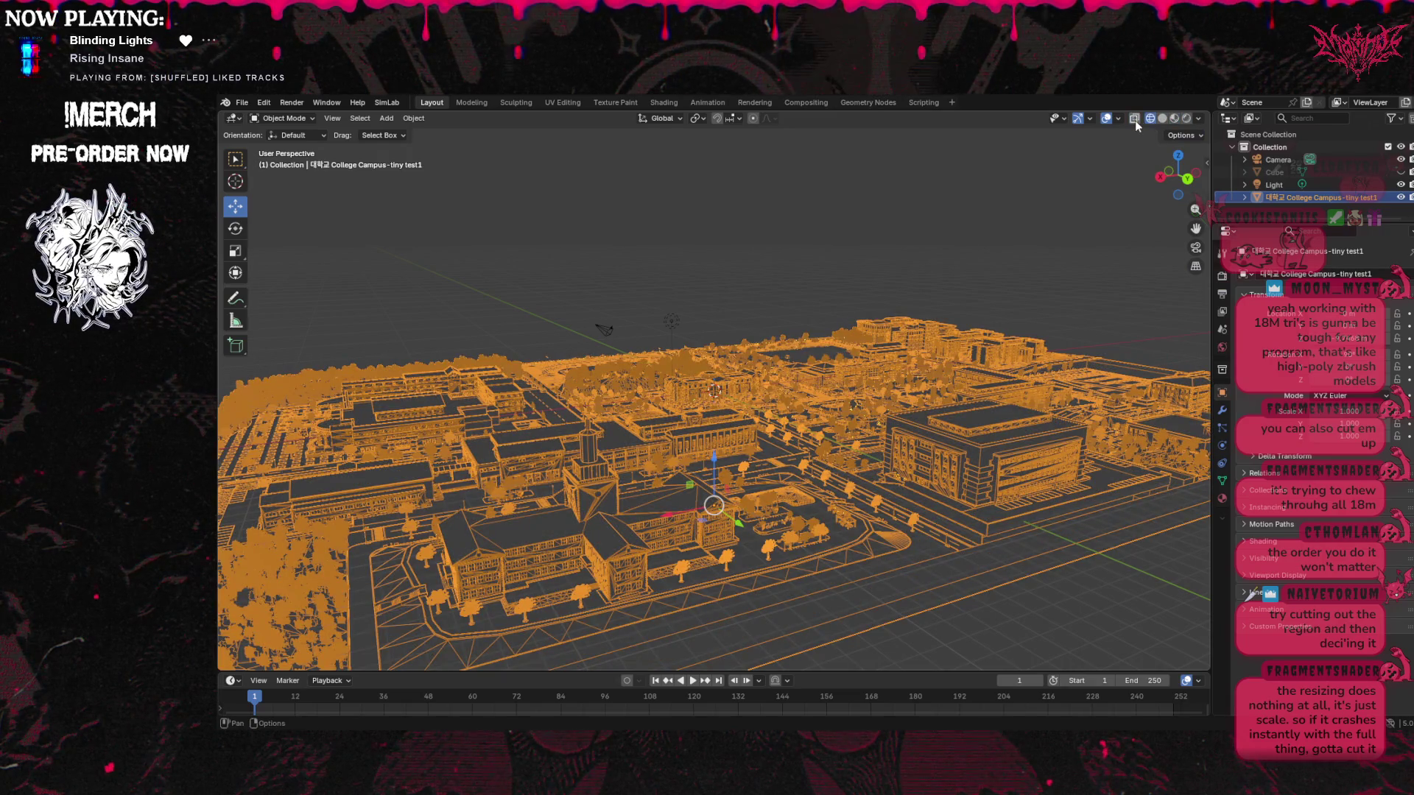
click(1186, 119)
click(1118, 118)
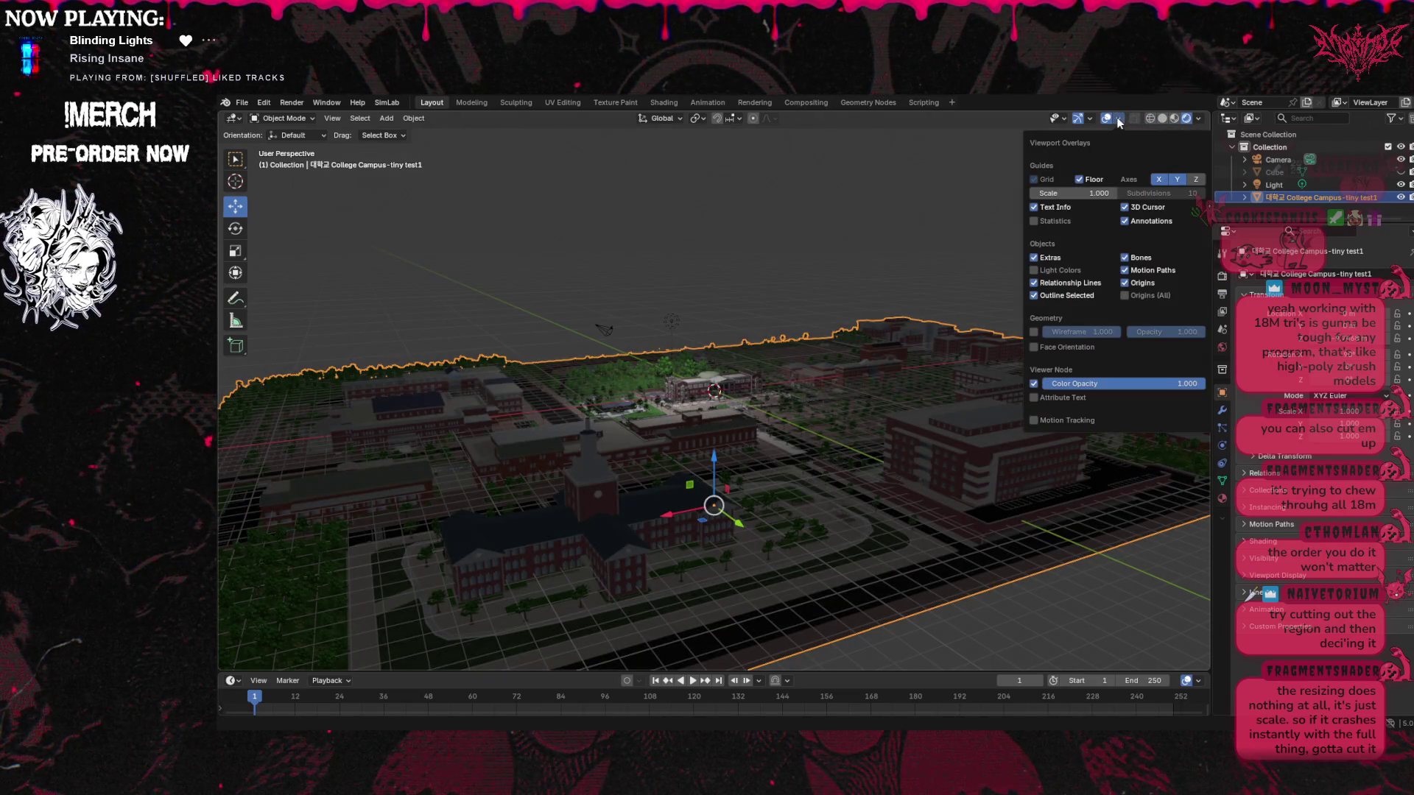
click(1034, 220)
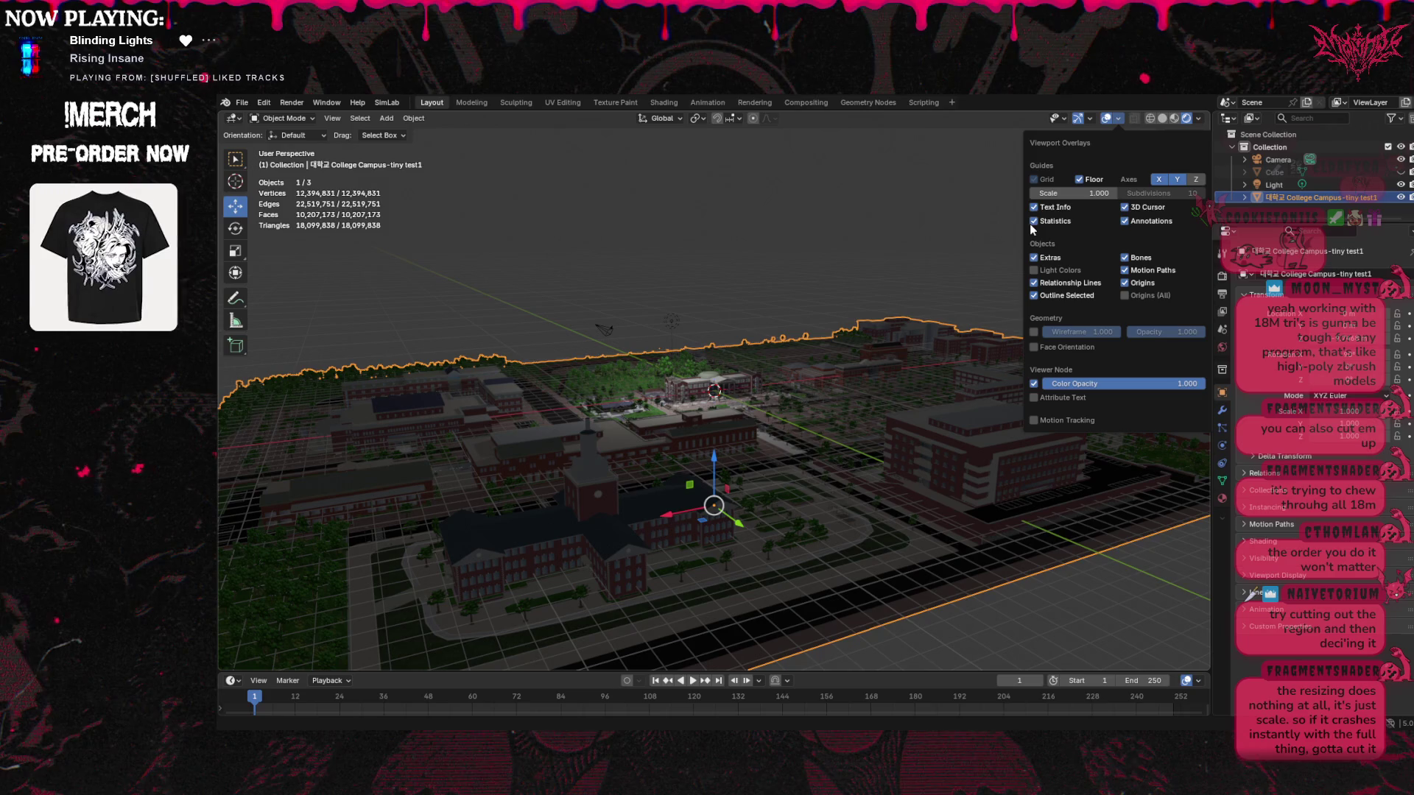
Check solid shading, return to Material Preview, and show the campus object's modifiers
click(1162, 118)
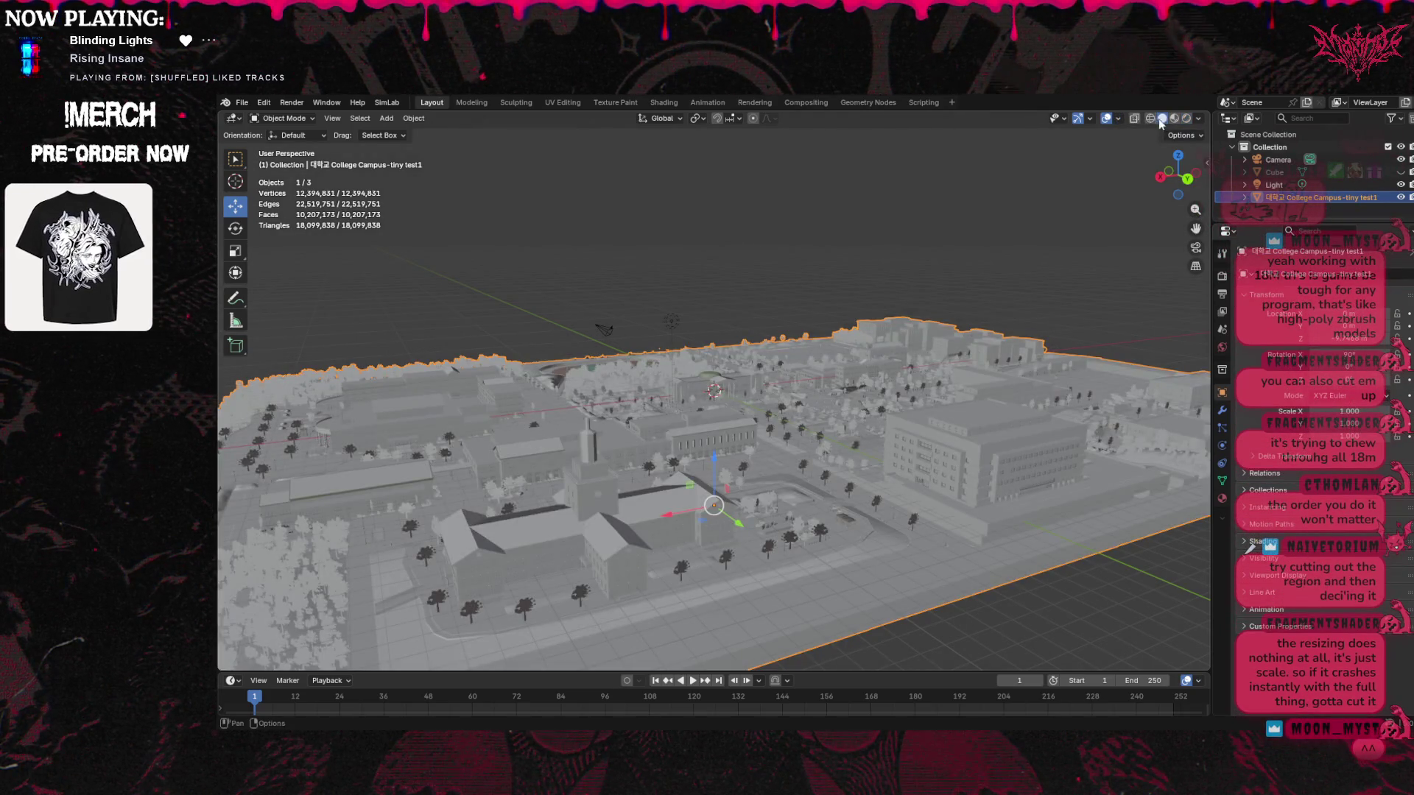
click(1174, 118)
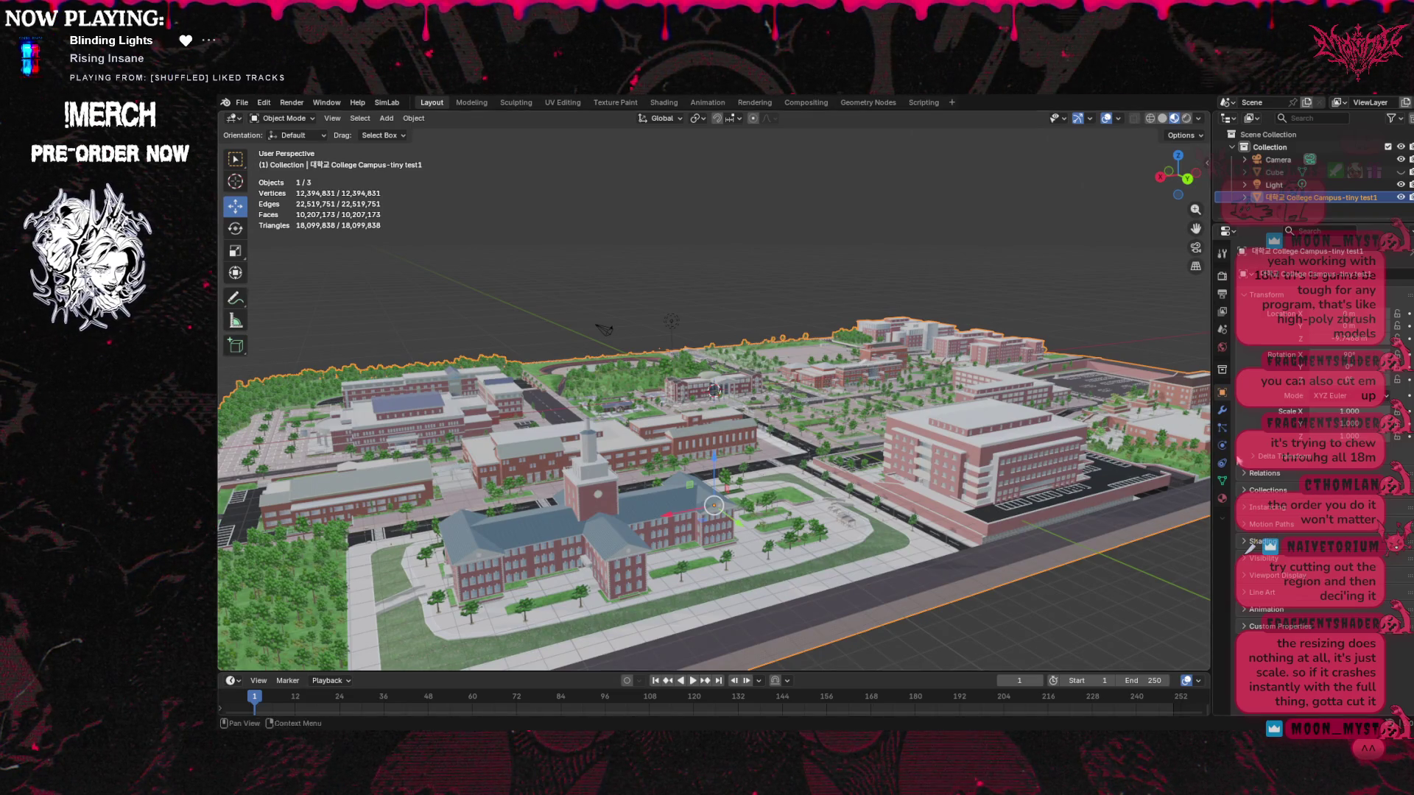
click(1221, 411)
click(1290, 276)
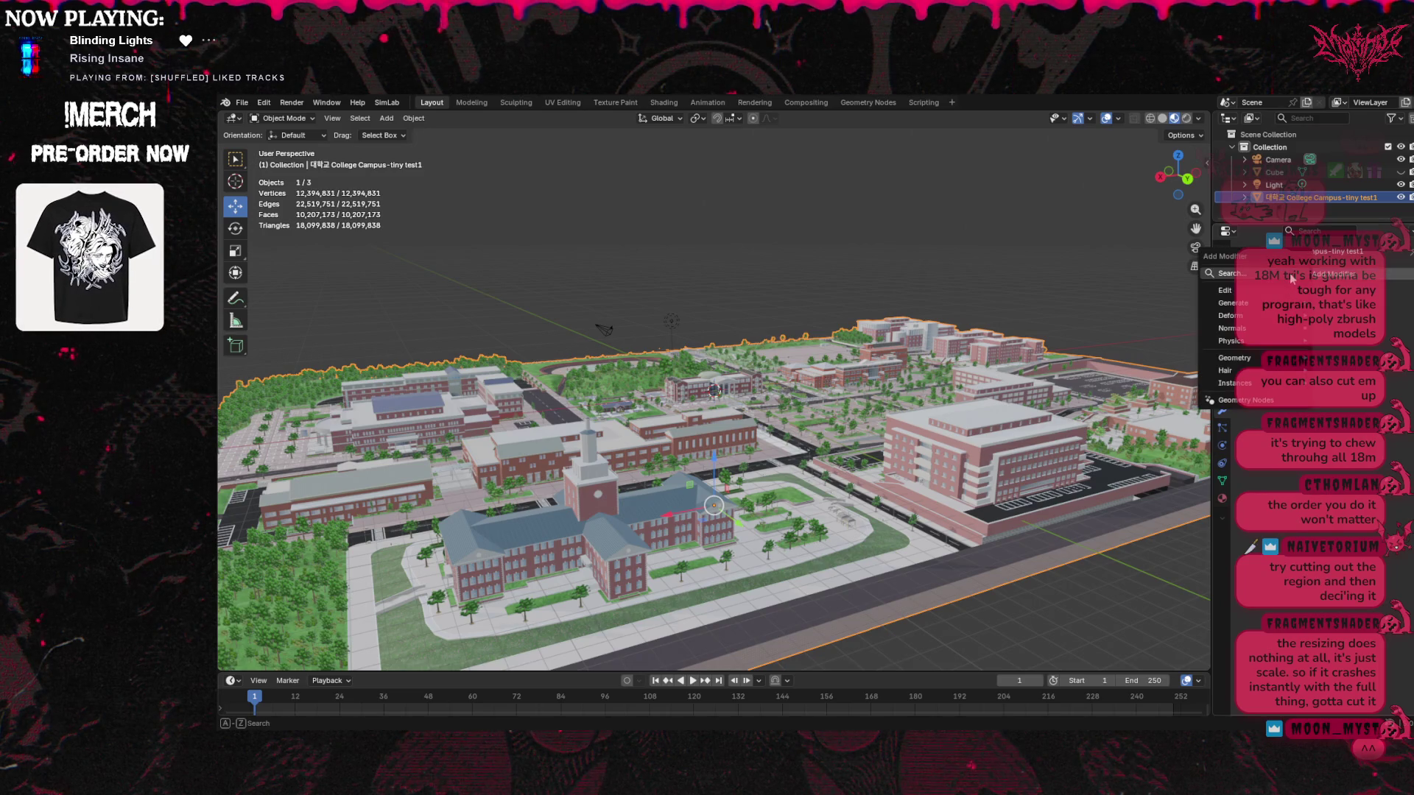
Add a Decimate modifier to the campus, nudge its Ratio, and expand the campus in an enlarged outliner
mouse_move(1278, 306)
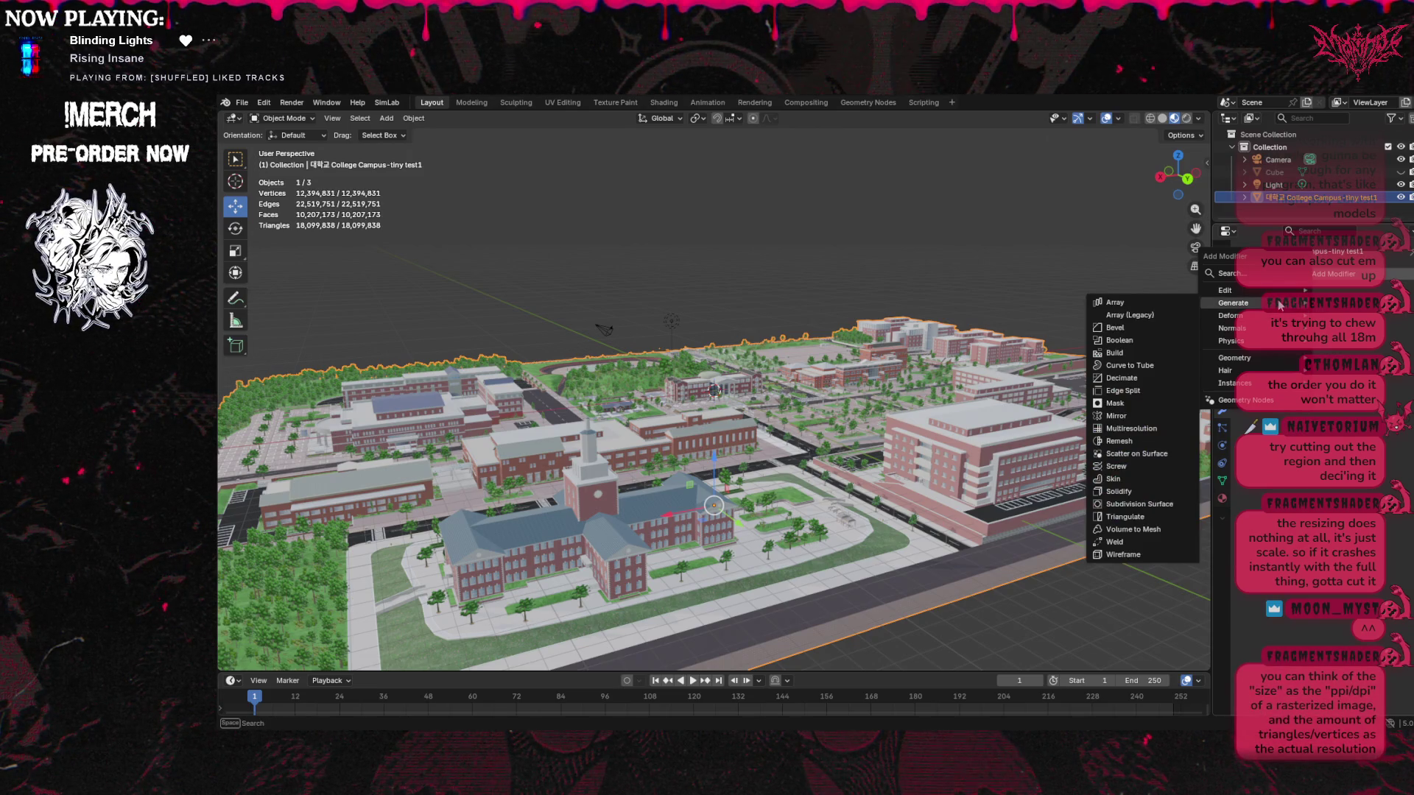
click(1134, 376)
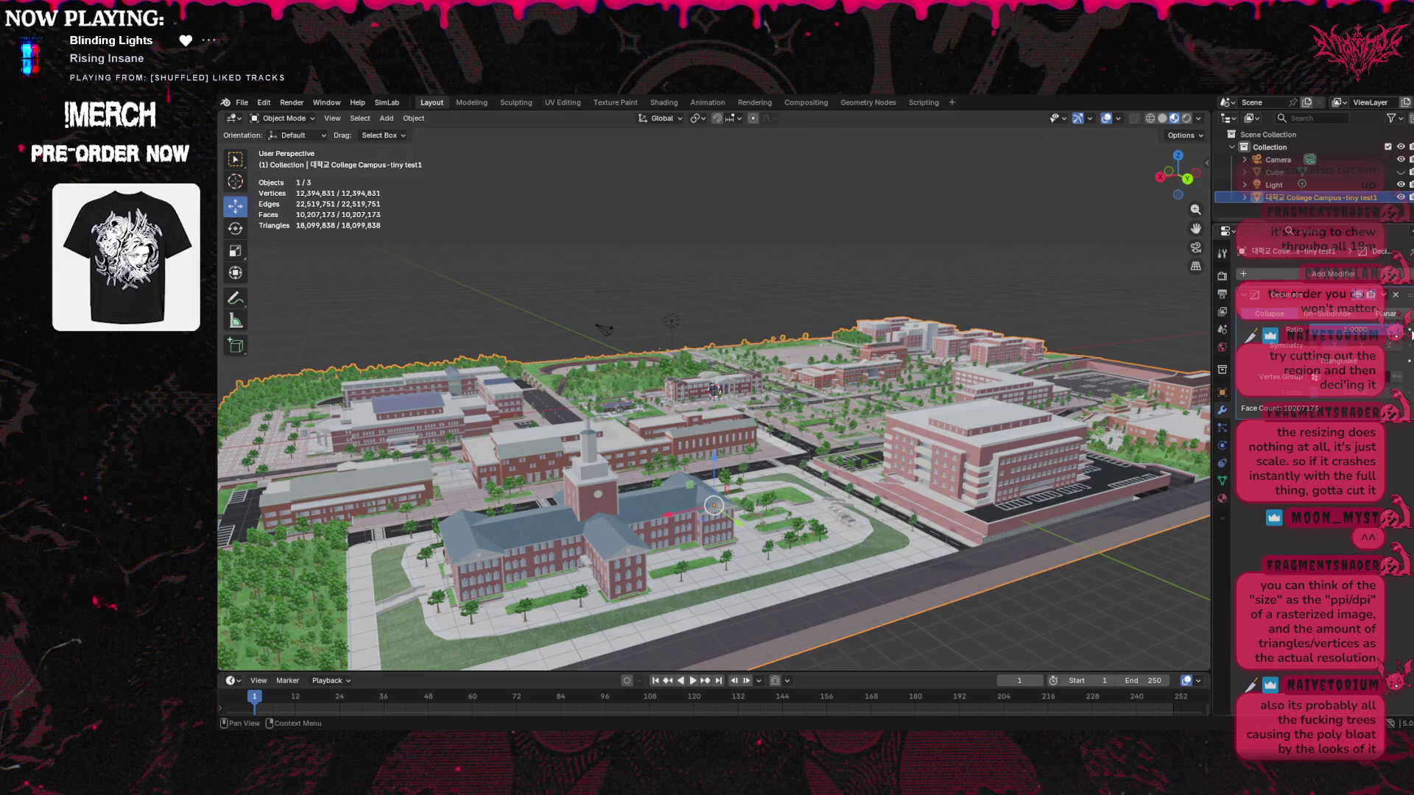
click(1409, 333)
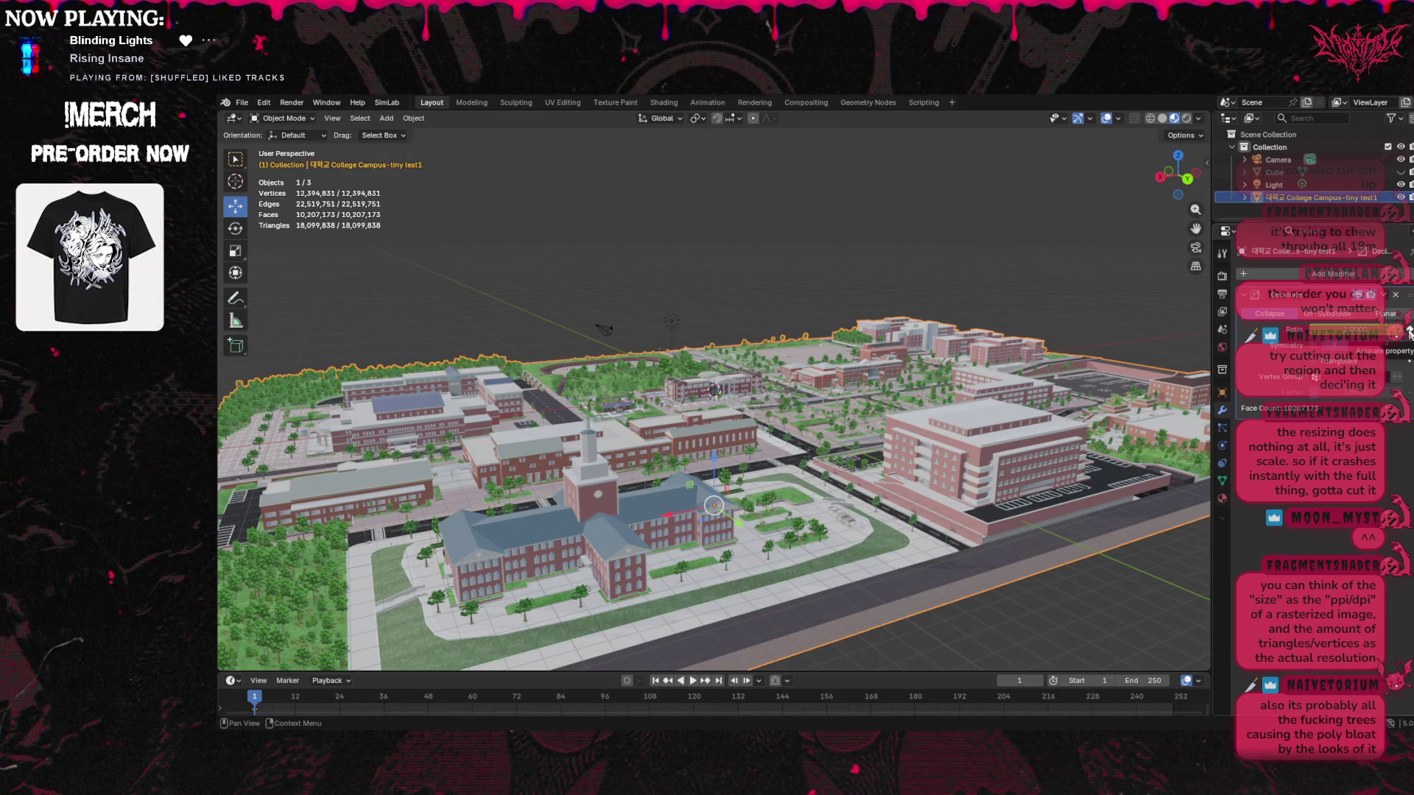
click(1406, 331)
drag(1403, 331, 1407, 332)
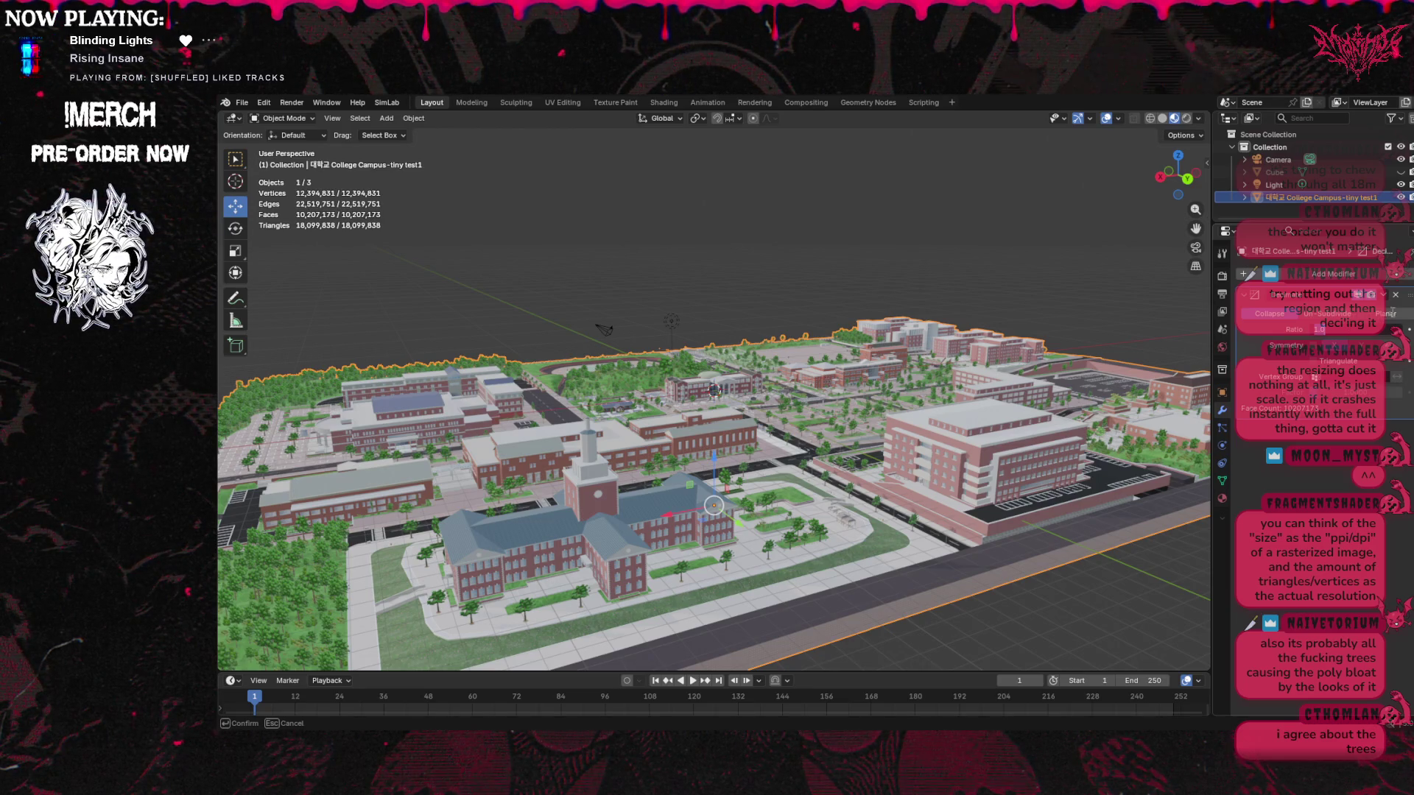
click(1244, 197)
drag(1270, 222, 1270, 626)
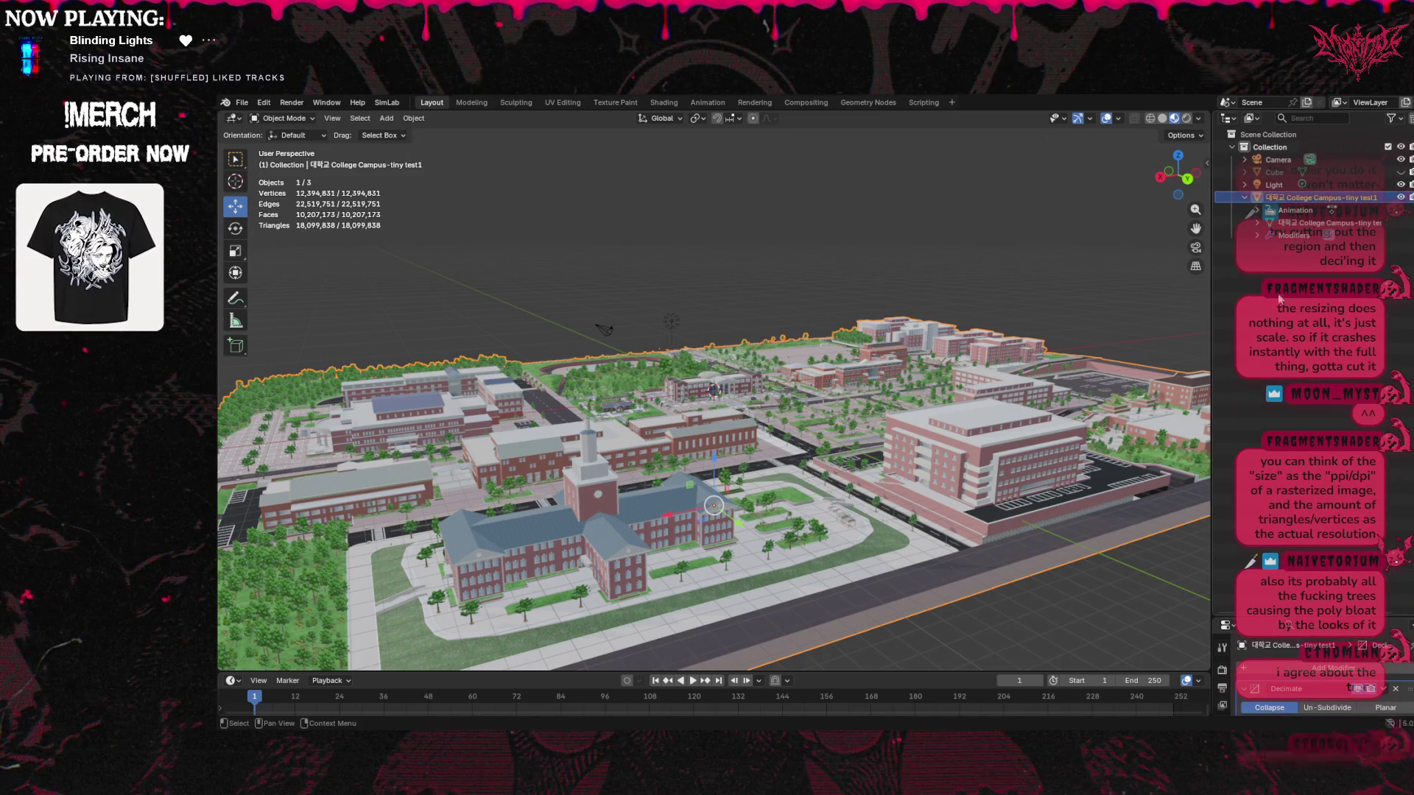
click(1257, 222)
scroll(1354, 369, down, 3)
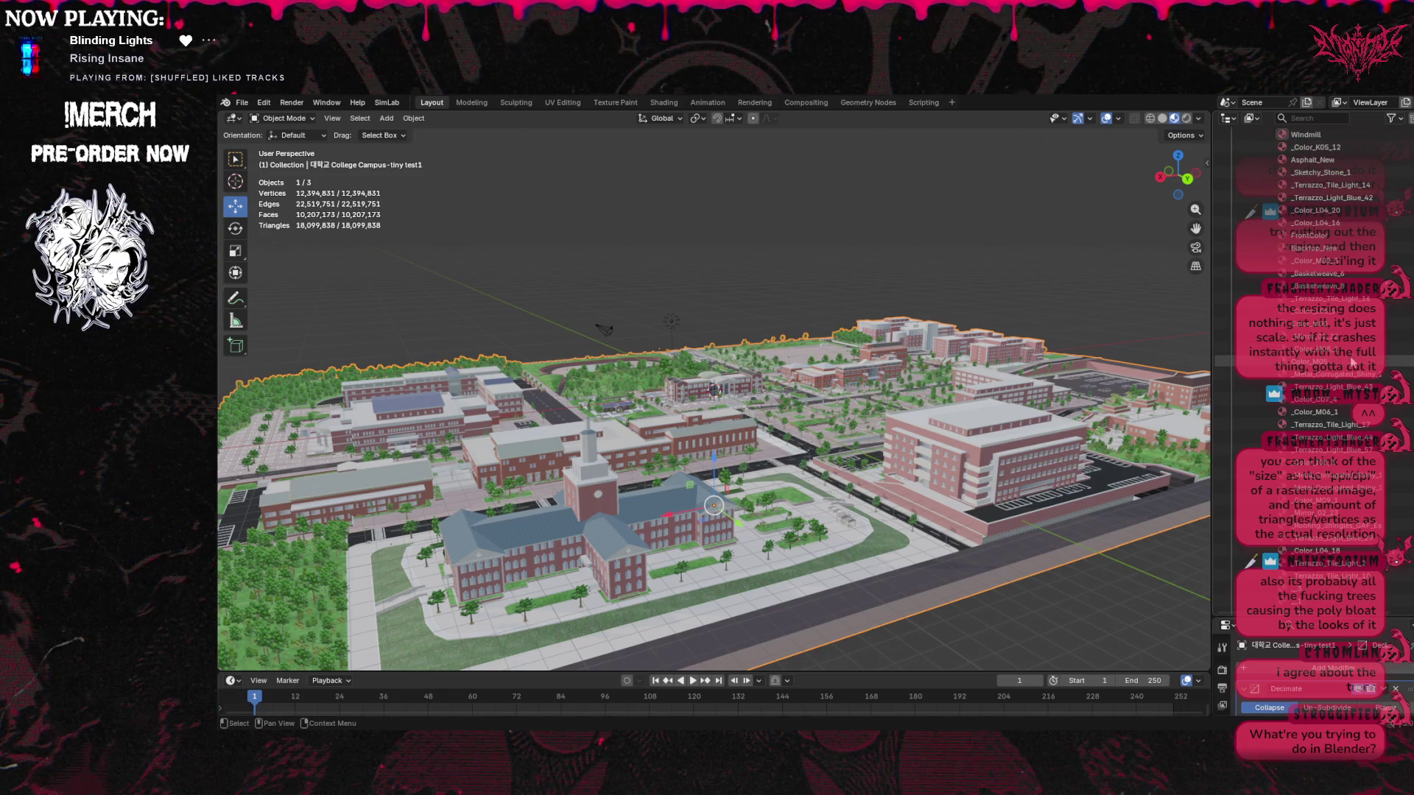
scroll(1354, 363, up, 3)
click(1333, 118)
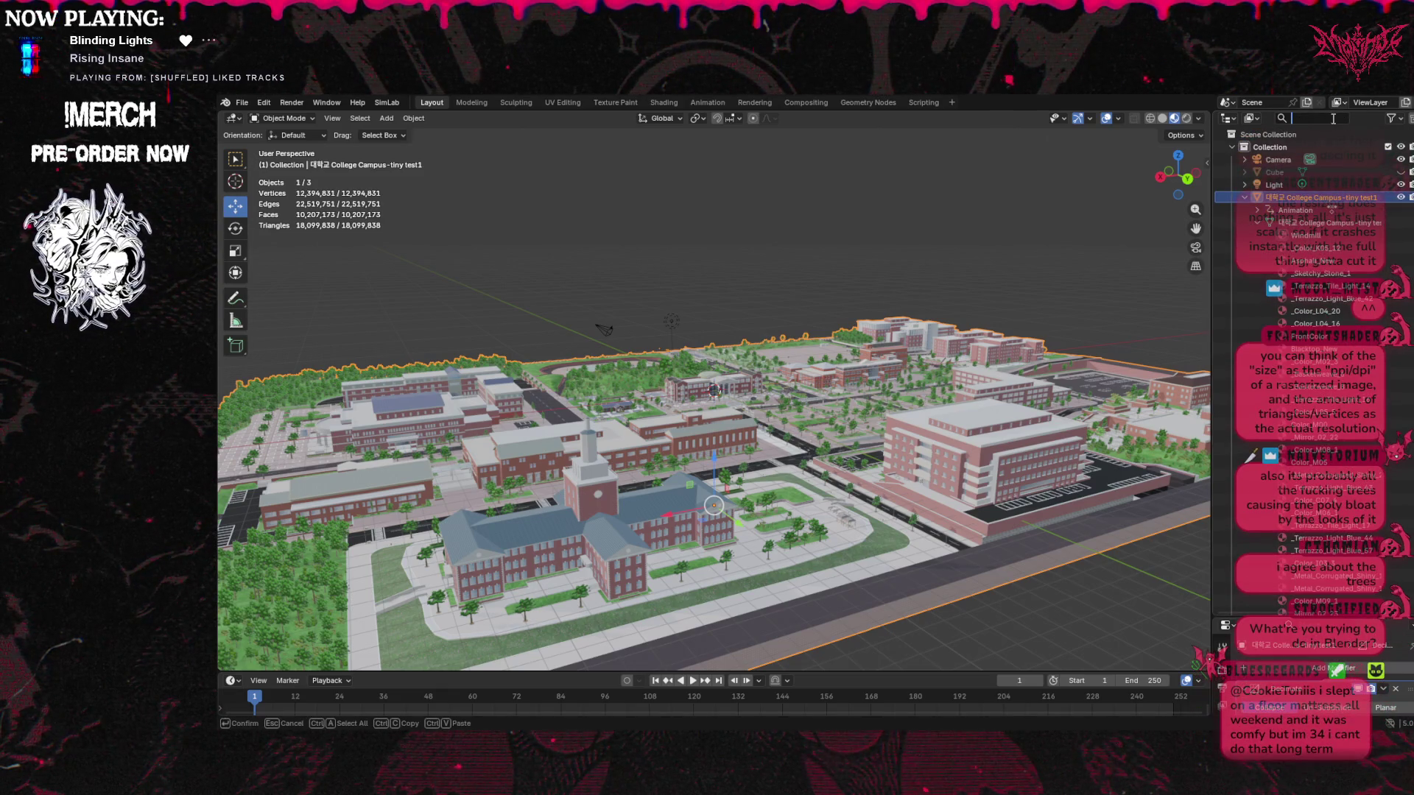
text(tre)
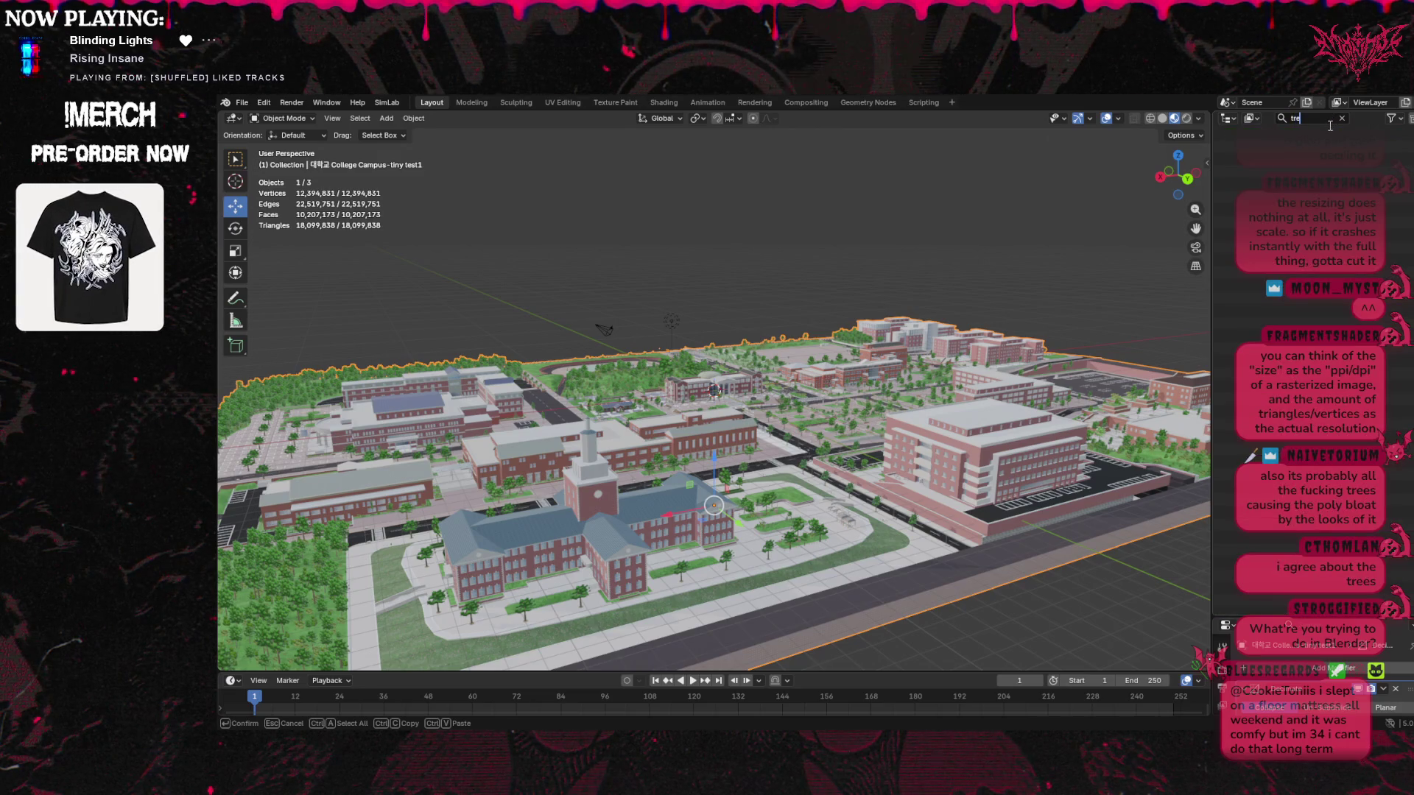
key(BackSpace)
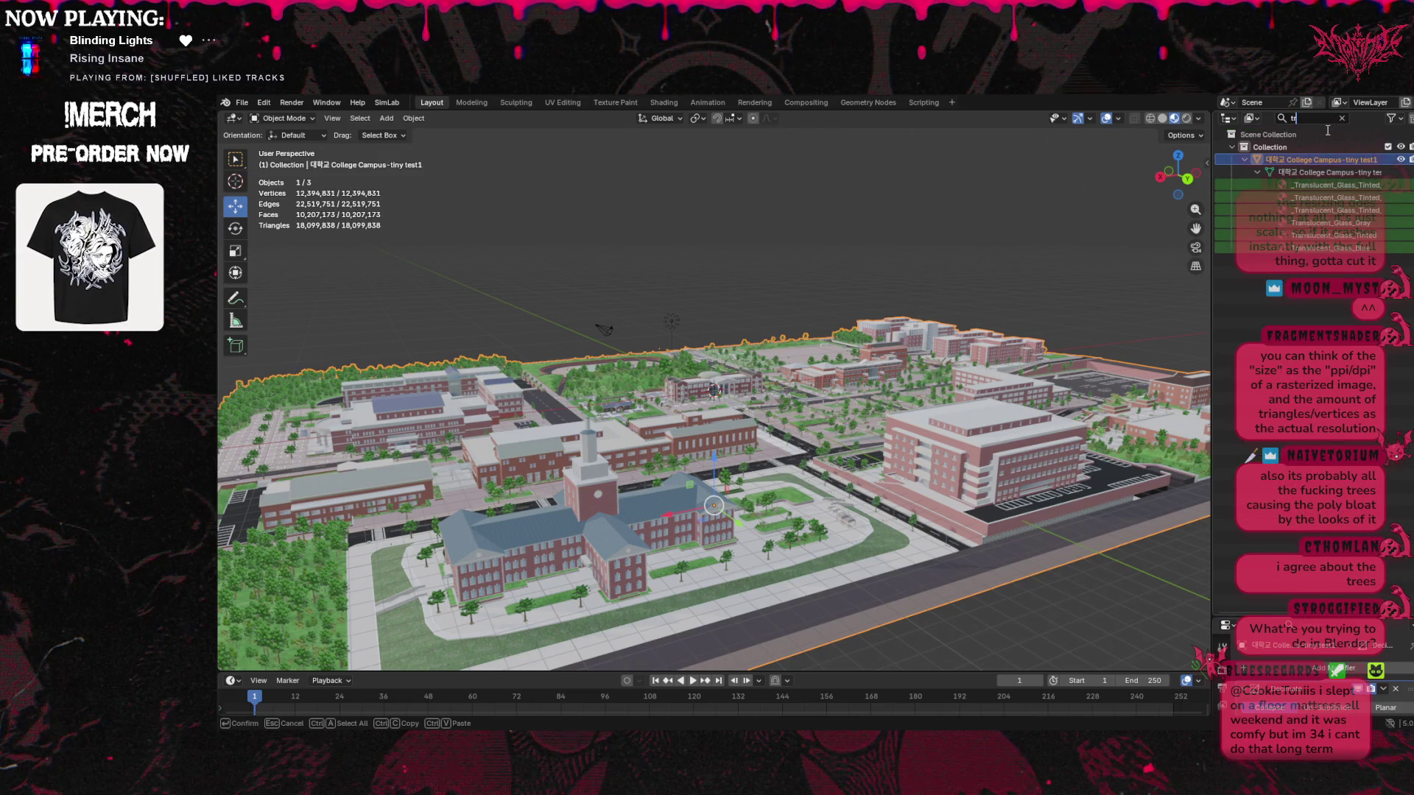
key(BackSpace)
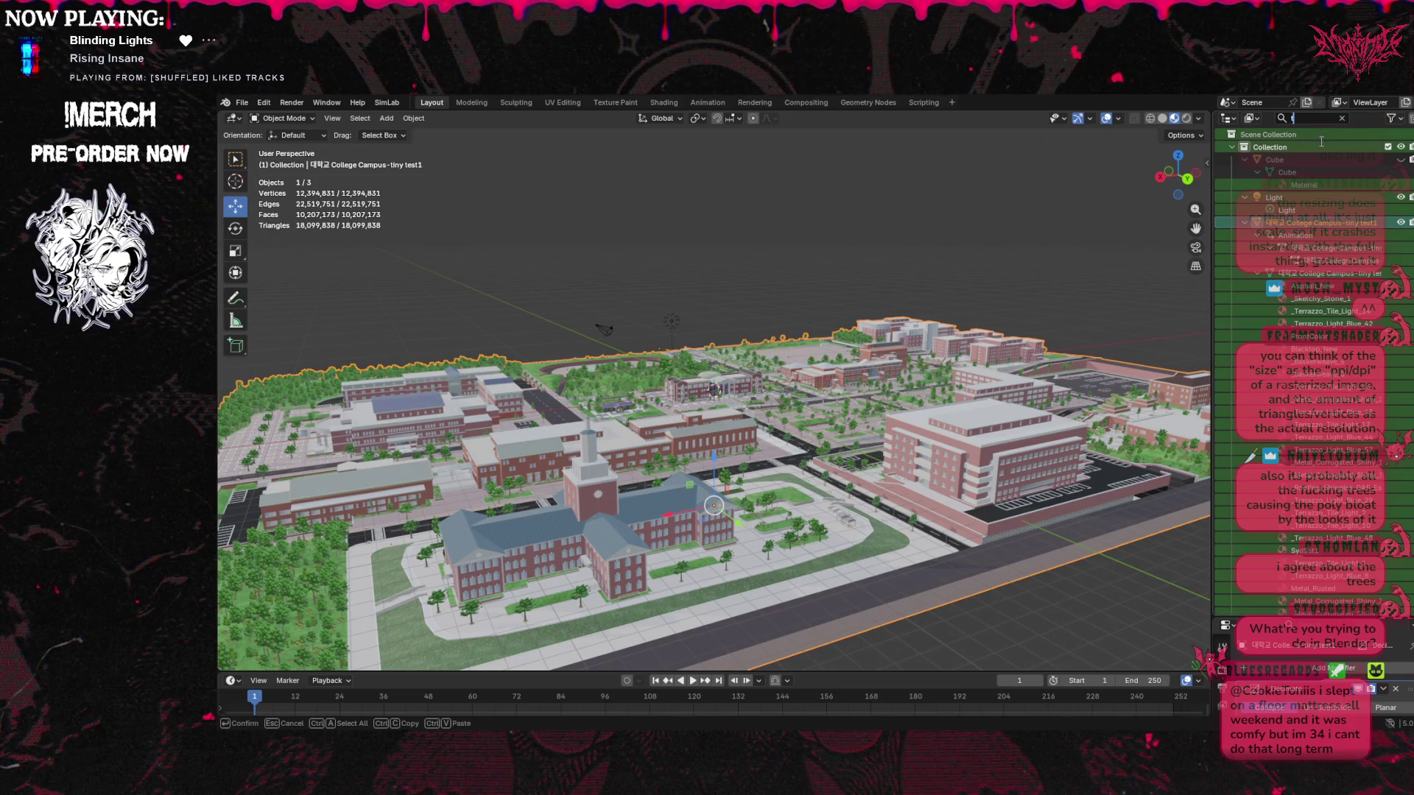
key(BackSpace)
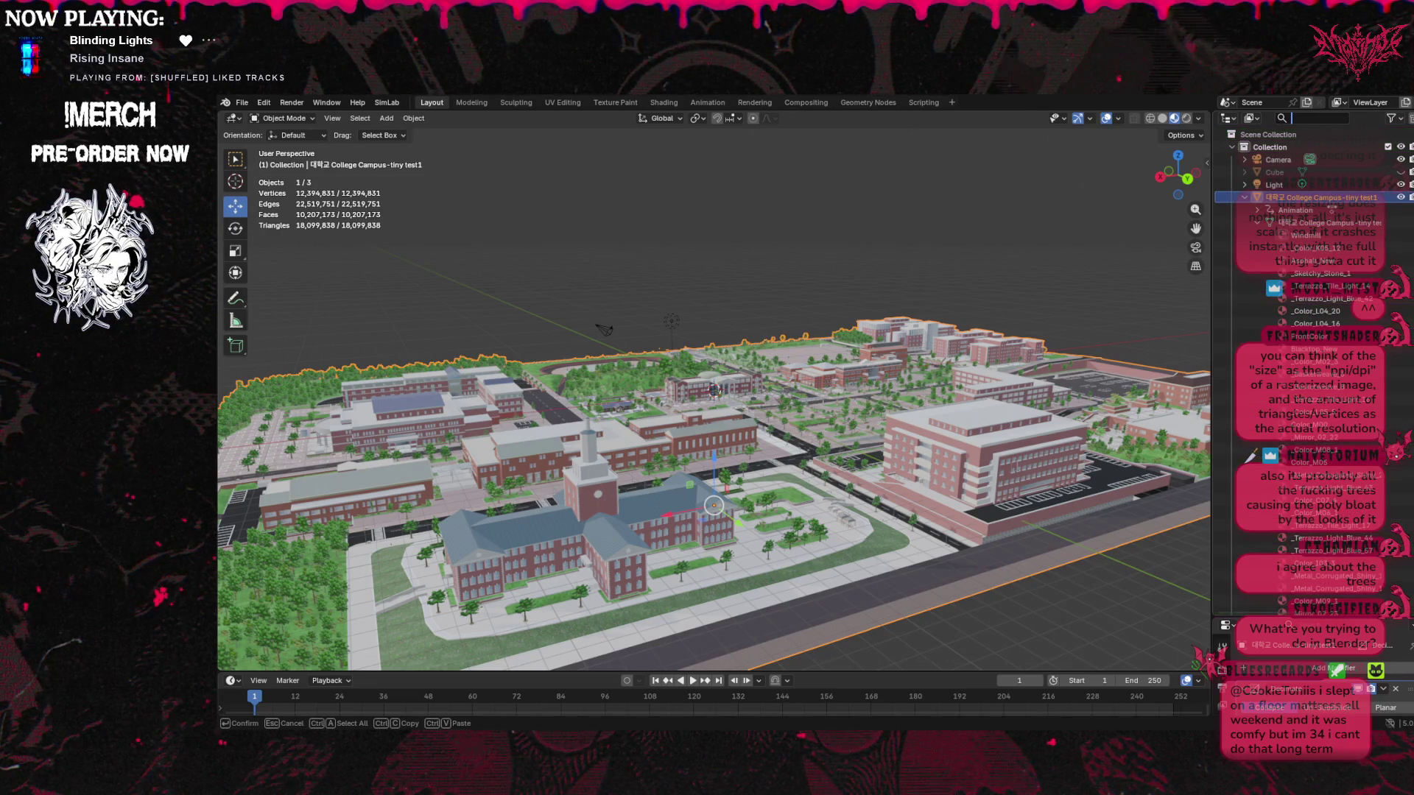
key(Return)
click(235, 158)
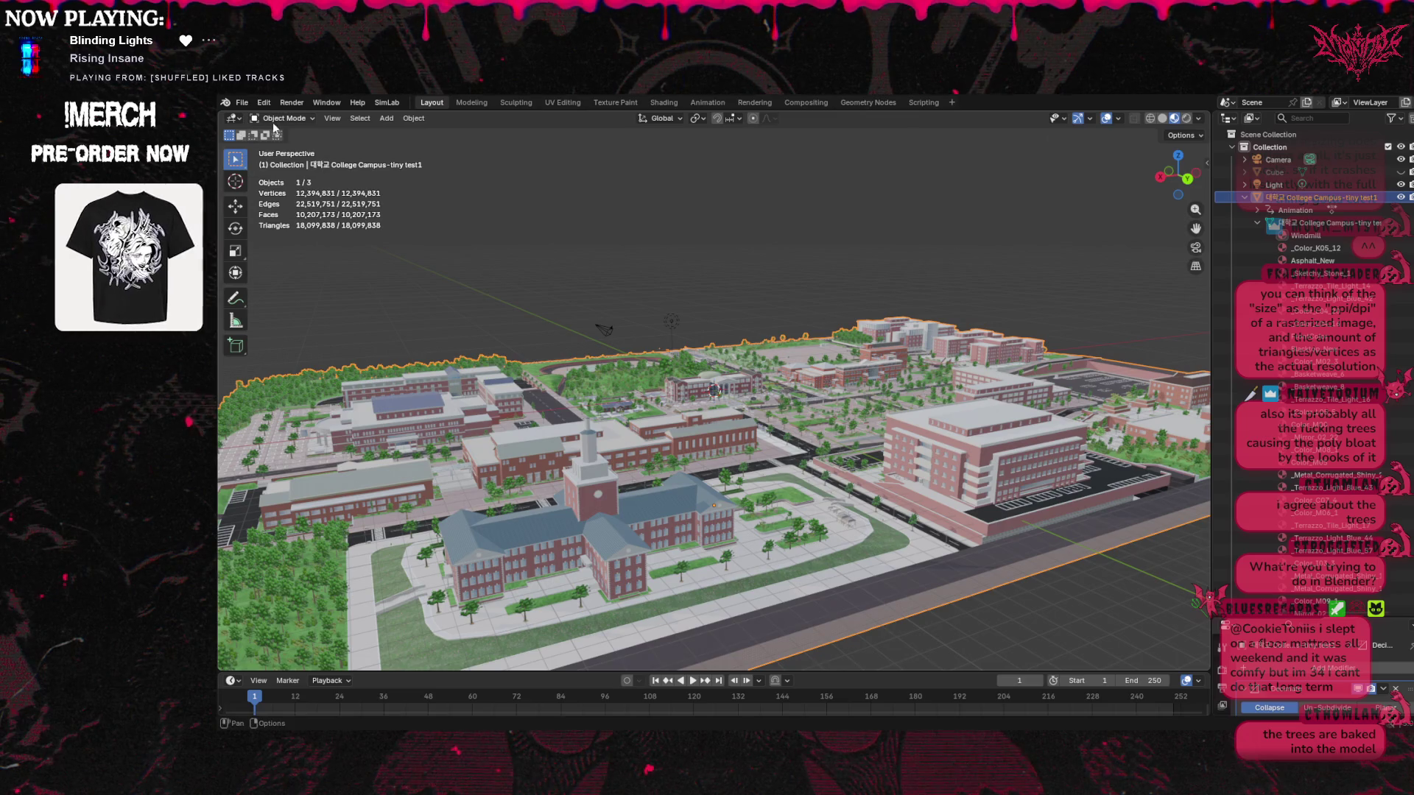
click(301, 119)
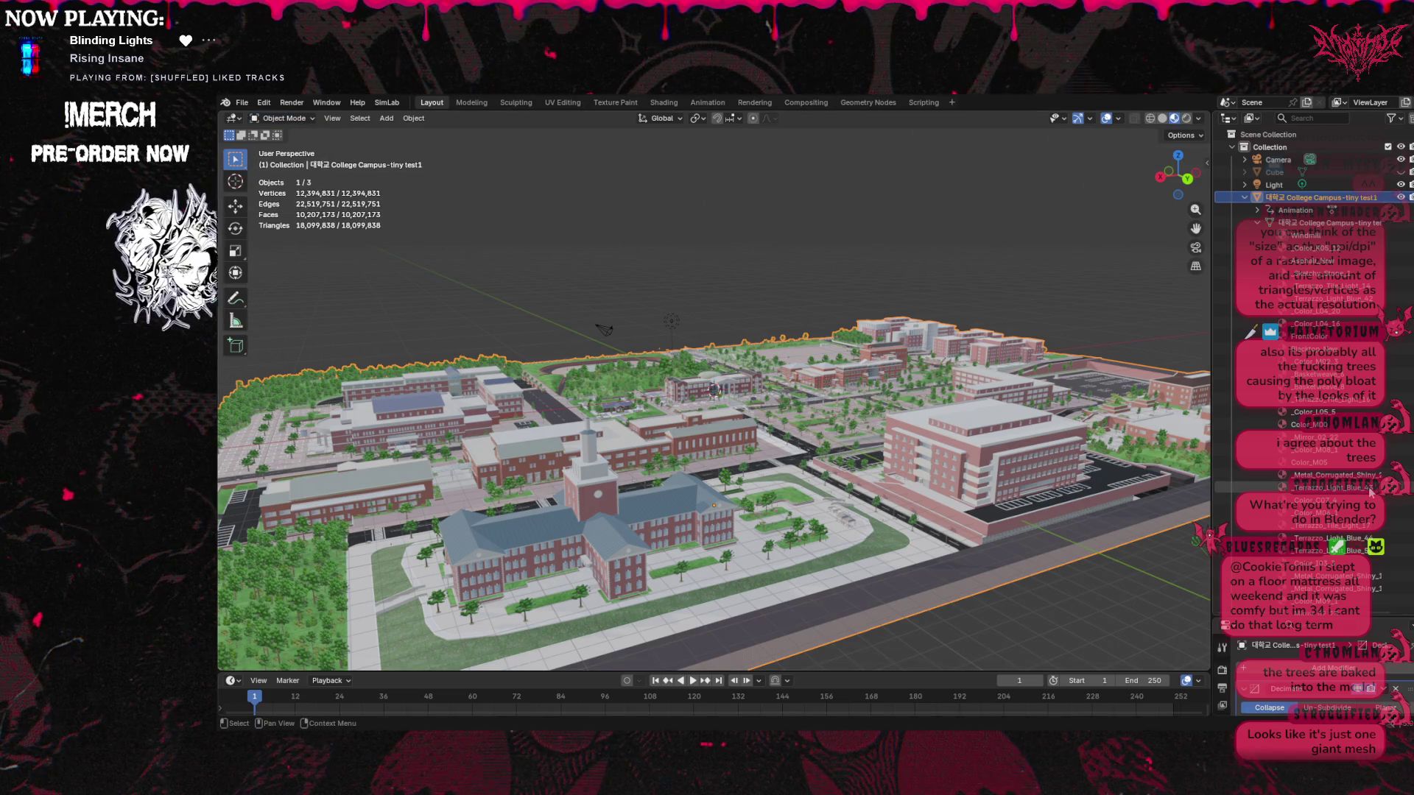
scroll(1350, 503, down, 10)
scroll(1353, 507, down, 10)
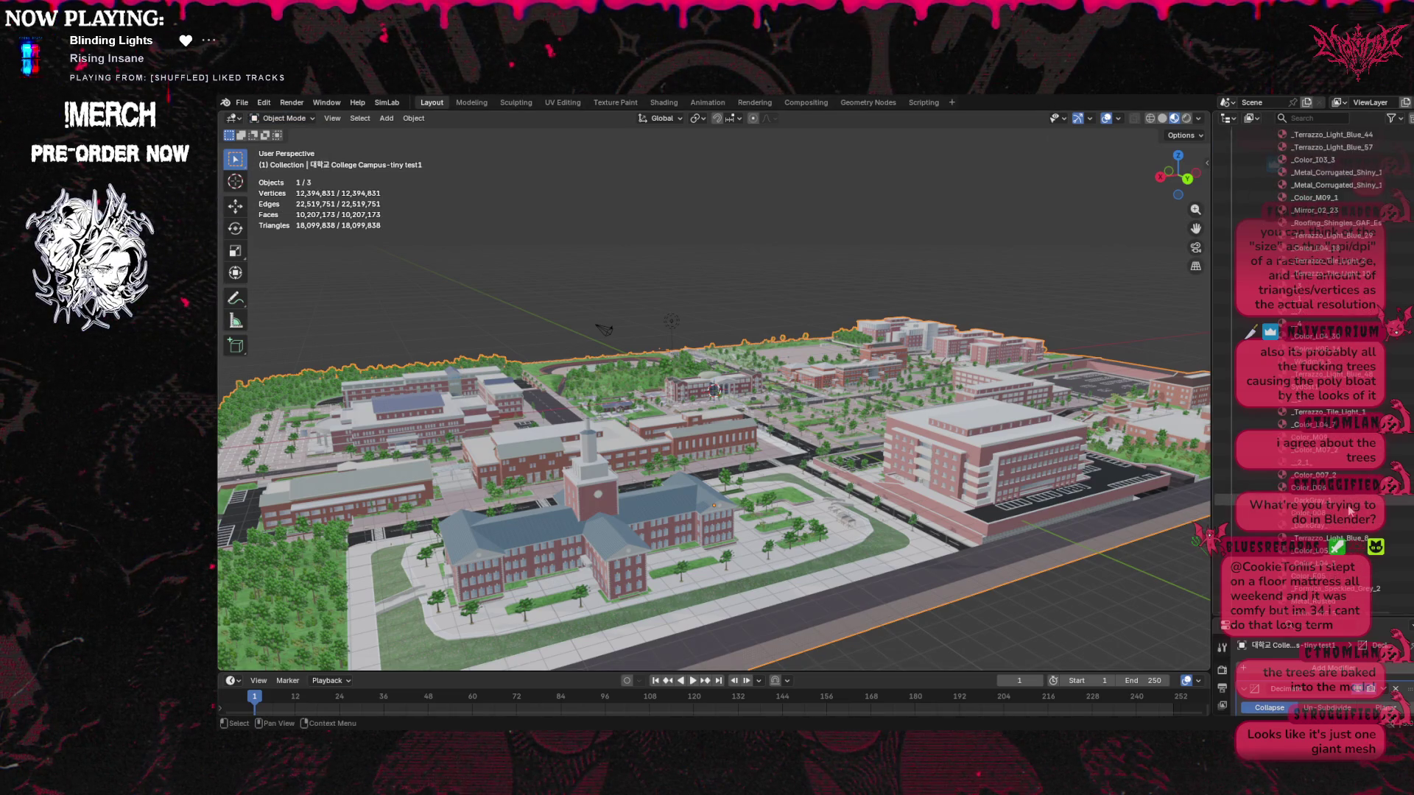
scroll(1346, 518, down, 8)
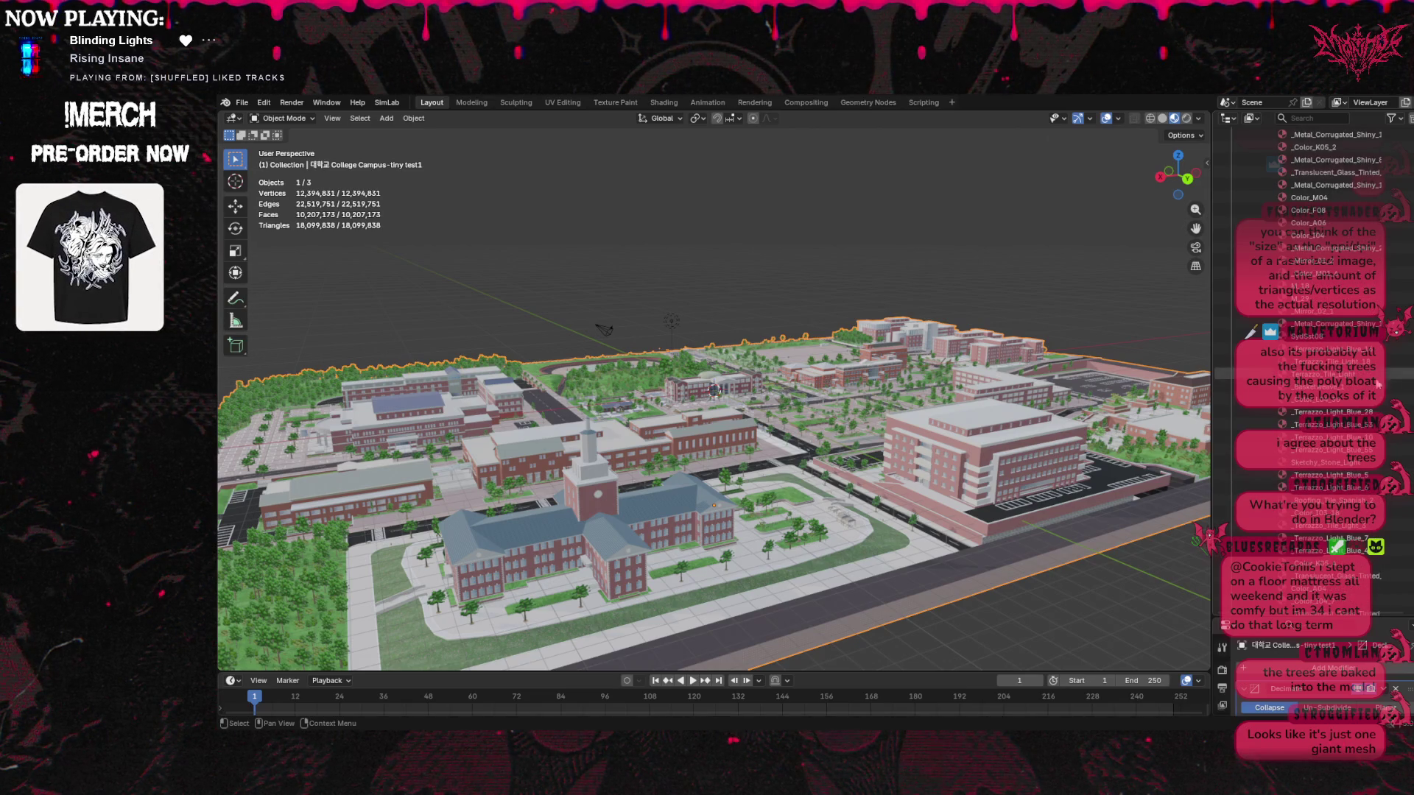
scroll(1325, 368, down, 5)
scroll(1402, 177, up, 8)
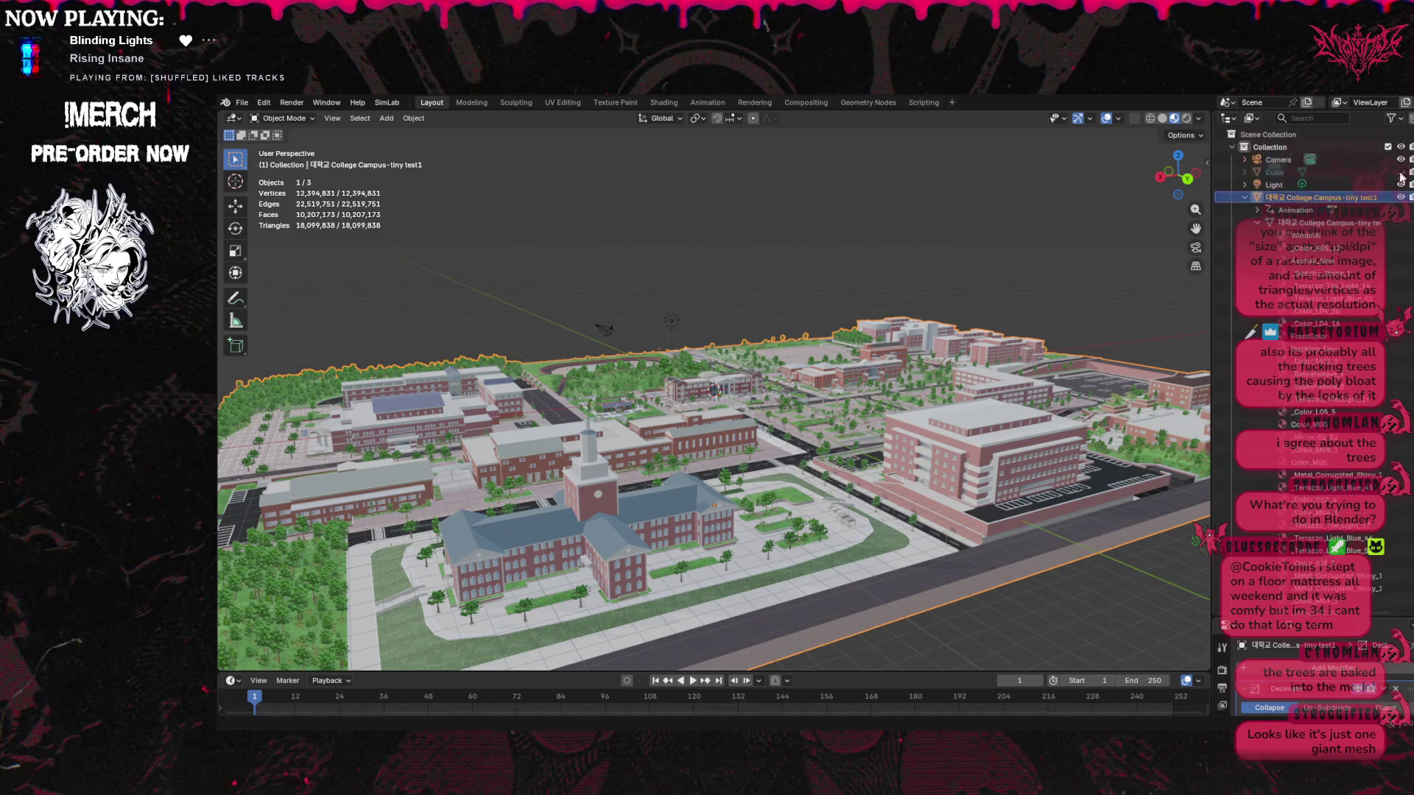
drag(1311, 637, 1311, 354)
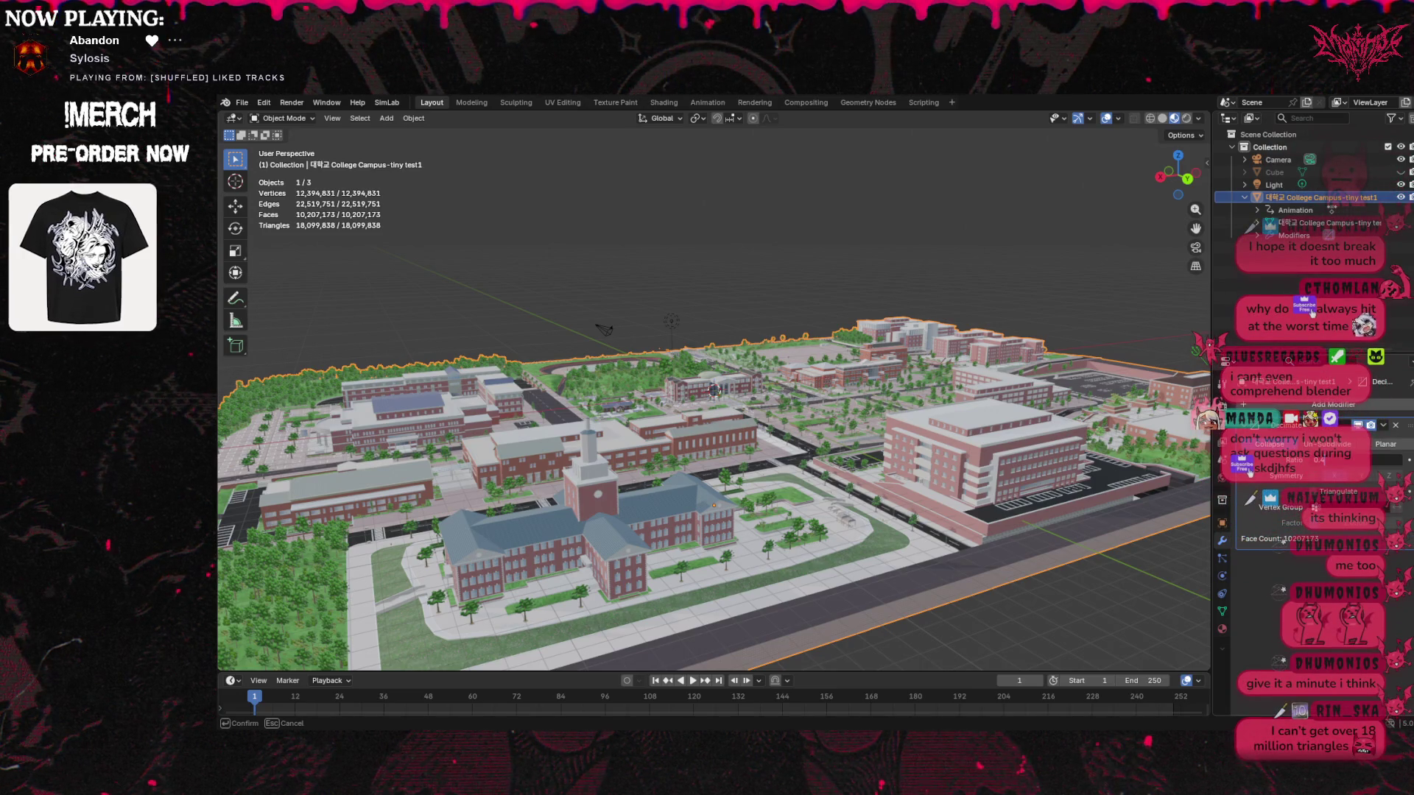
Confirm the Decimate Ratio of 0.4, cutting the campus to about 7.2 million triangles
key(Return)
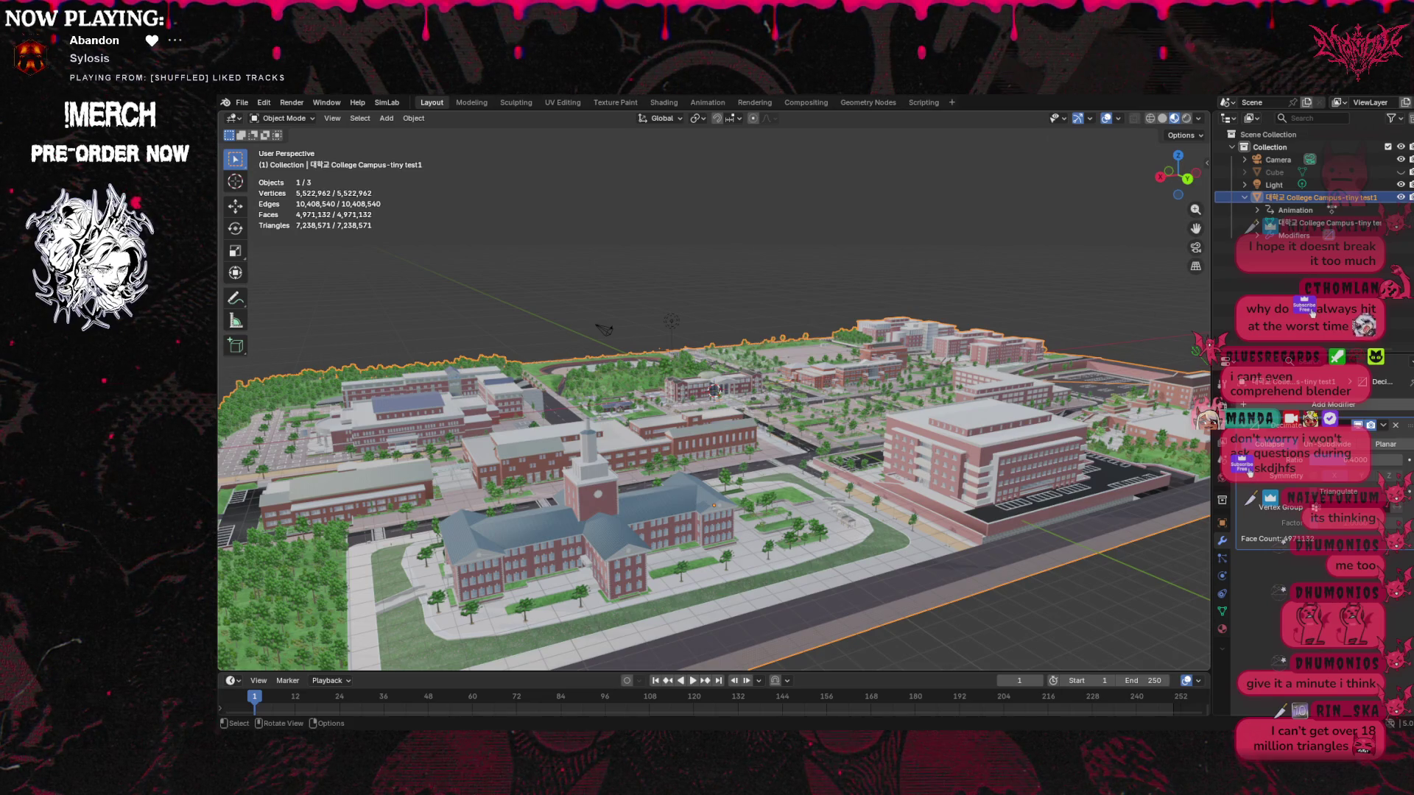
Orbit and zoom around the decimated campus, ending on a close view of the running track
drag(1179, 176, 1031, 319)
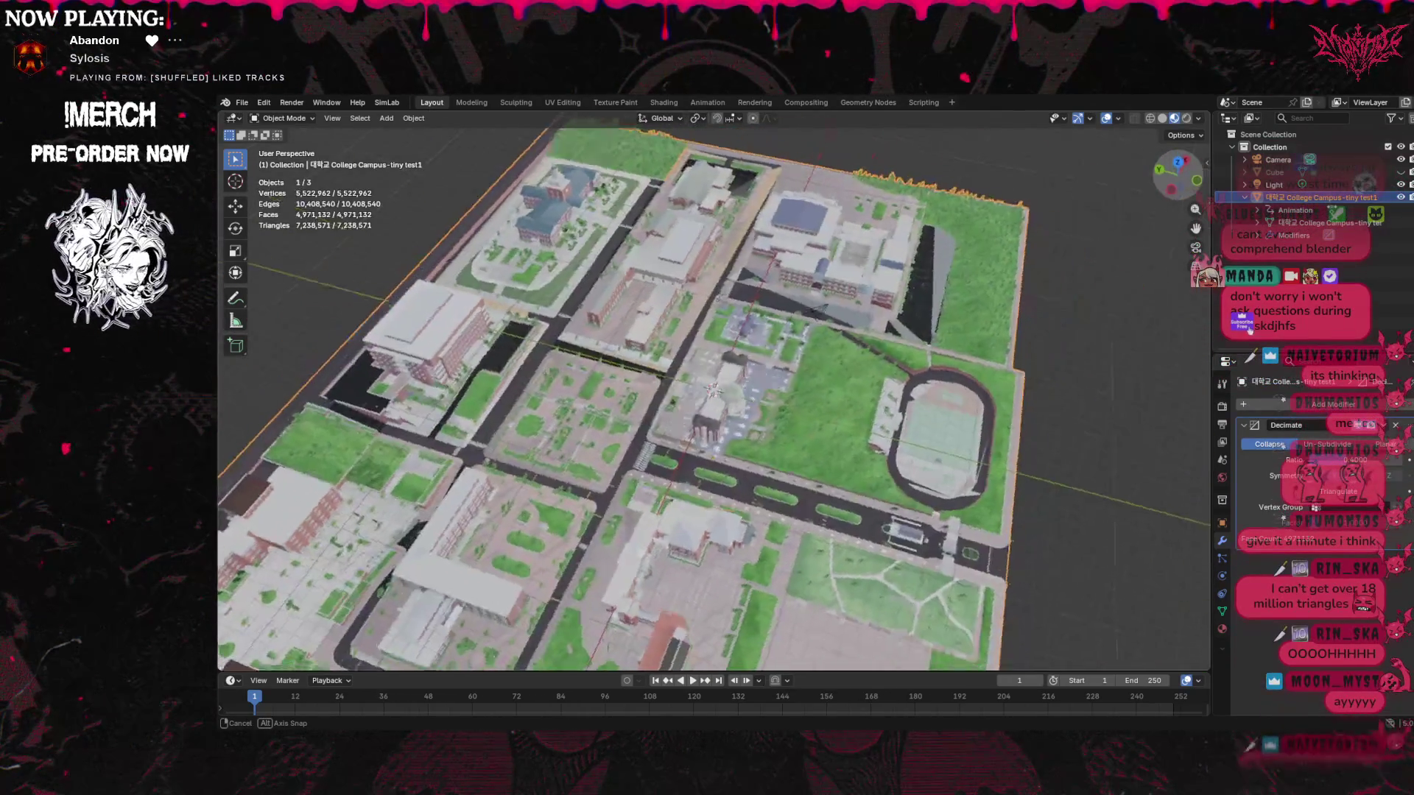
scroll(1032, 320, up, 3)
scroll(1031, 320, up, 2)
mouse_move(1196, 228)
mouse_down()
mouse_move(1105, 243)
mouse_move(1176, 212)
mouse_move(1163, 224)
mouse_move(1017, 210)
mouse_move(732, 260)
mouse_up()
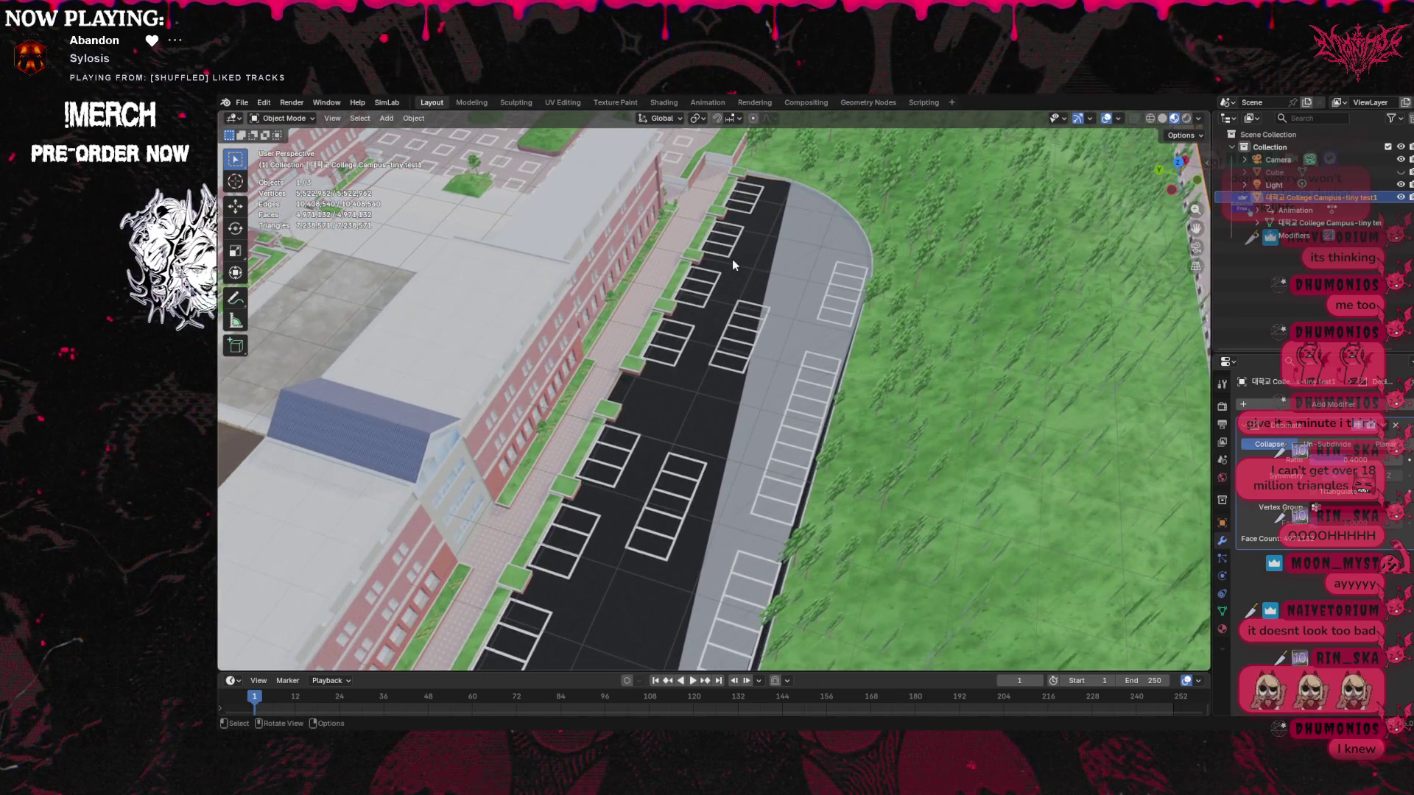
mouse_move(733, 259)
middle_down()
mouse_move(854, 214)
mouse_move(766, 265)
middle_up()
middle_drag(766, 413, 766, 414)
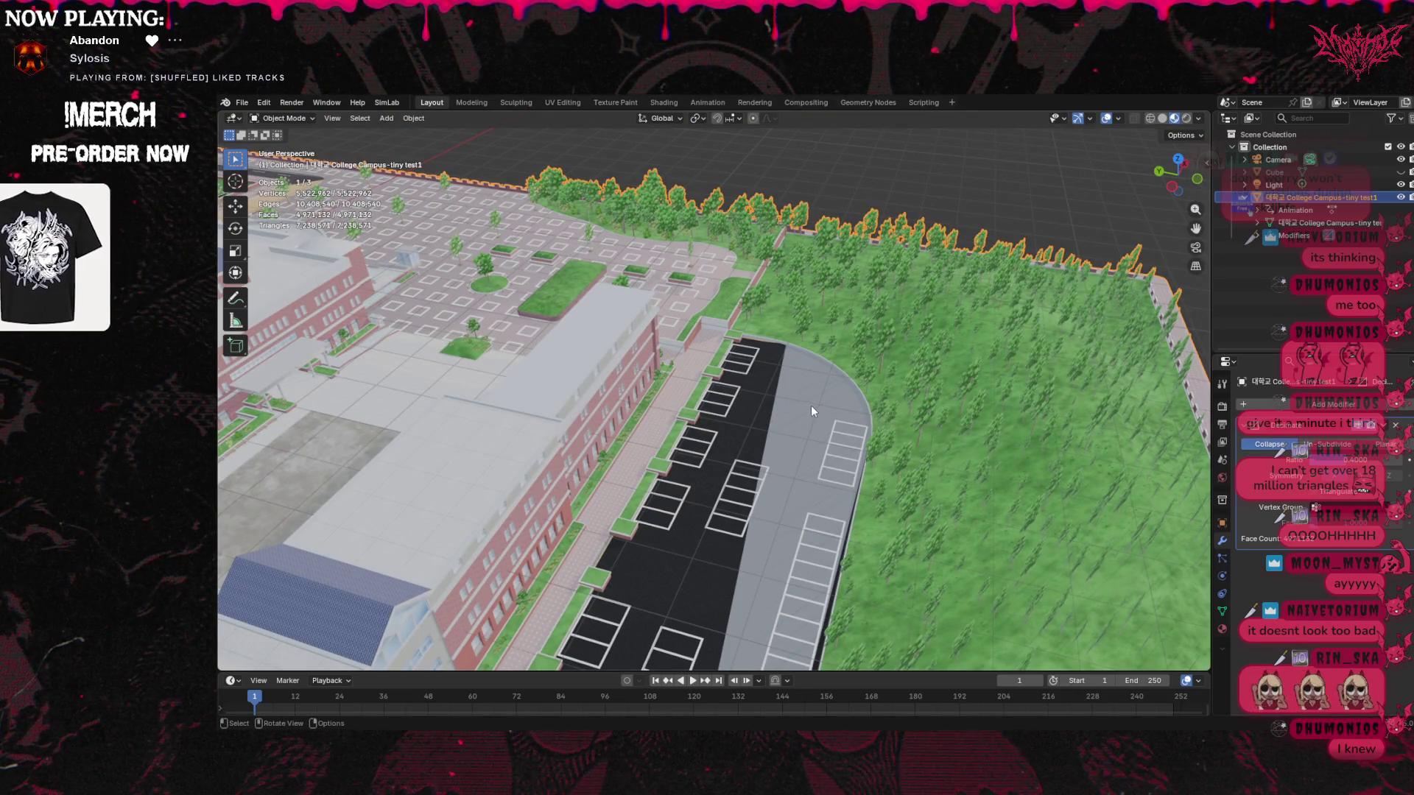
mouse_move(802, 355)
middle_down()
mouse_move(786, 355)
mouse_move(1078, 208)
mouse_move(847, 243)
mouse_move(758, 294)
middle_up()
middle_drag(737, 355, 877, 380)
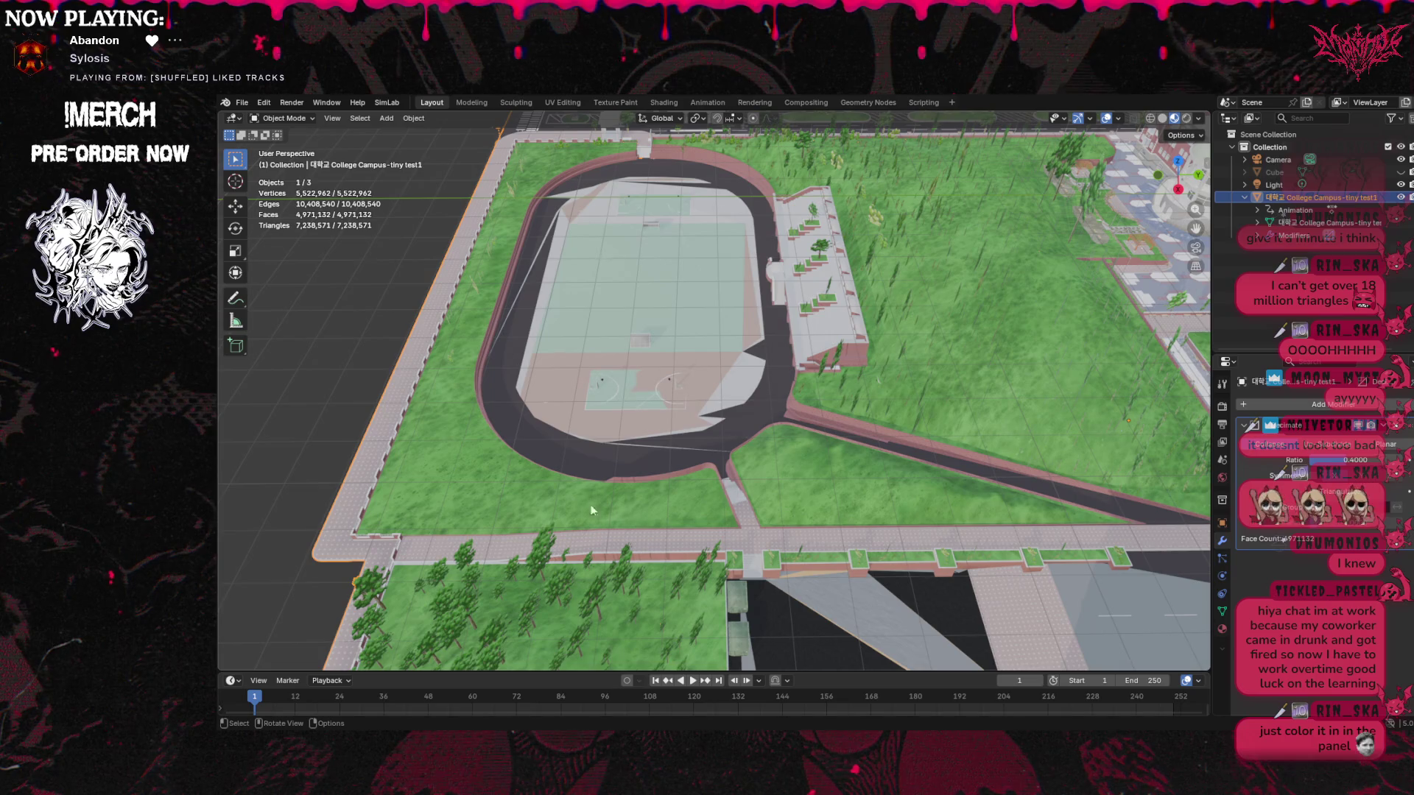
Pull back to view the whole campus, then select the Camera and right-click the area border
middle_drag(613, 192, 628, 240)
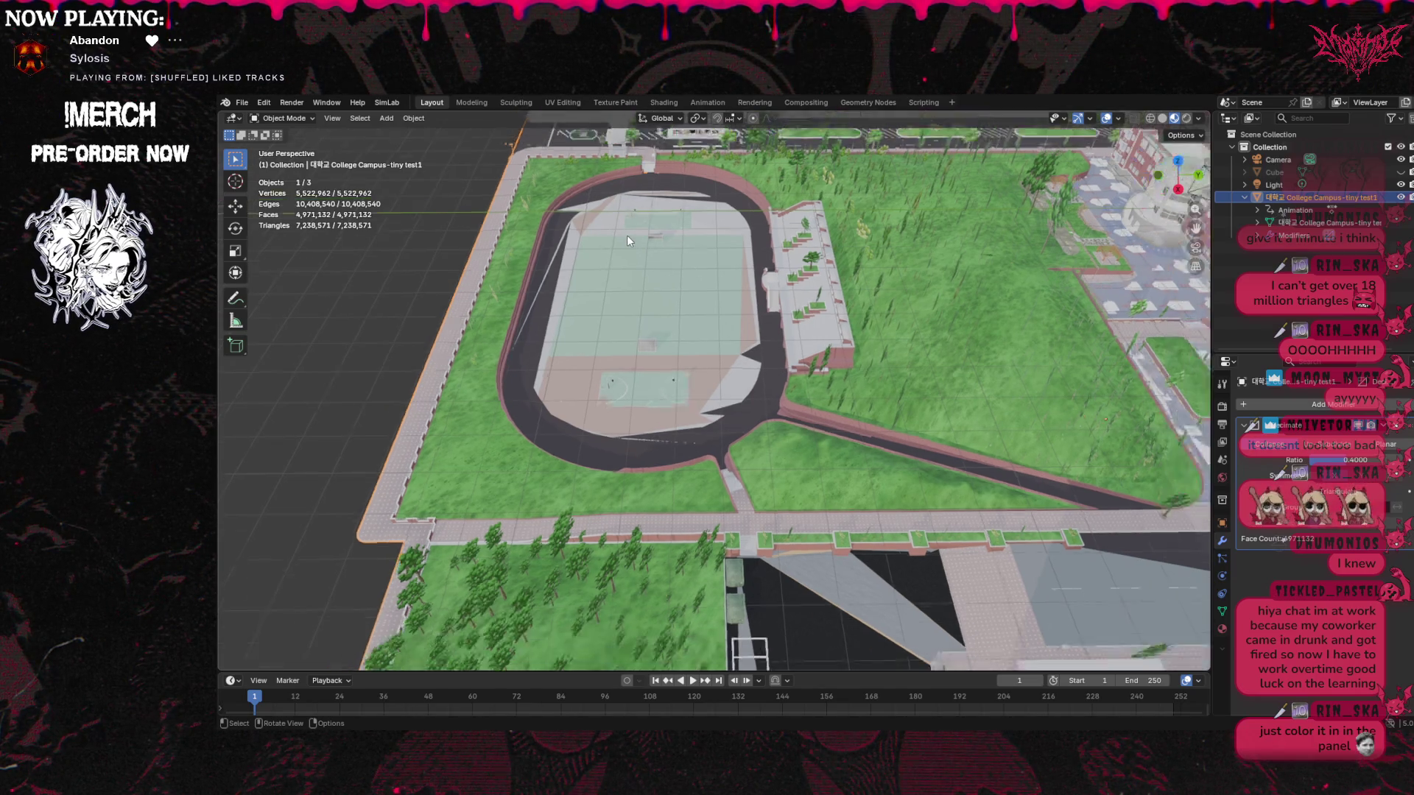
scroll(627, 240, down, 5)
mouse_move(1193, 251)
mouse_down()
mouse_move(1046, 339)
mouse_move(950, 310)
mouse_up()
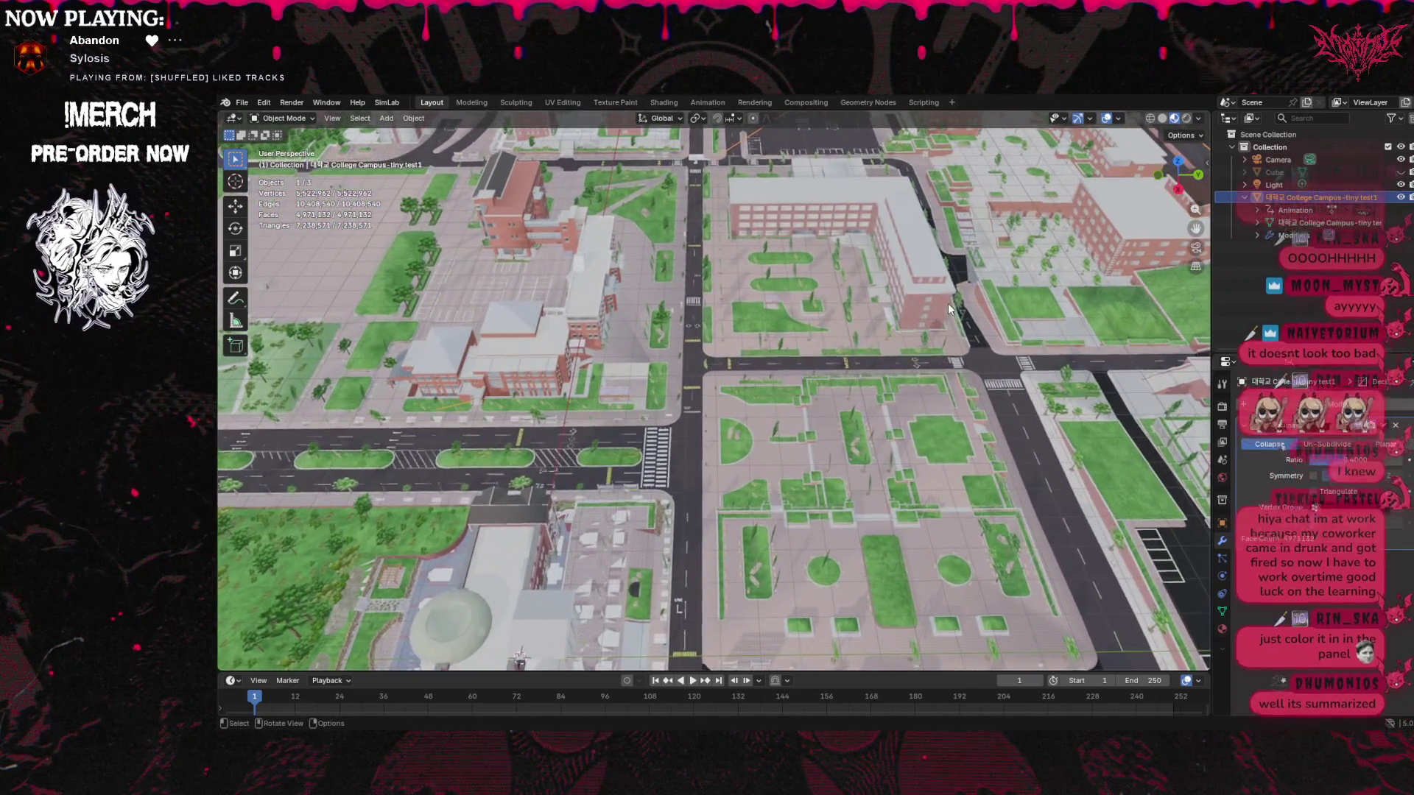
scroll(951, 310, up, 1)
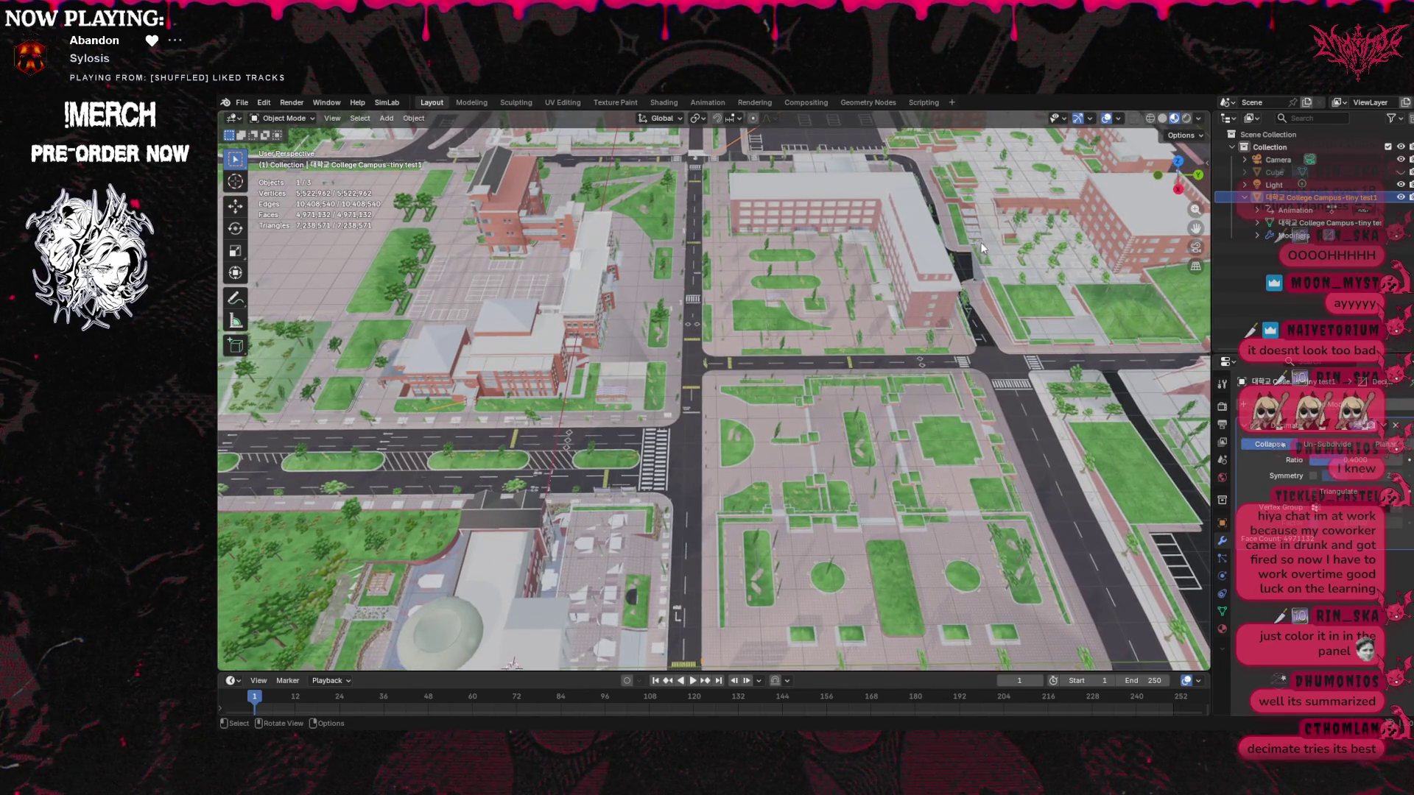
mouse_move(981, 248)
middle_down()
mouse_move(714, 307)
mouse_move(889, 315)
mouse_move(887, 294)
middle_up()
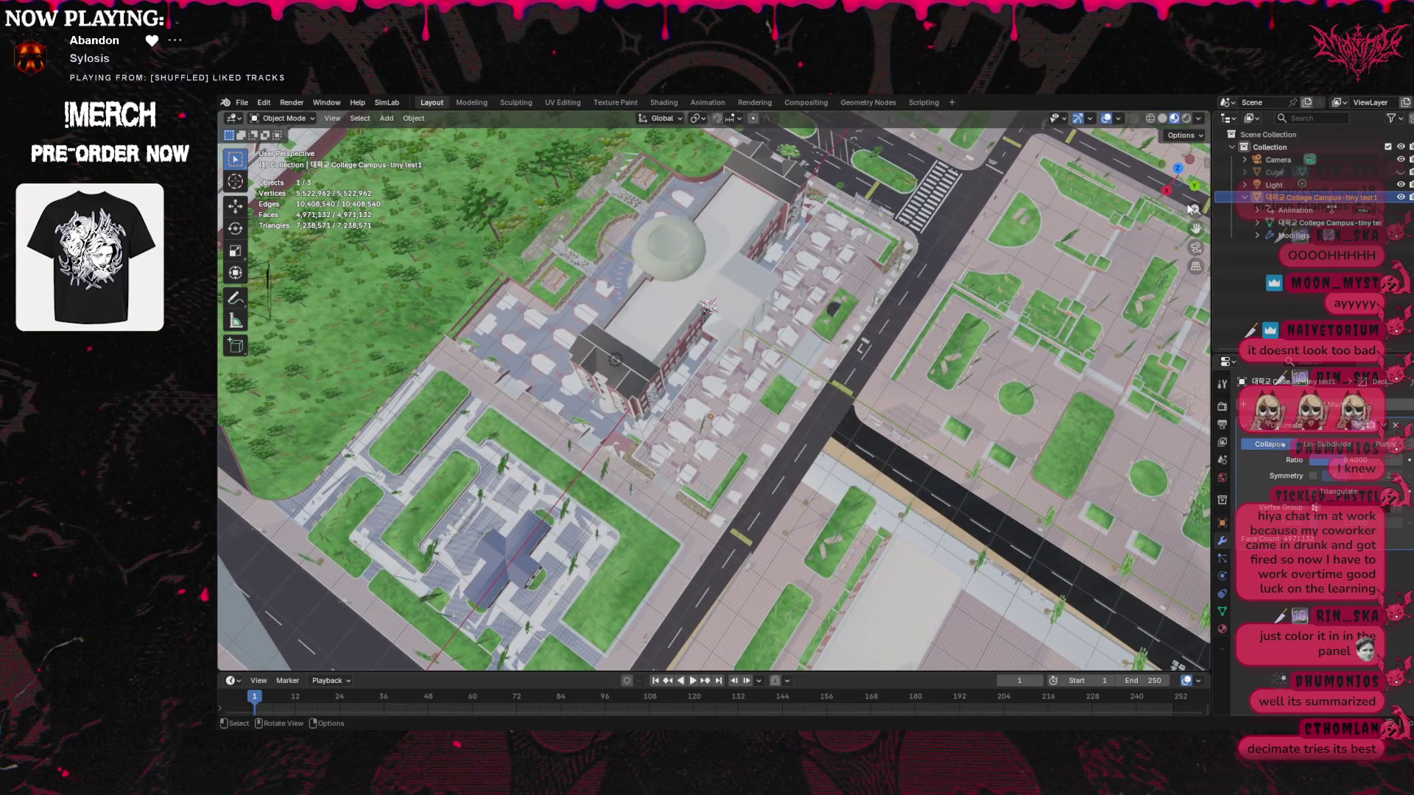
drag(1191, 209, 1191, 226)
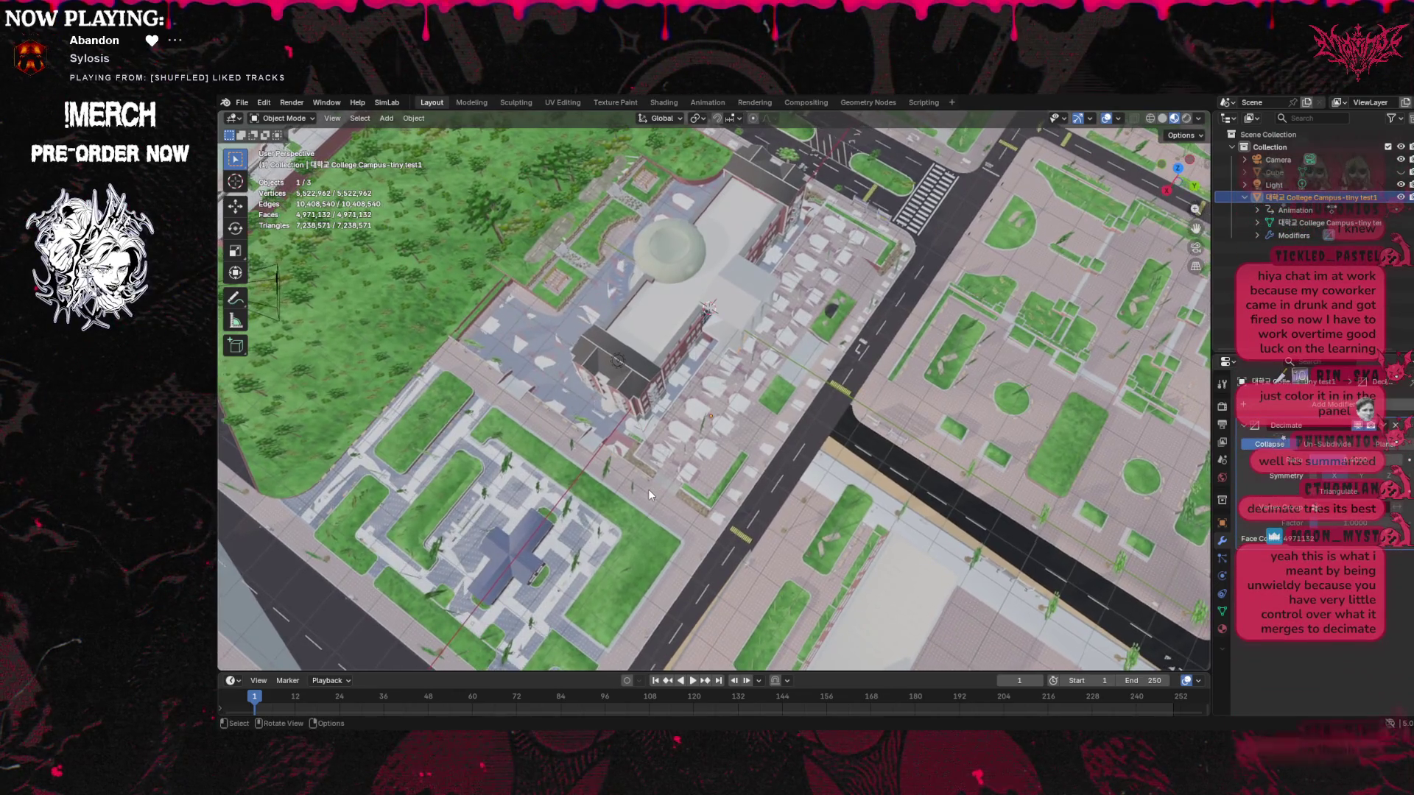
scroll(649, 494, down, 10)
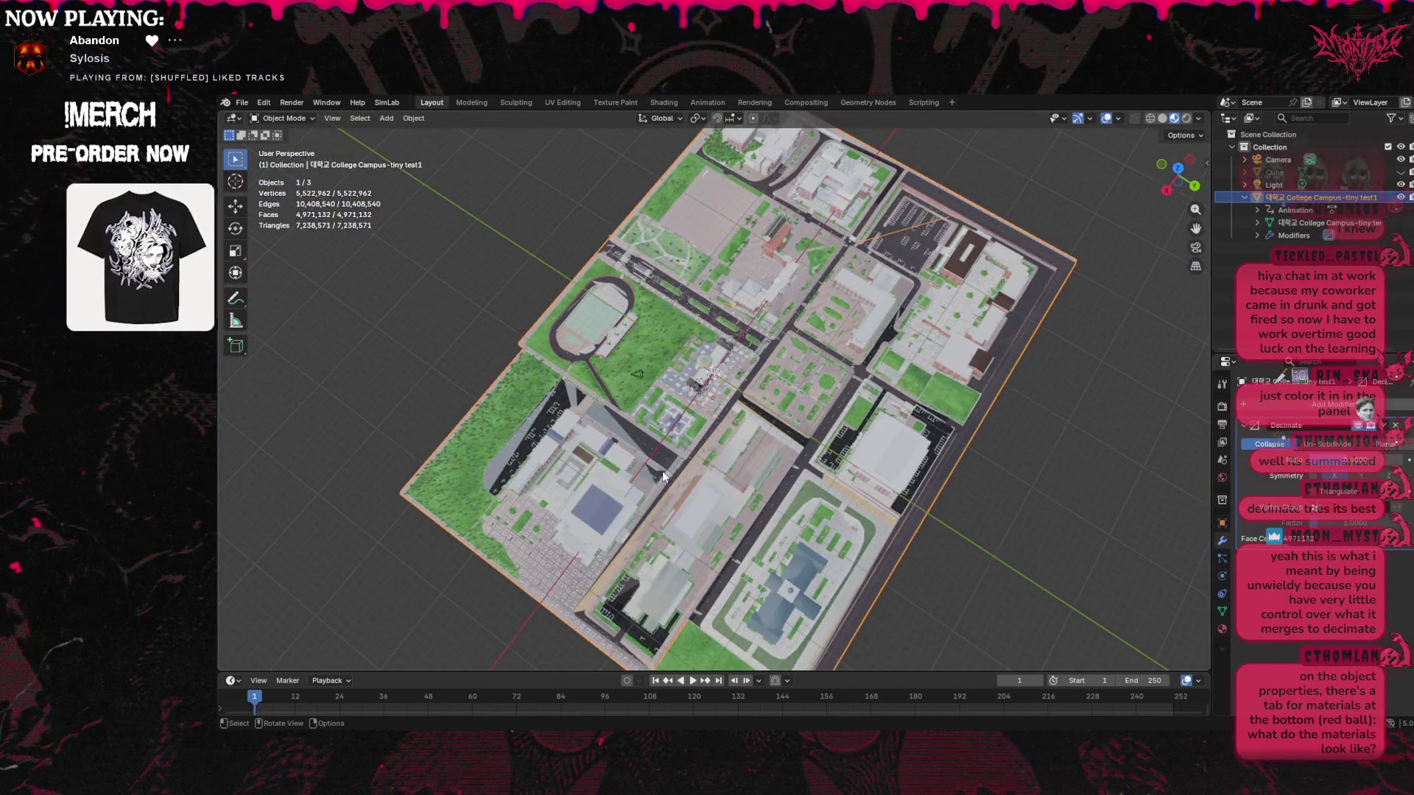
drag(1178, 168, 1177, 187)
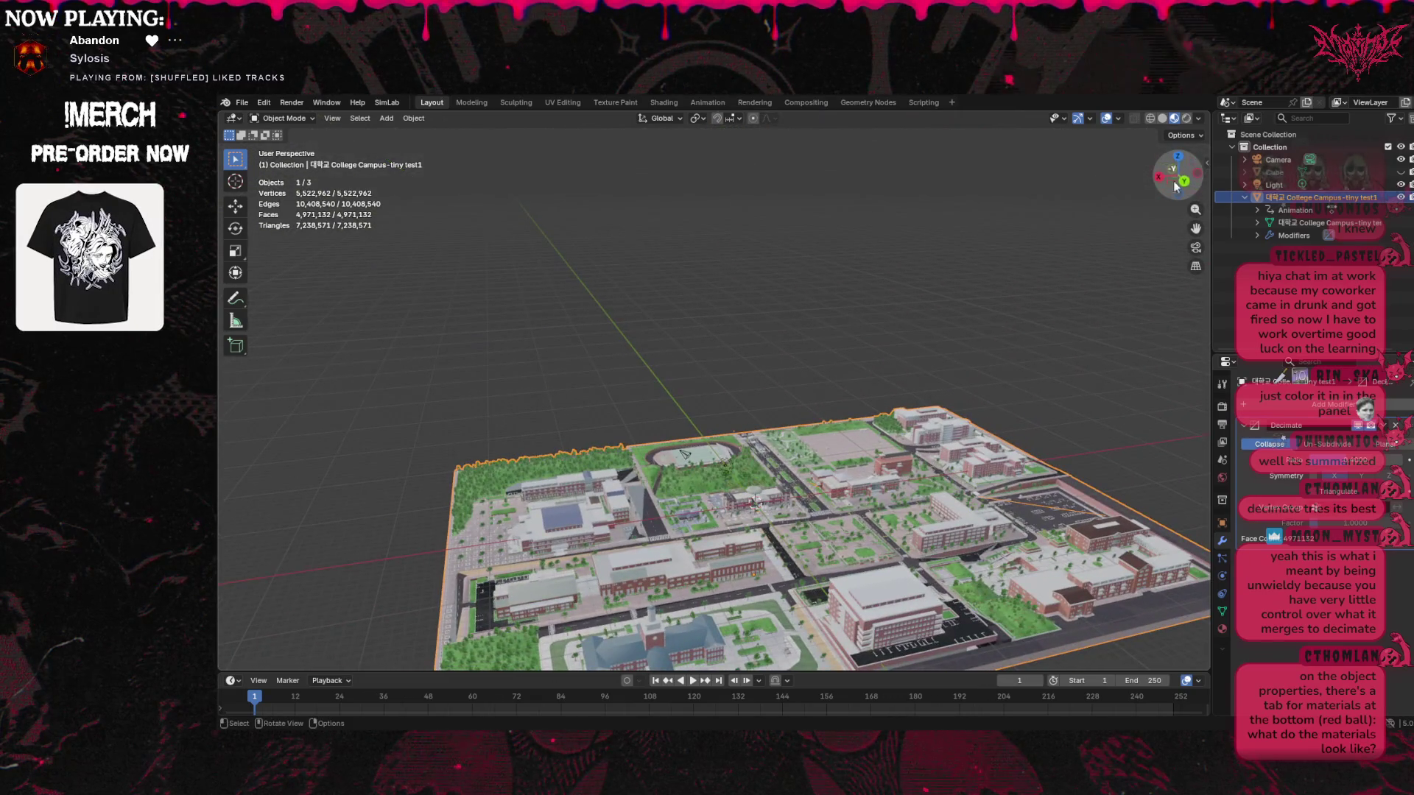
click(1270, 160)
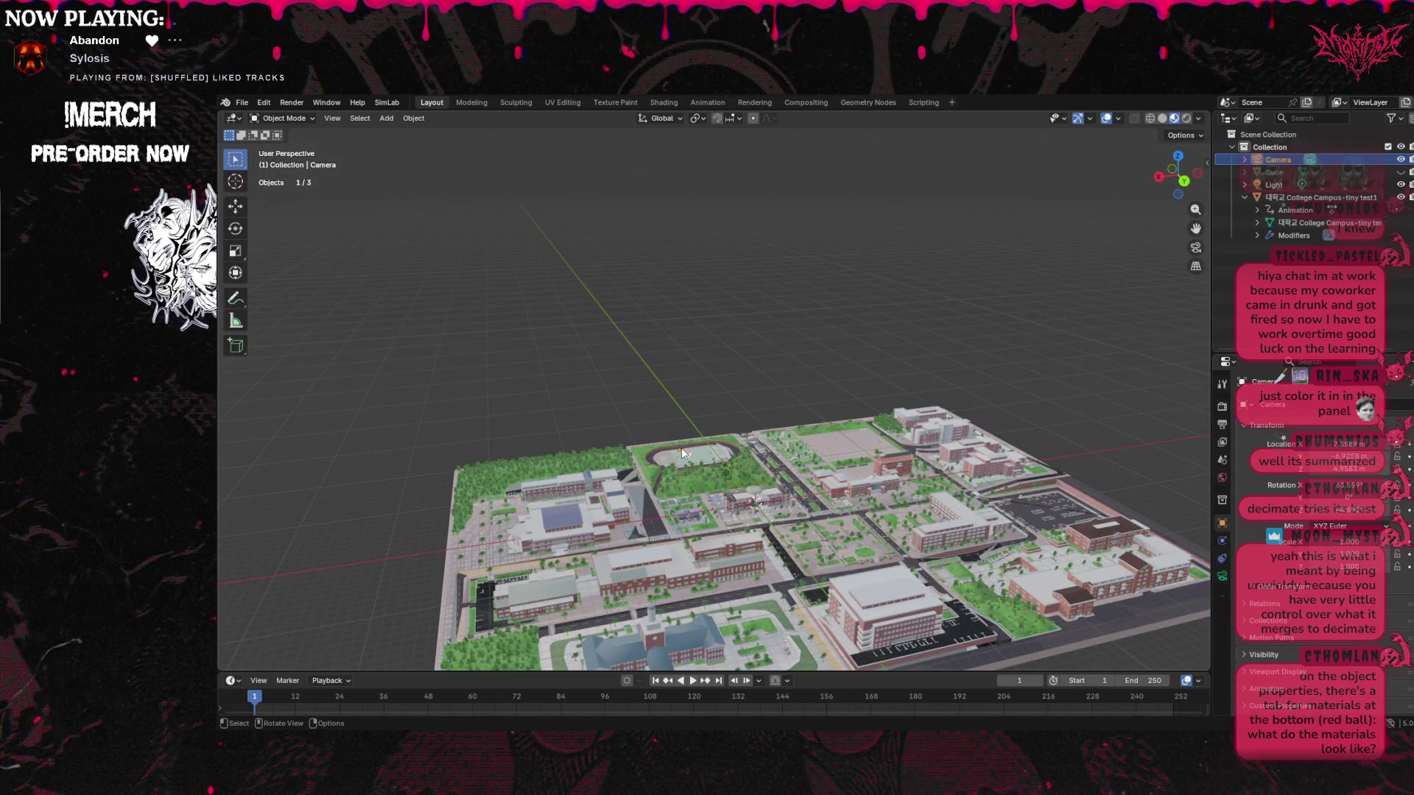
right_click(1211, 250)
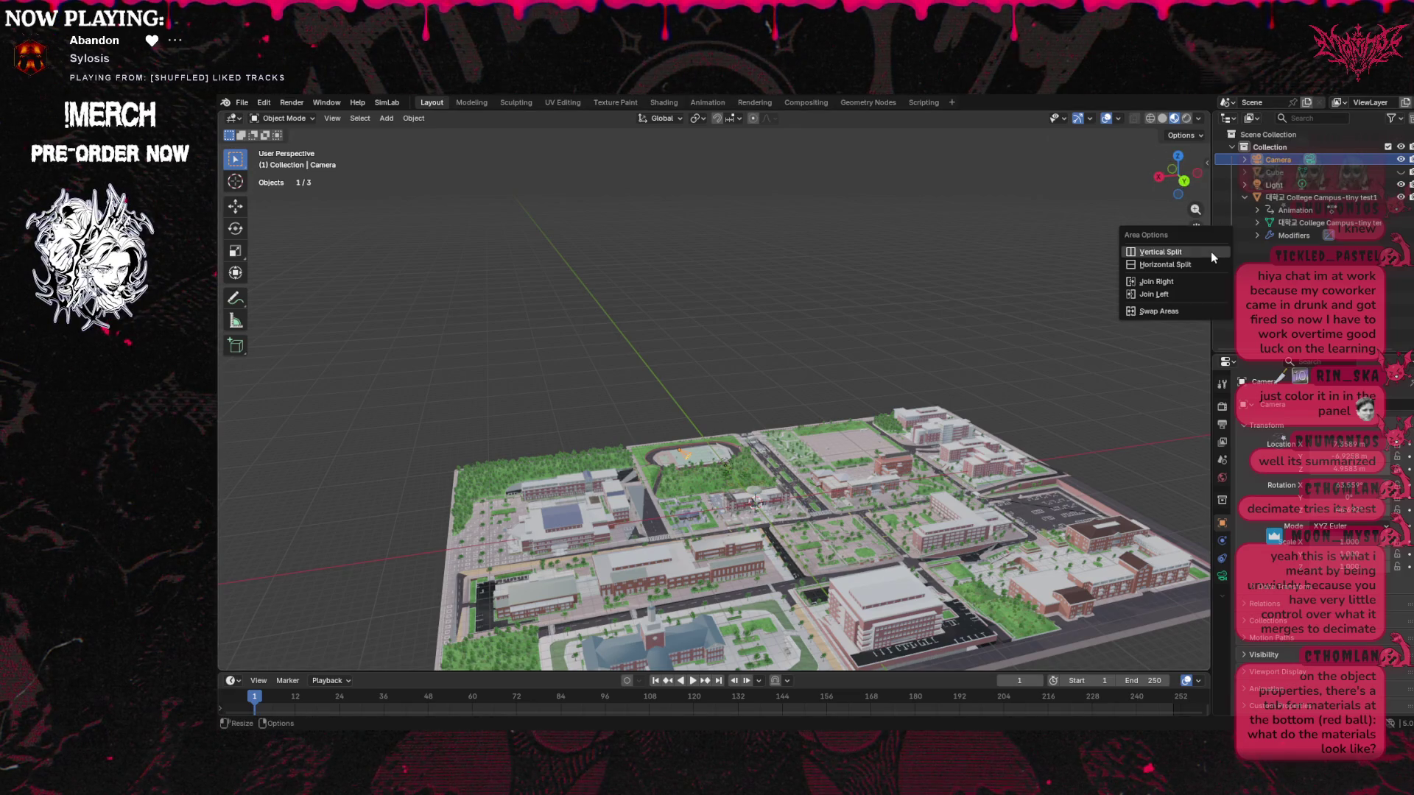
Split the viewport vertically and widen the right view, set to look through the camera
click(1204, 257)
click(989, 236)
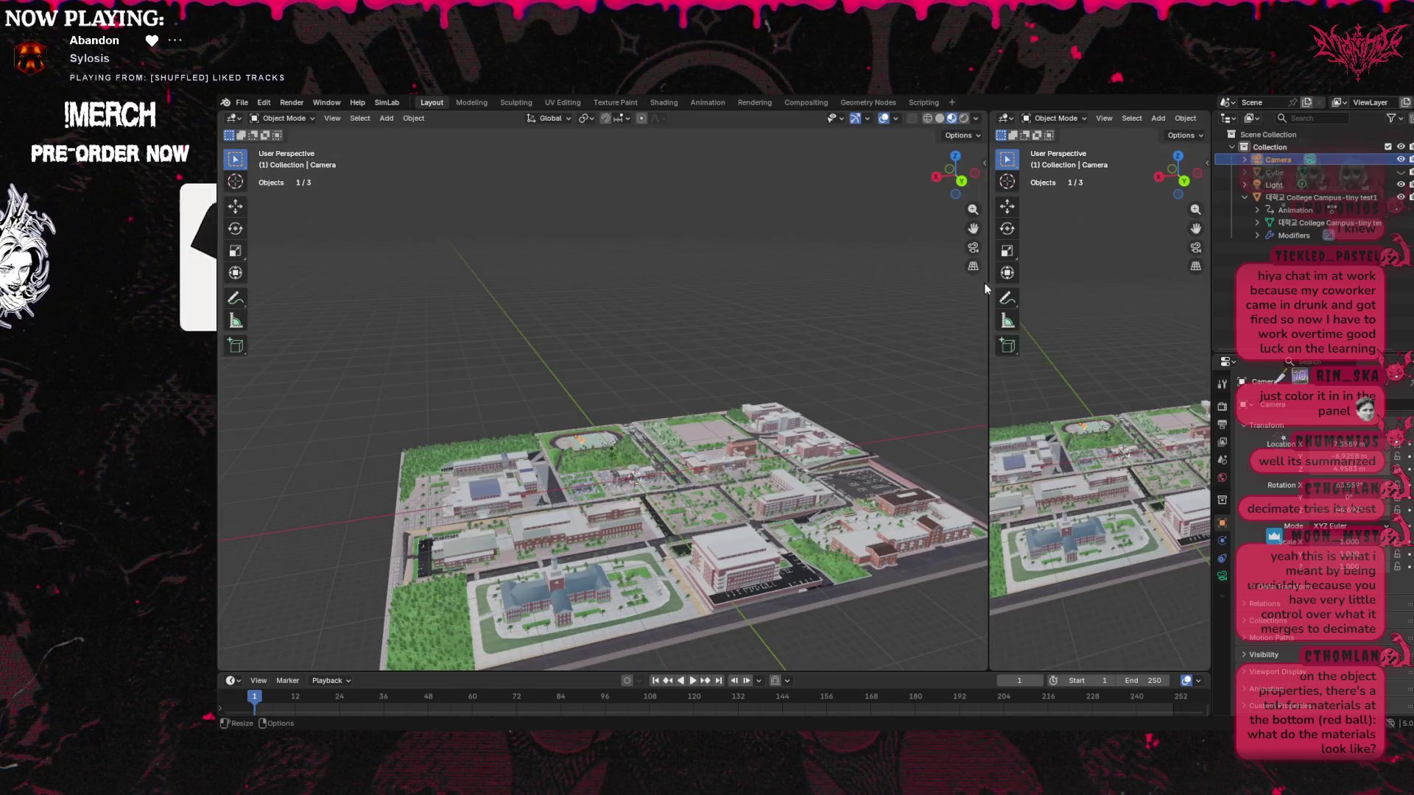
click(1104, 119)
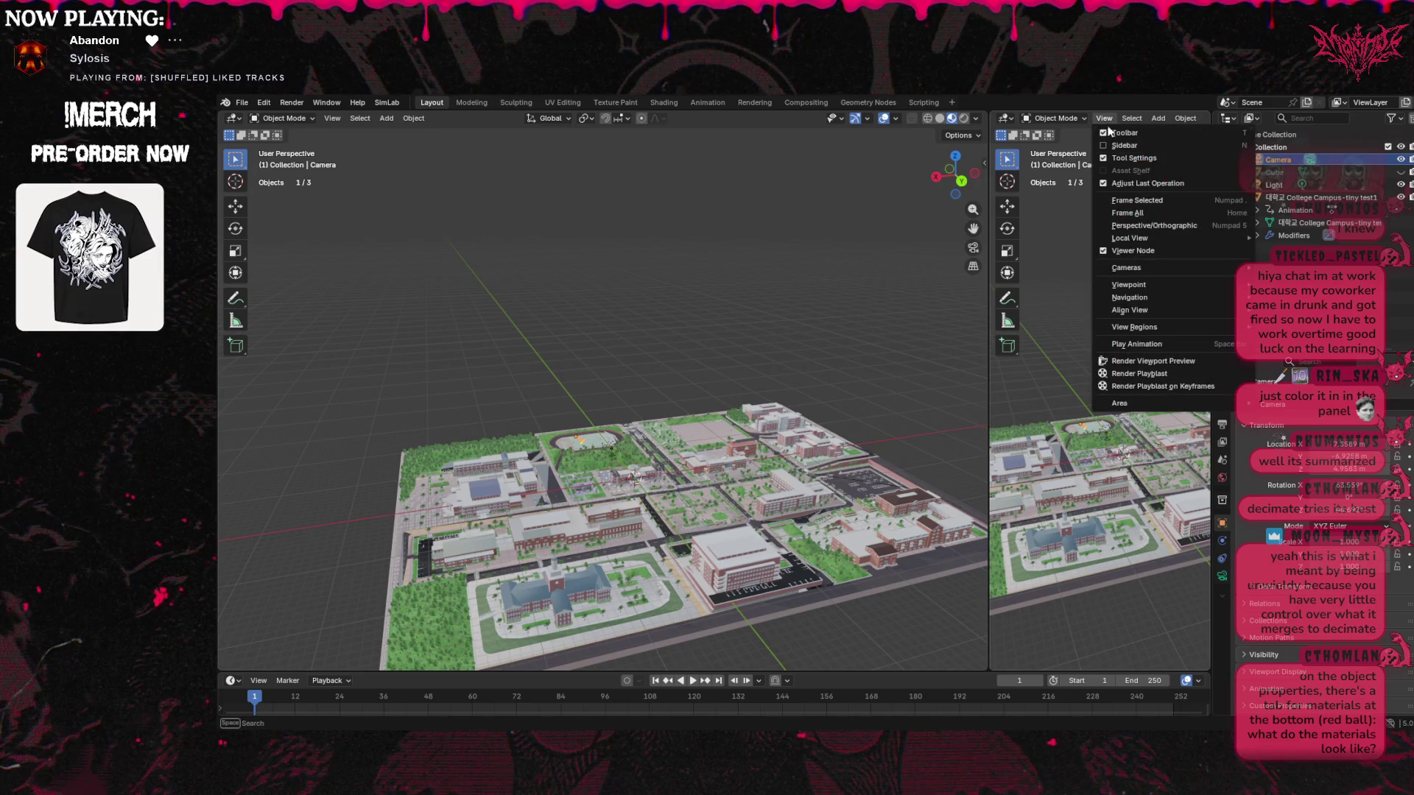
mouse_move(1149, 267)
click(1029, 268)
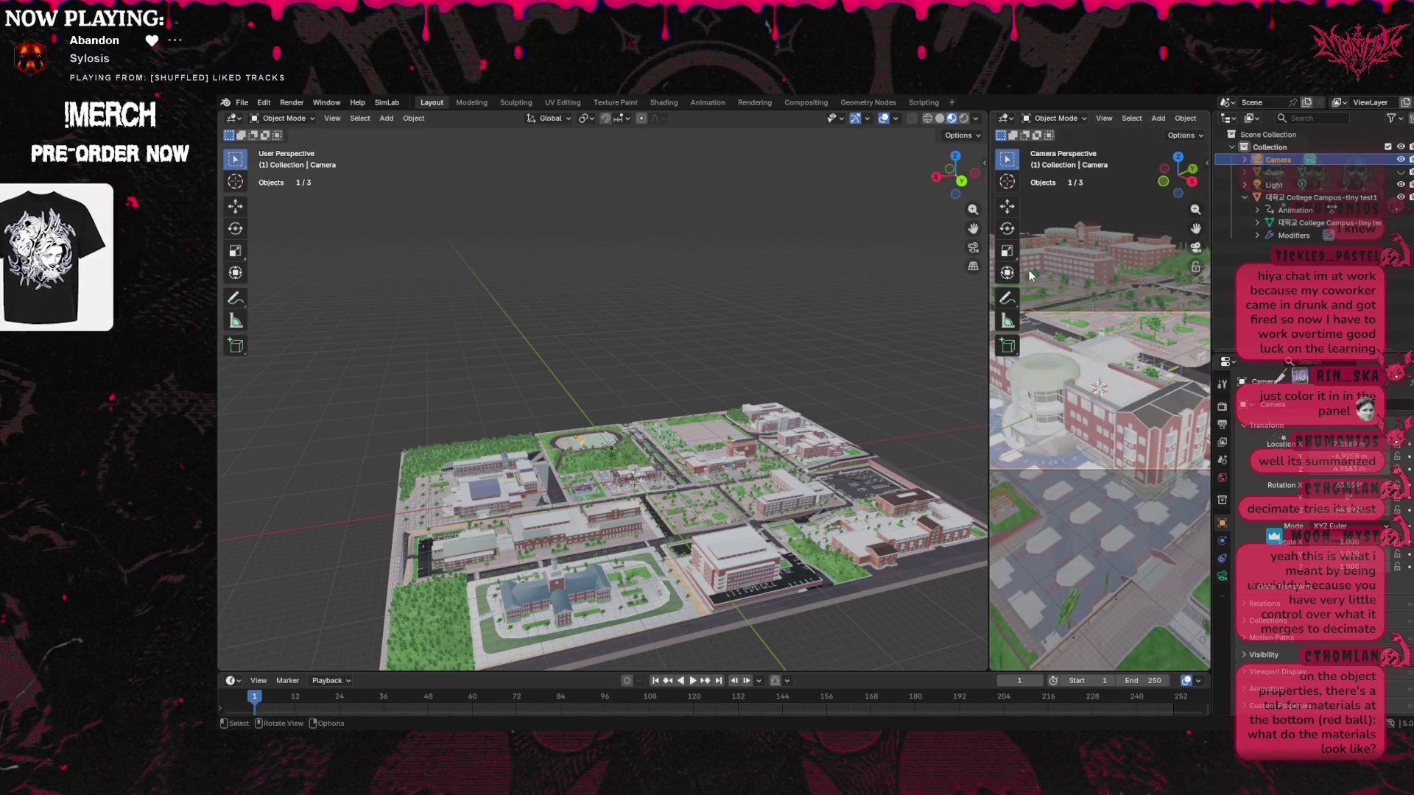
drag(992, 400, 586, 400)
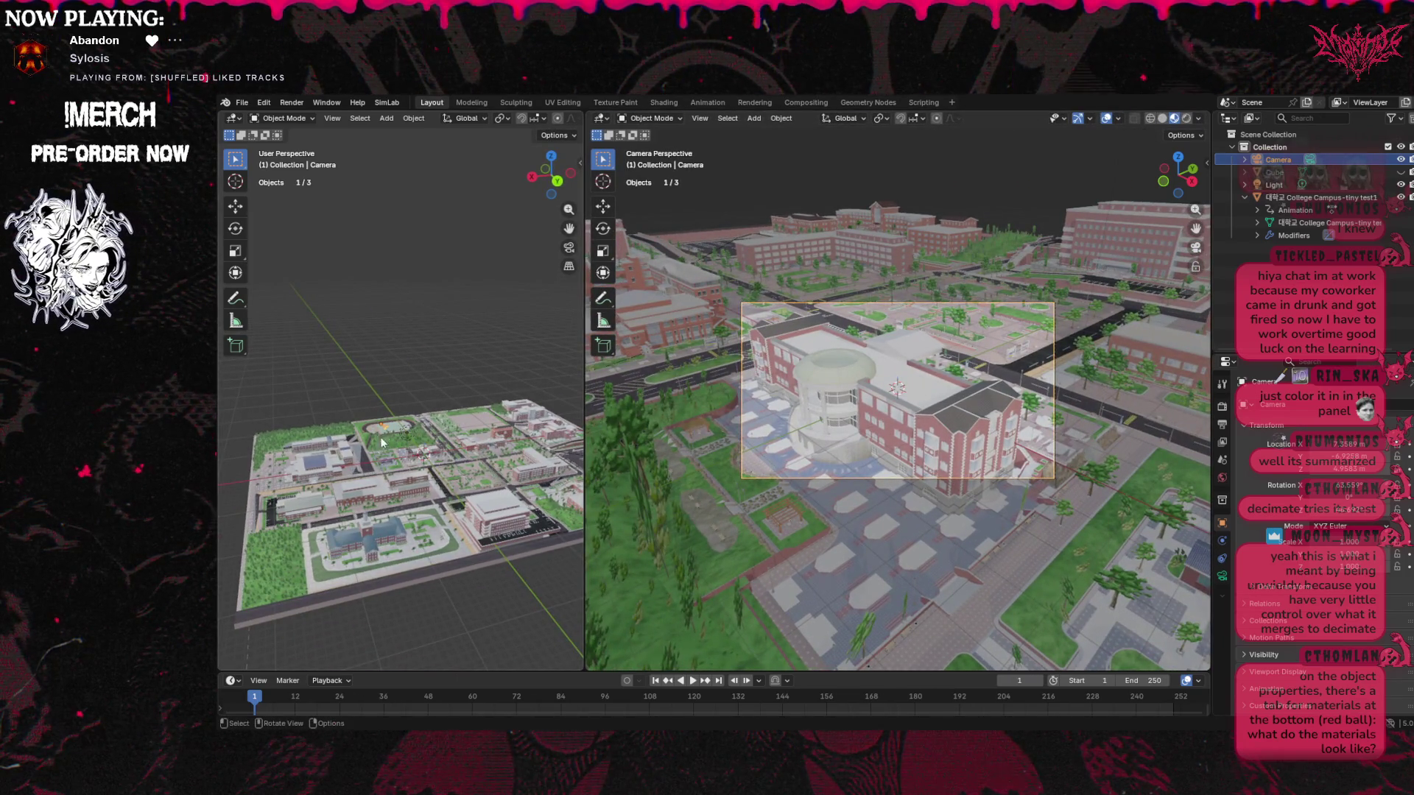
Orbit the left view top-down over the campus and slide the camera along its Y axis
click(461, 311)
drag(551, 175, 257, 427)
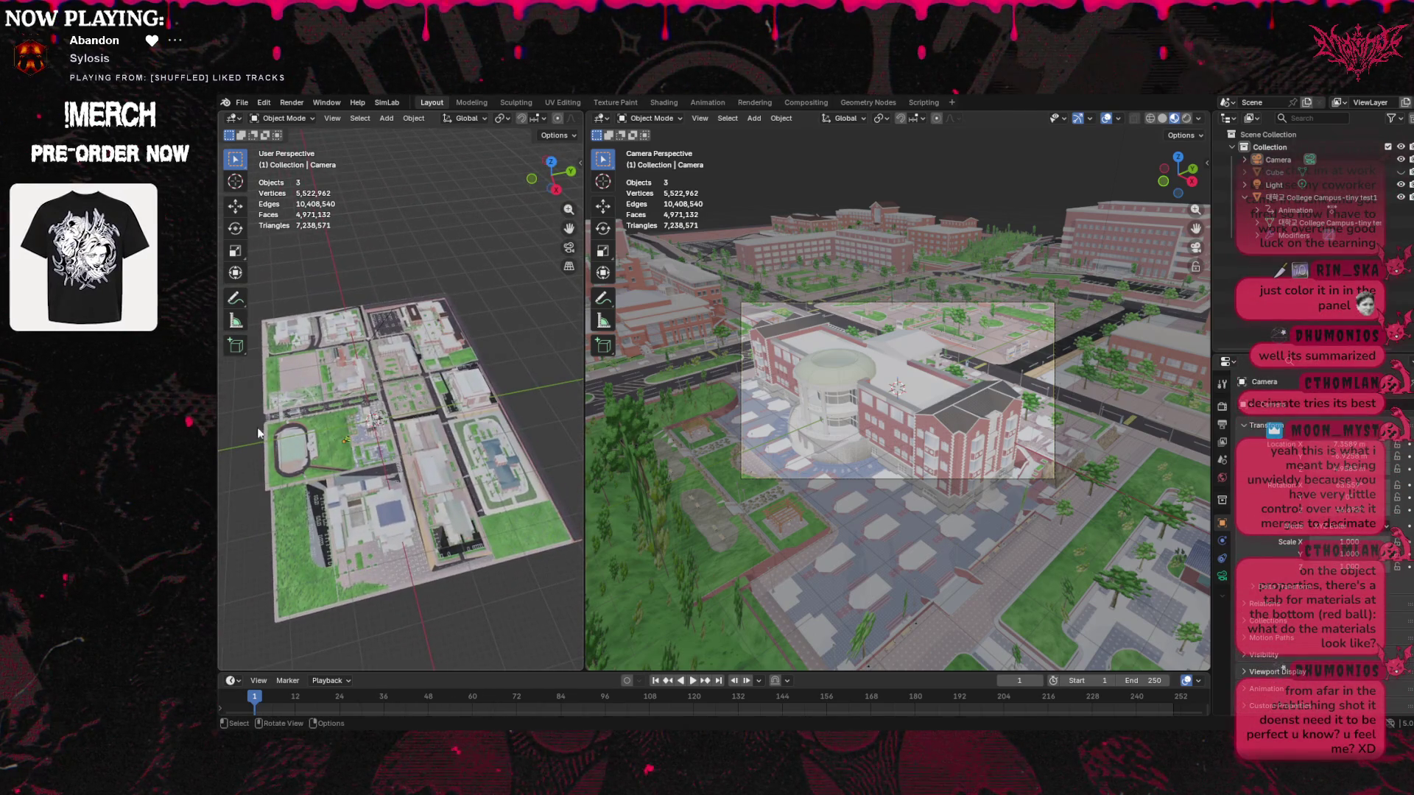
click(343, 440)
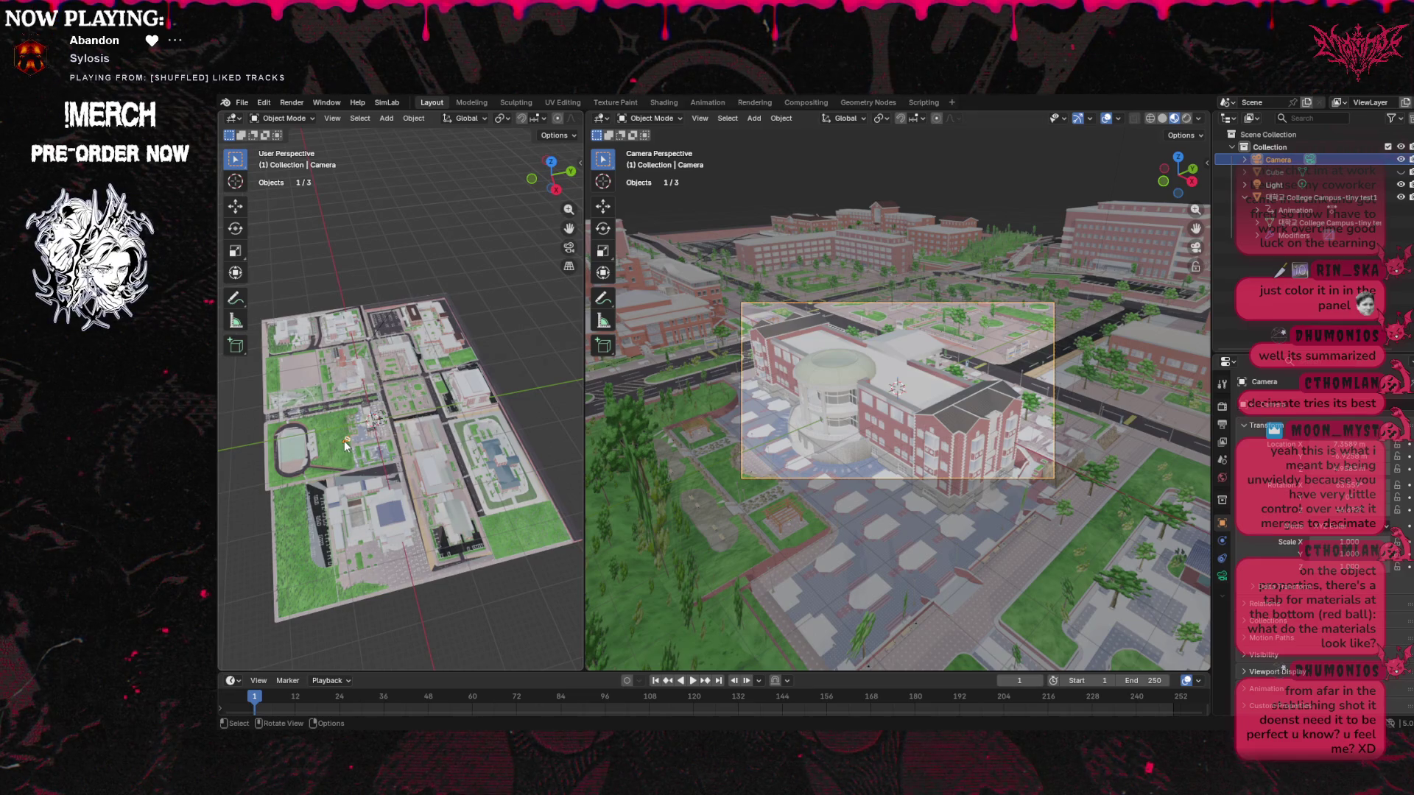
click(236, 207)
drag(387, 430, 259, 458)
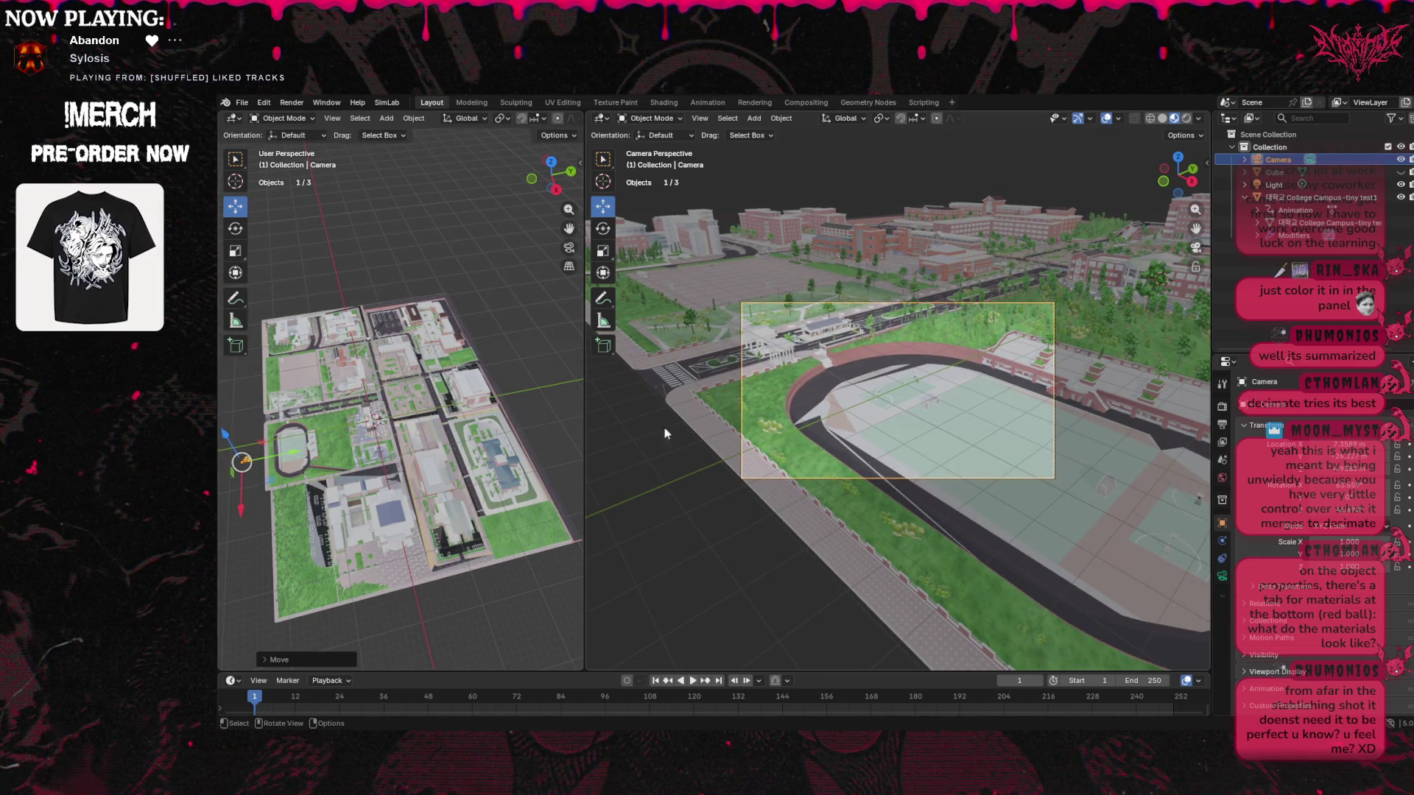
Lower and reposition the camera to frame the court
scroll(884, 435, up, 8)
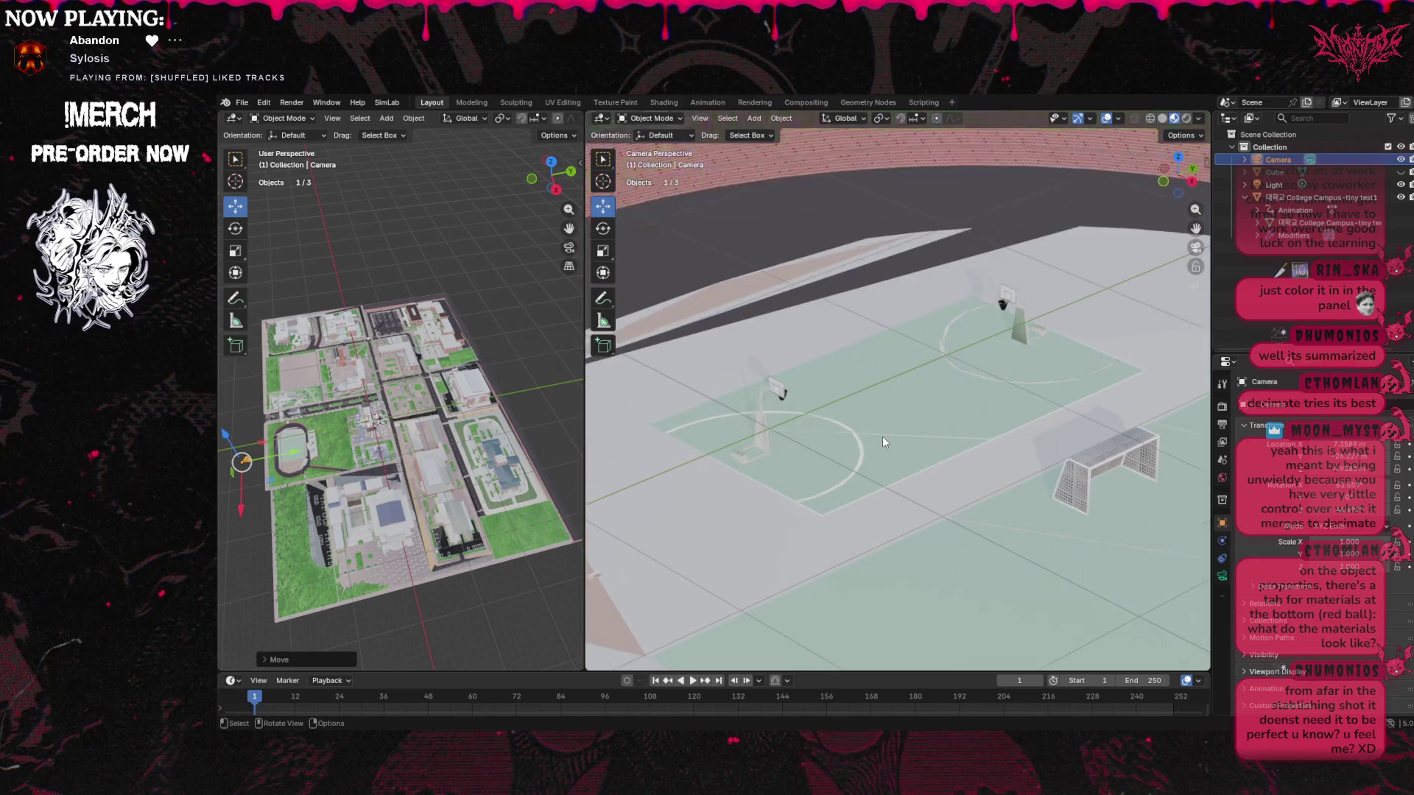
scroll(881, 436, down, 6)
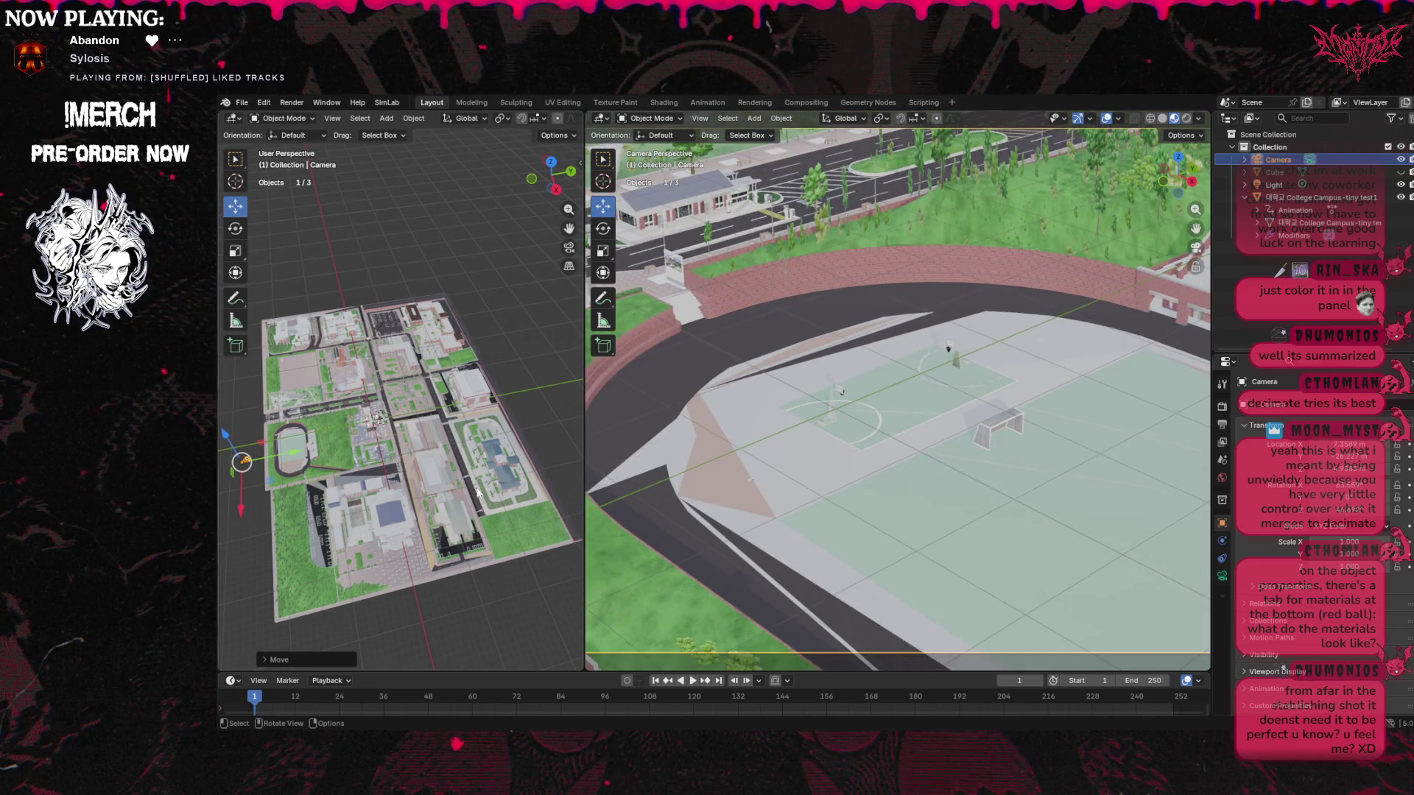
drag(227, 438, 233, 442)
mouse_move(245, 503)
mouse_down()
mouse_move(242, 452)
mouse_move(315, 433)
mouse_up()
scroll(833, 464, up, 8)
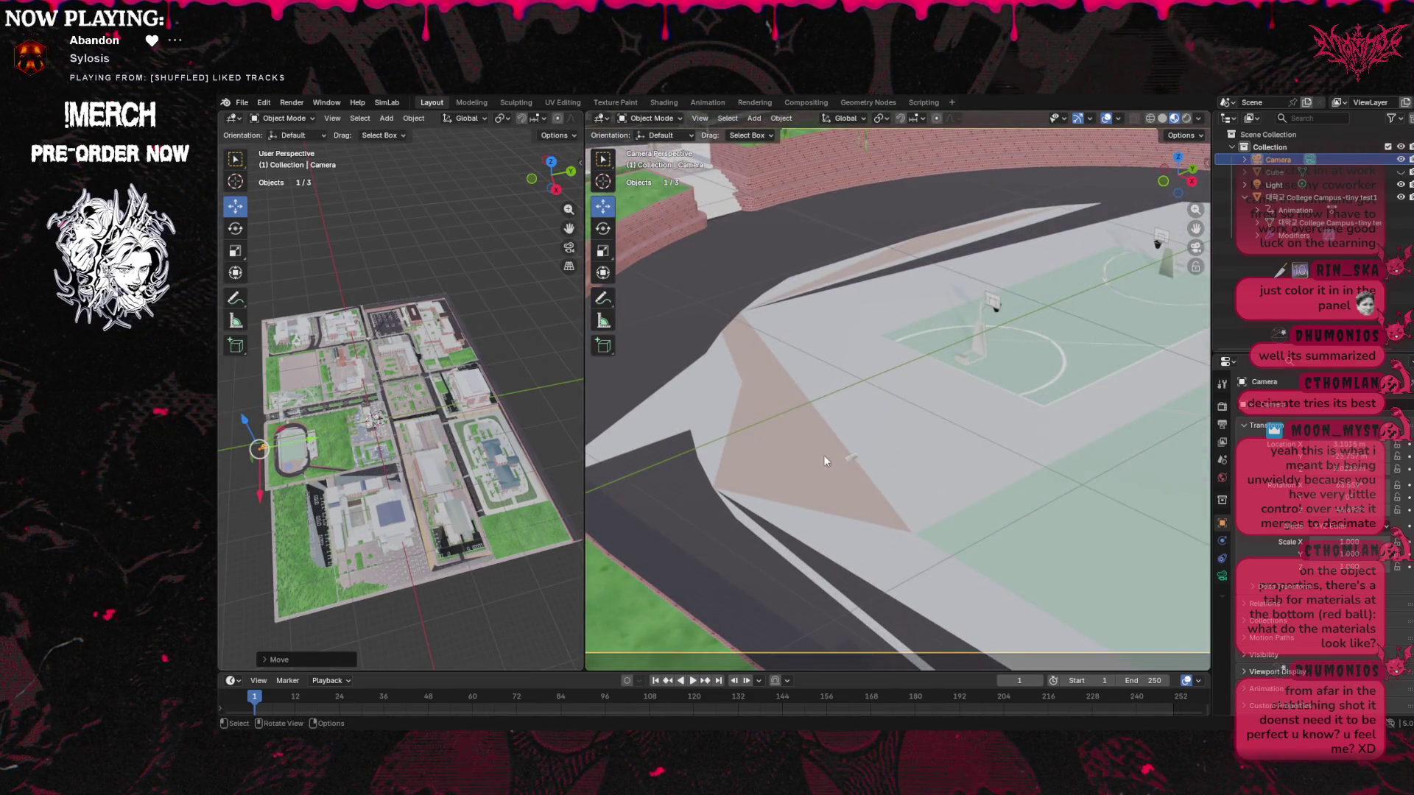
scroll(837, 495, down, 5)
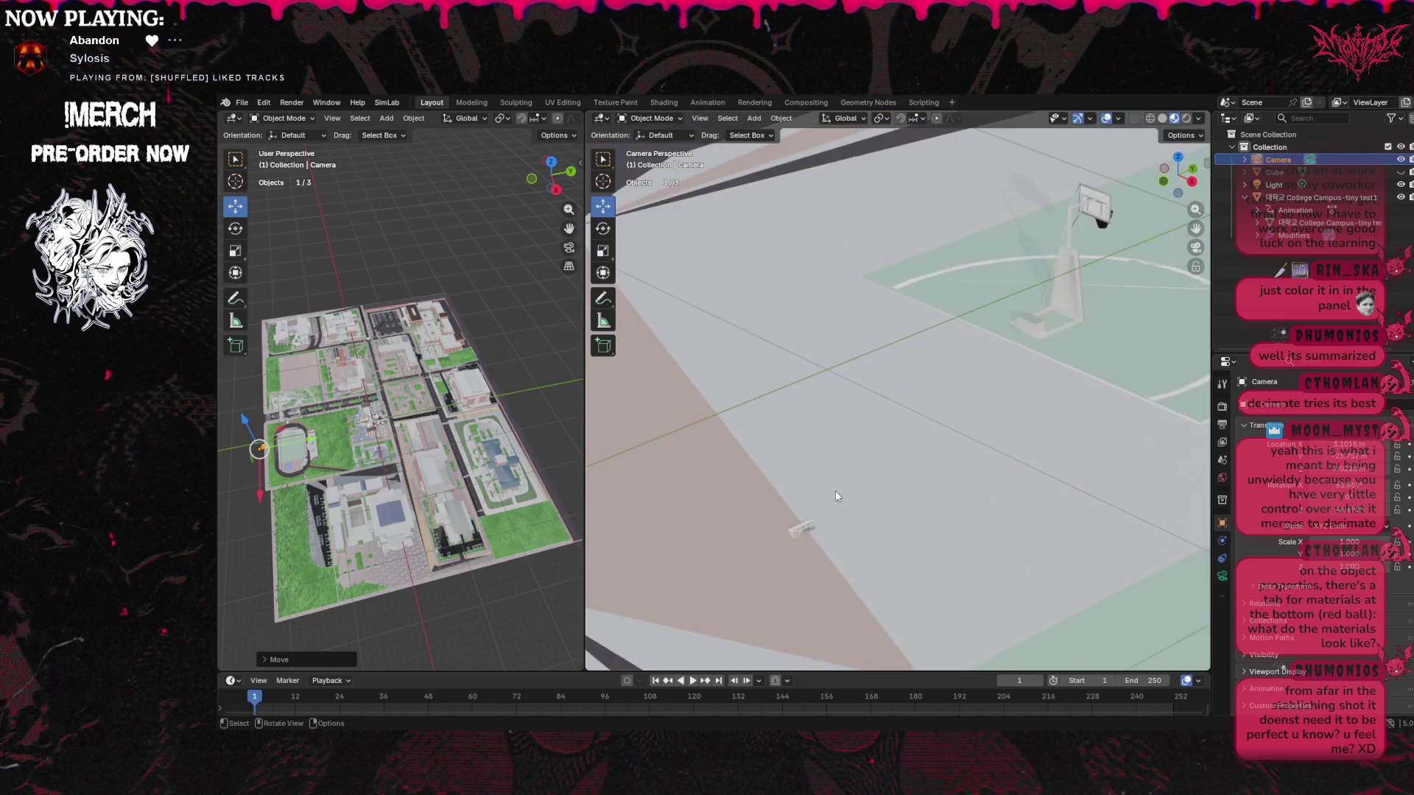
Pan the camera view toward the wall and court, then widen the left viewport over the campus
mouse_move(1195, 229)
mouse_down()
mouse_move(1090, 310)
mouse_move(1046, 398)
mouse_move(833, 435)
mouse_up()
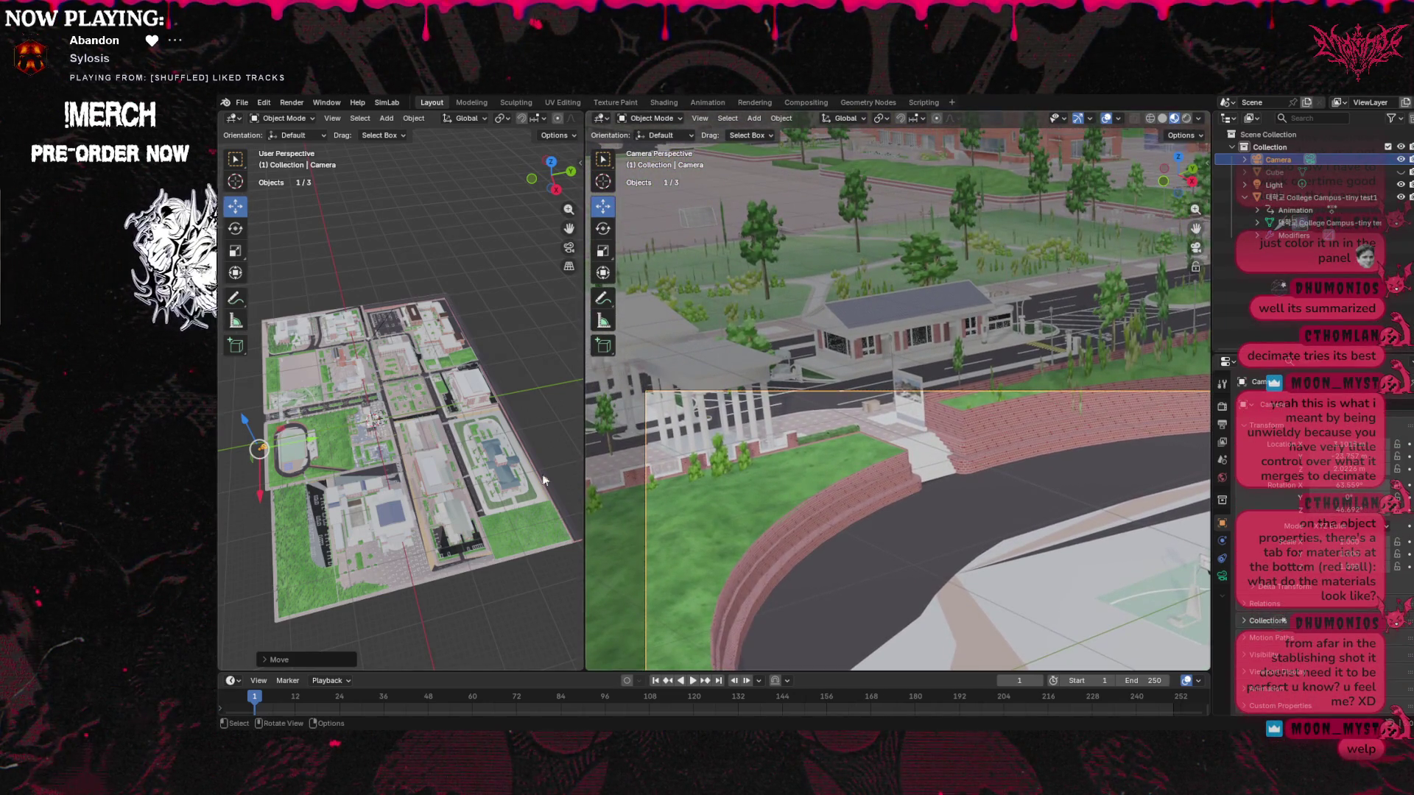
scroll(832, 434, up, 8)
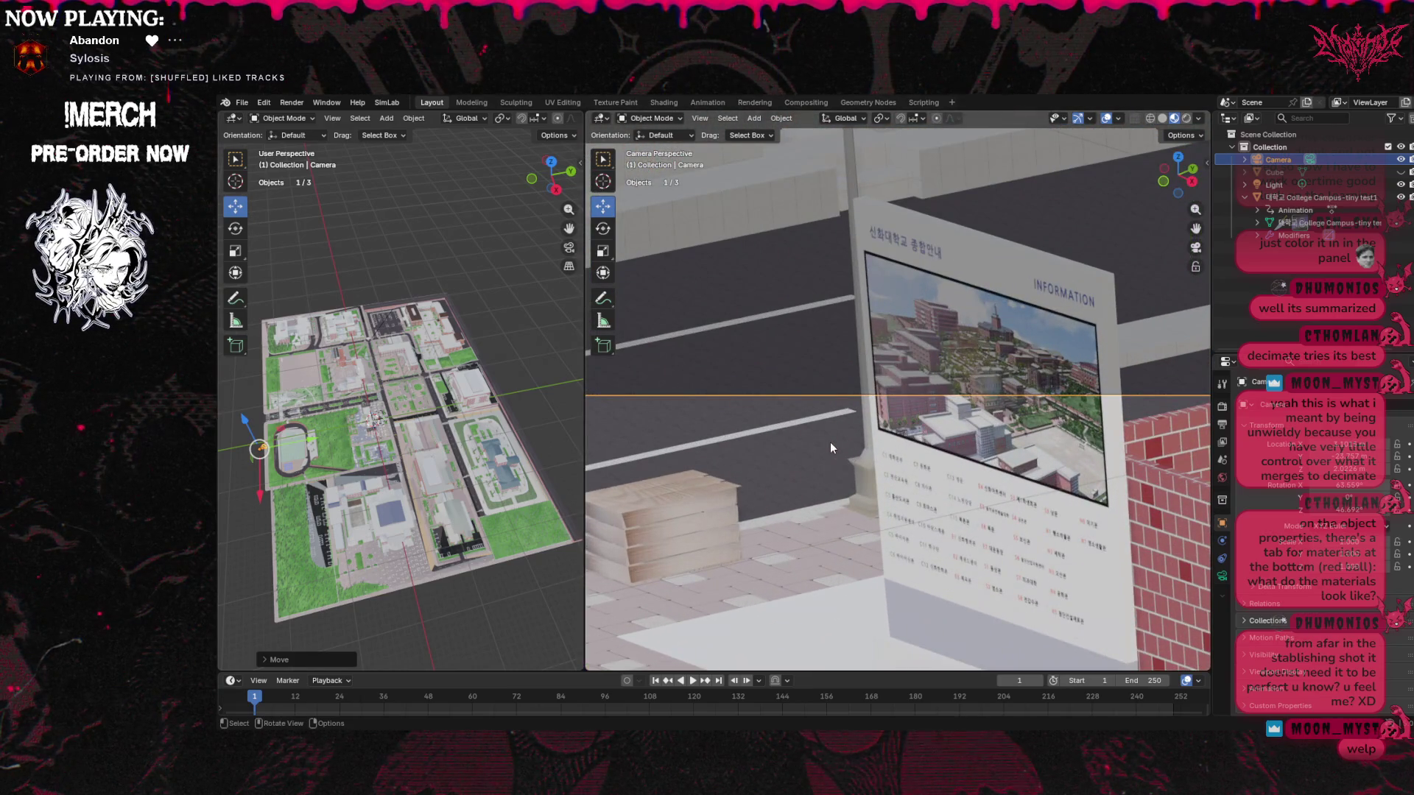
scroll(828, 445, down, 3)
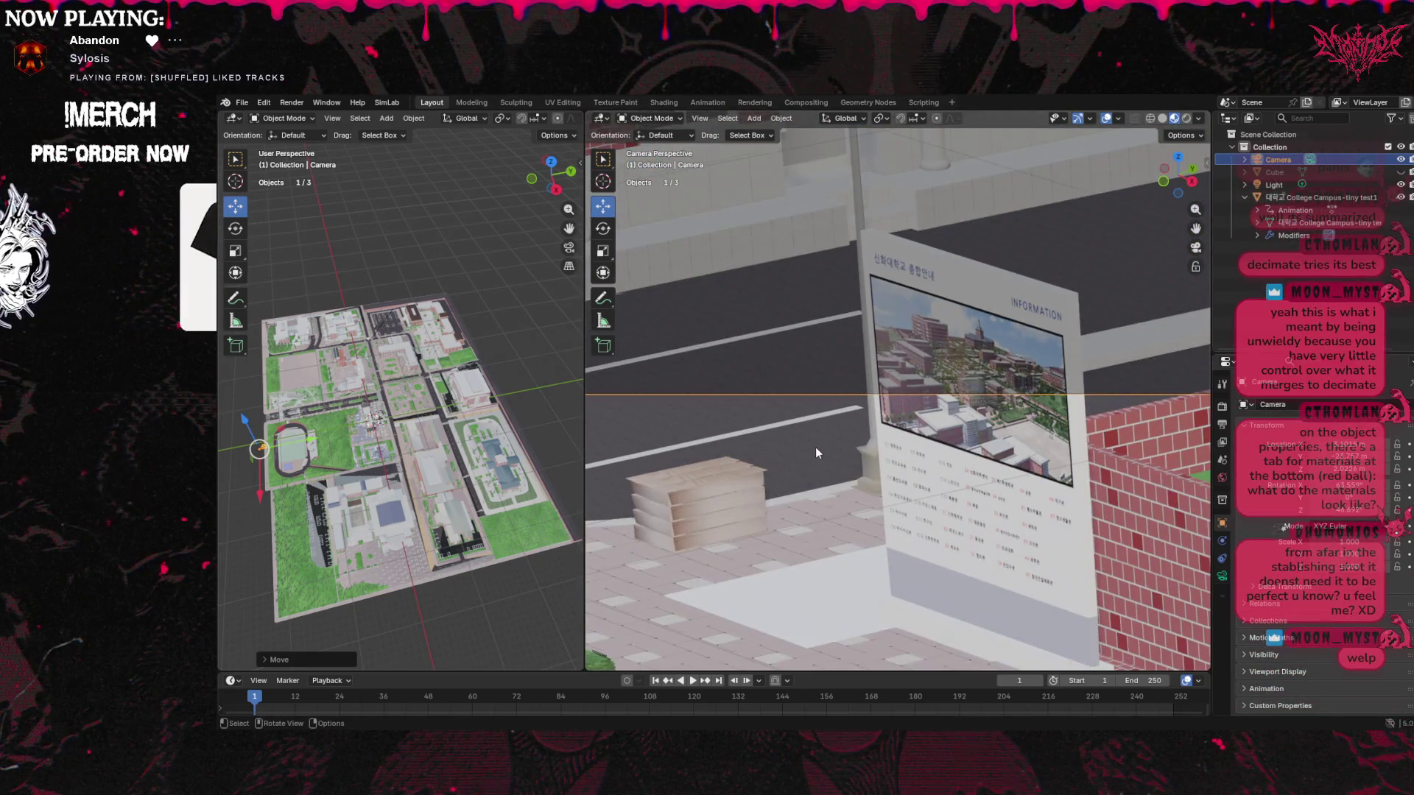
scroll(816, 449, down, 5)
scroll(789, 457, down, 2)
scroll(787, 461, down, 10)
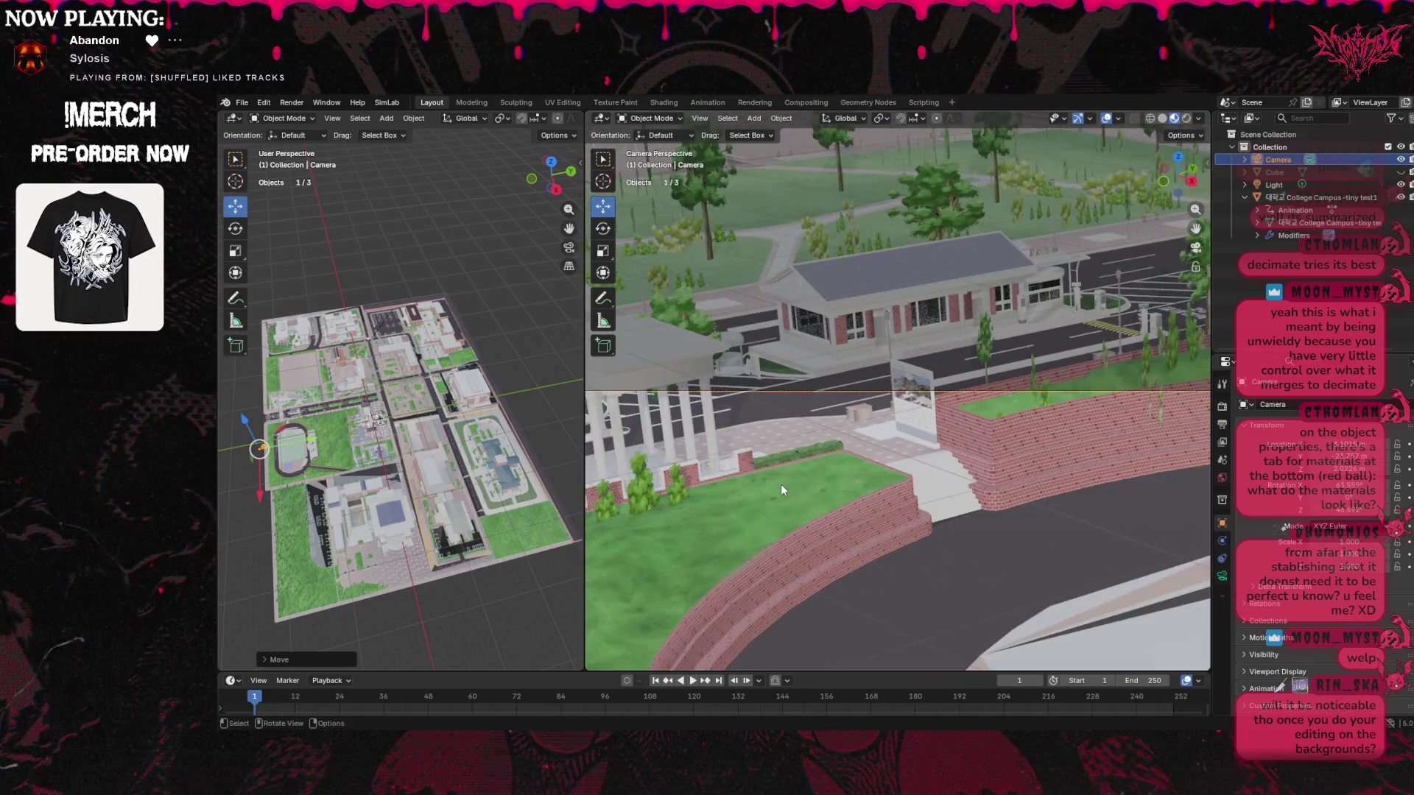
scroll(842, 475, up, 15)
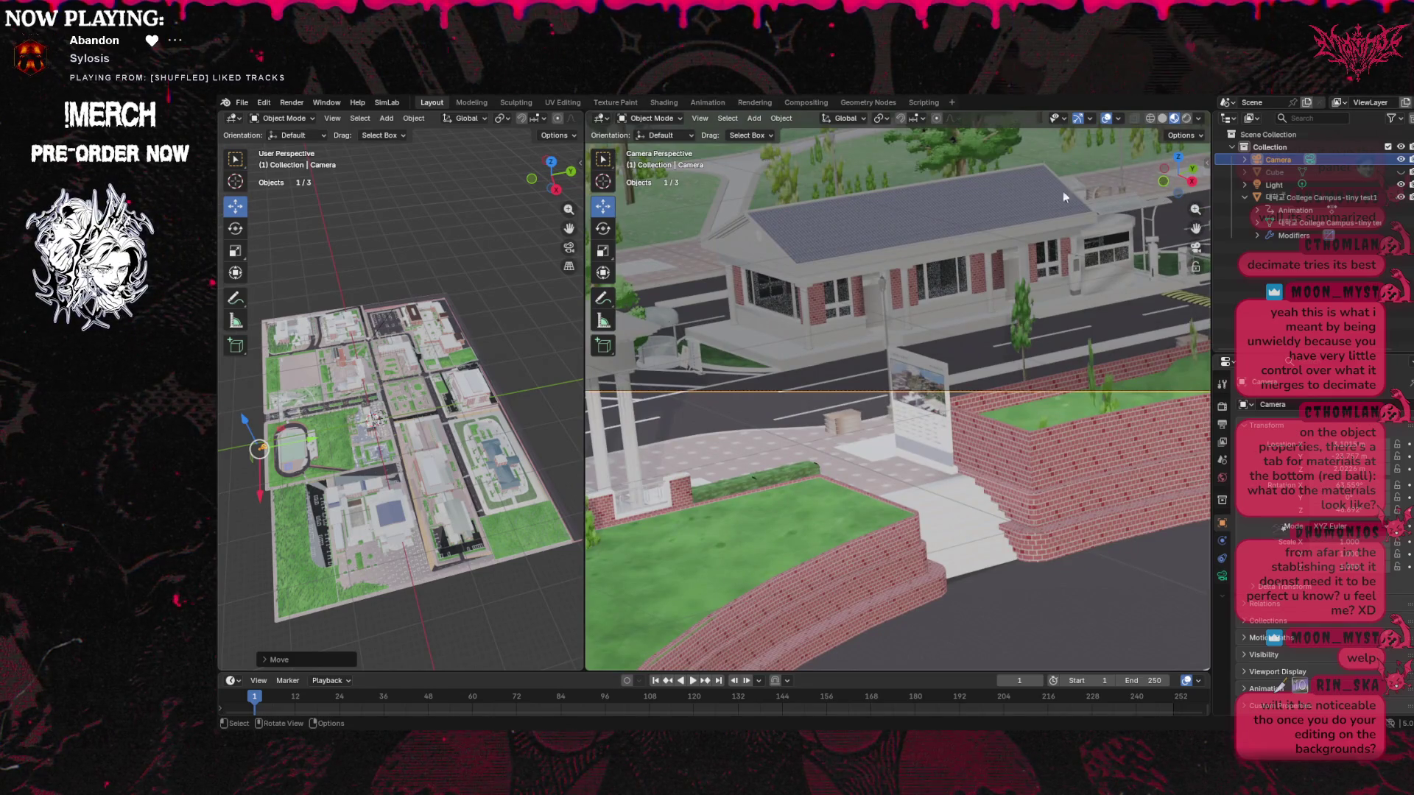
scroll(533, 323, up, 2)
drag(585, 361, 1191, 370)
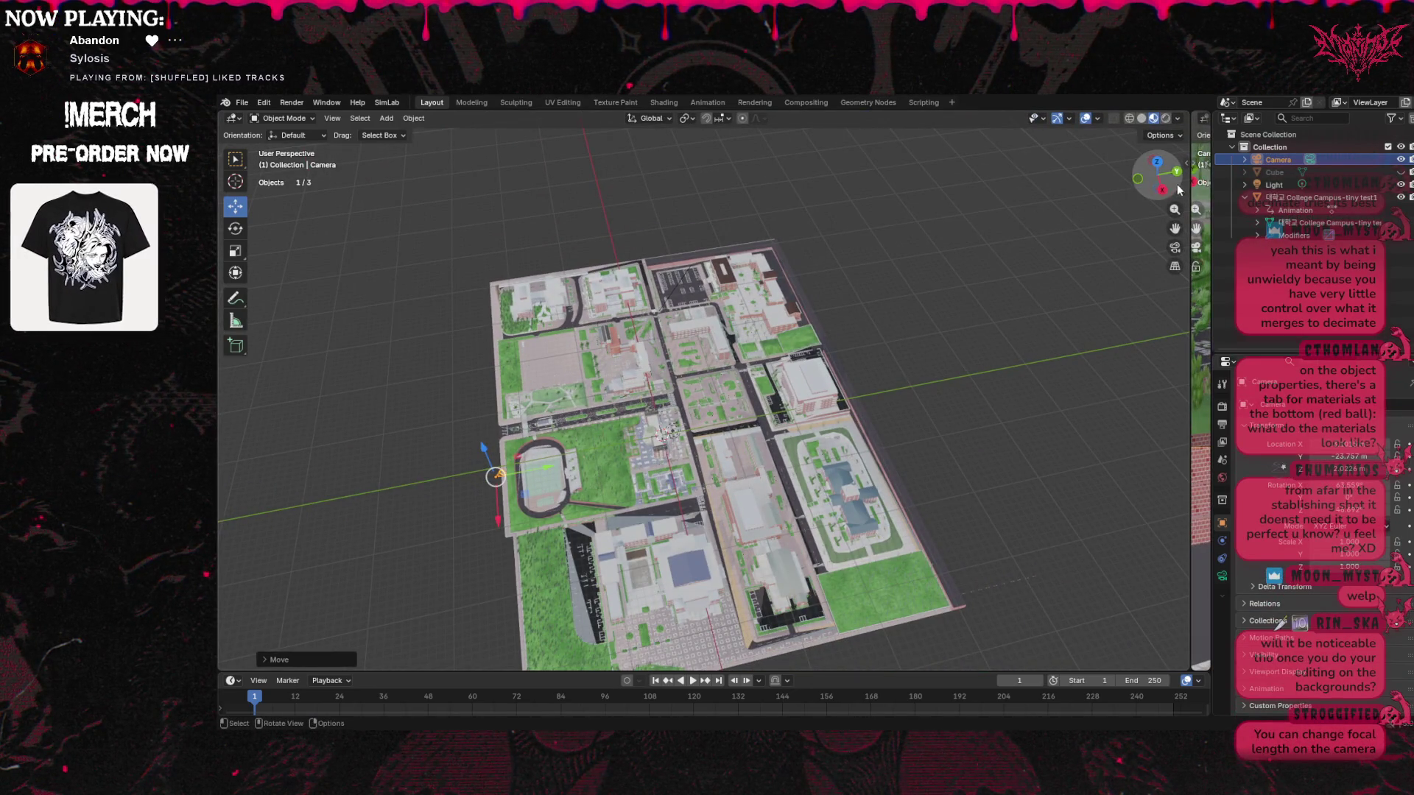
Restore the even viewport split and set the camera focal length to 54 mm
mouse_move(1188, 195)
mouse_down()
mouse_move(385, 243)
mouse_move(540, 253)
mouse_up()
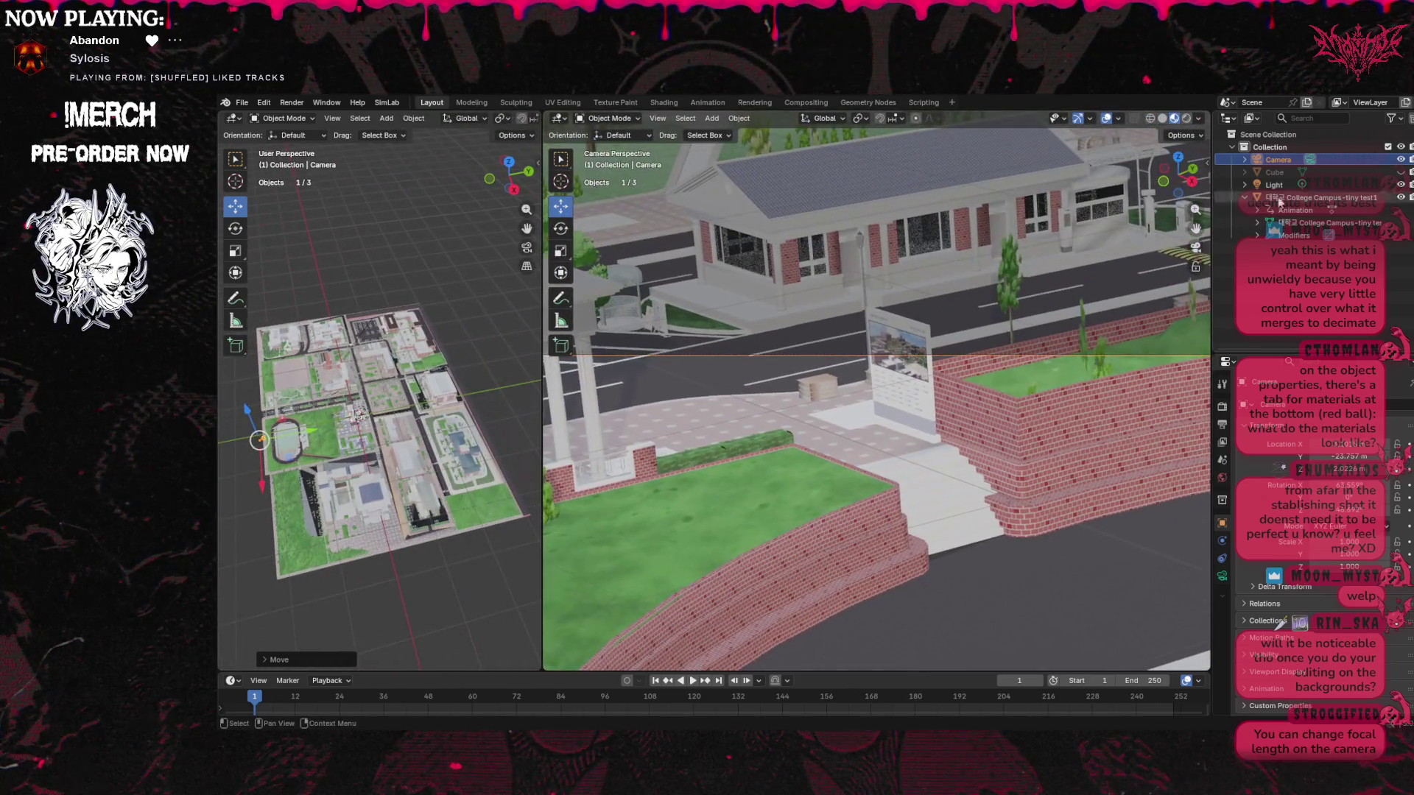
click(1309, 160)
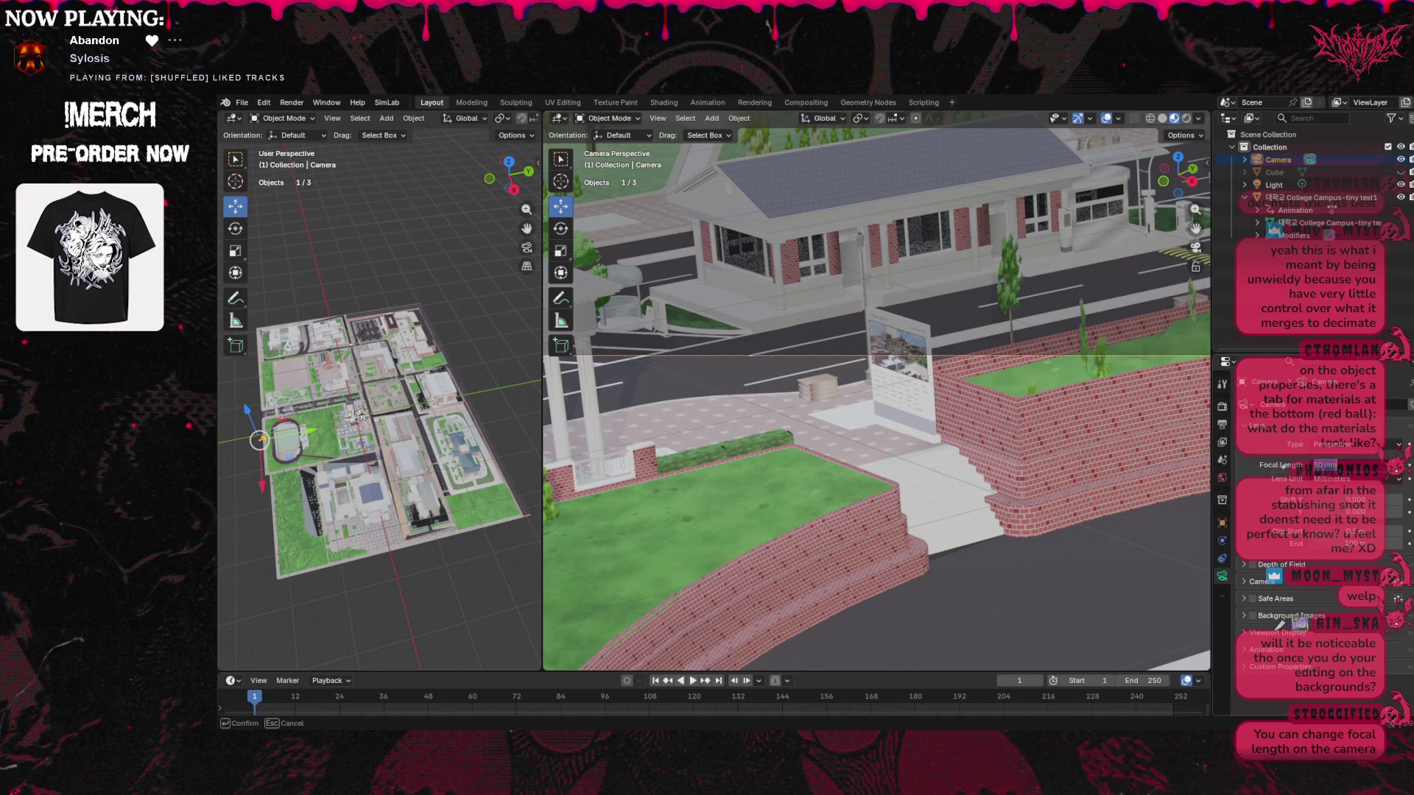
click(1030, 423)
scroll(1112, 320, down, 3)
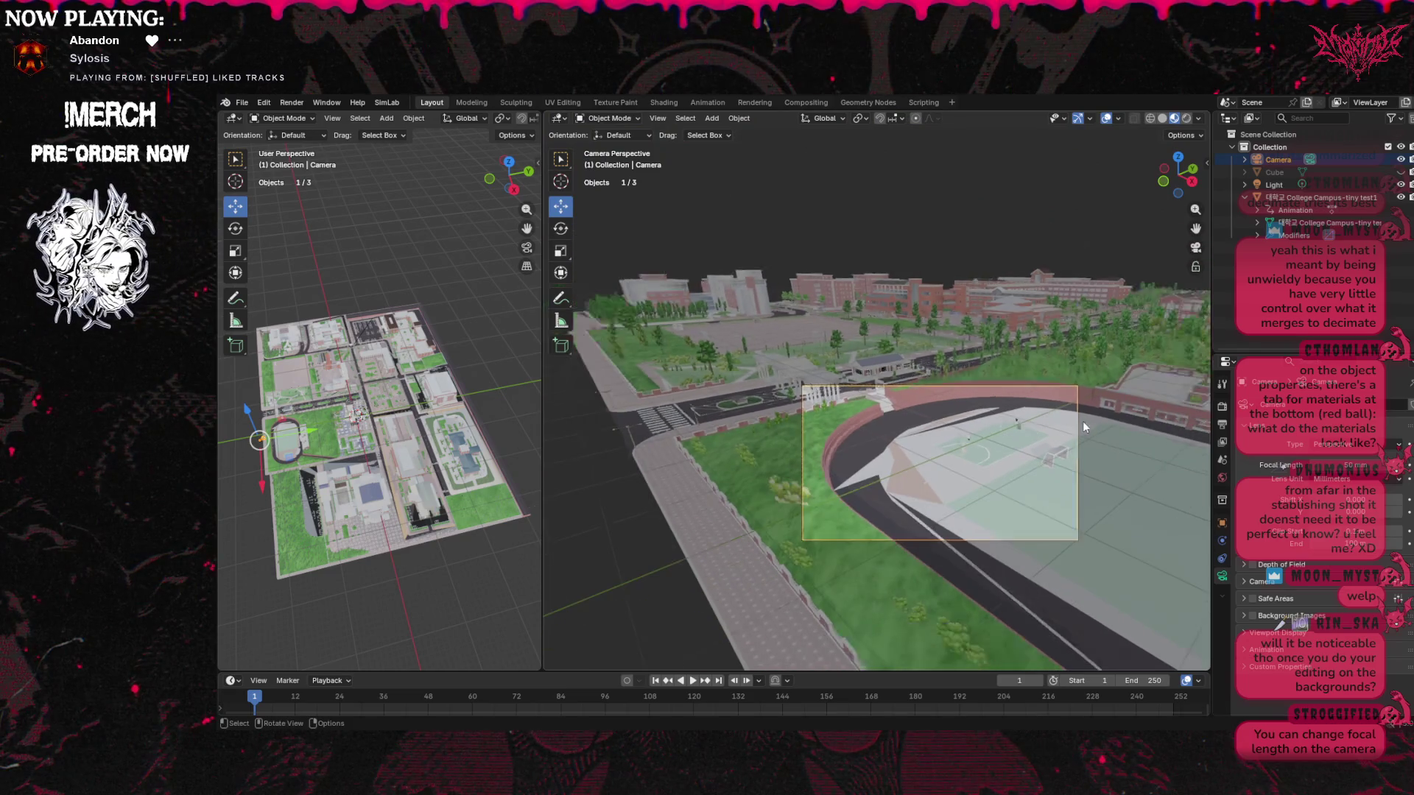
drag(1283, 466, 1308, 465)
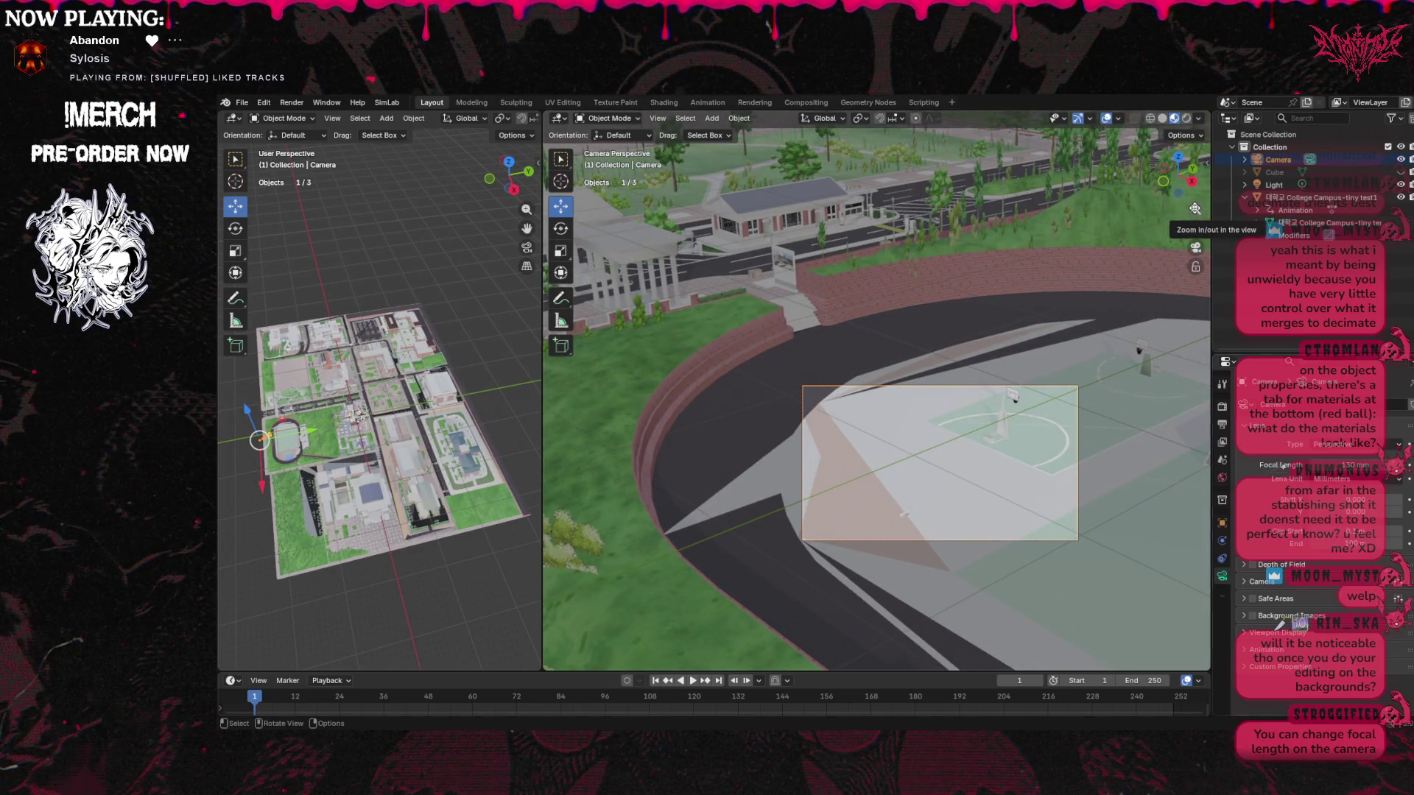
Set the depth-of-field focus distance to 10.2 m and sensor fit to Horizontal, lowering sensor width
click(1241, 566)
scroll(1285, 515, down, 1)
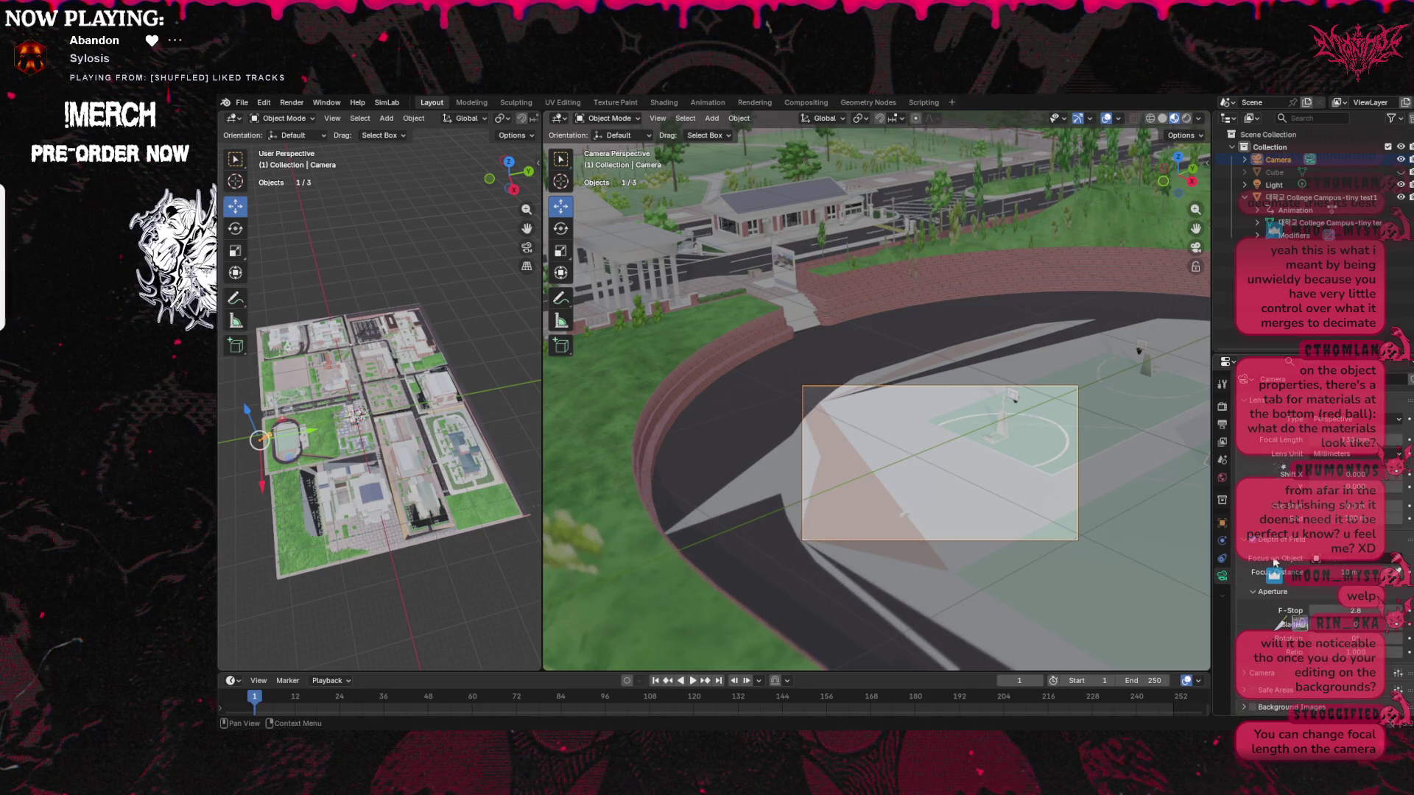
drag(1348, 572, 1362, 573)
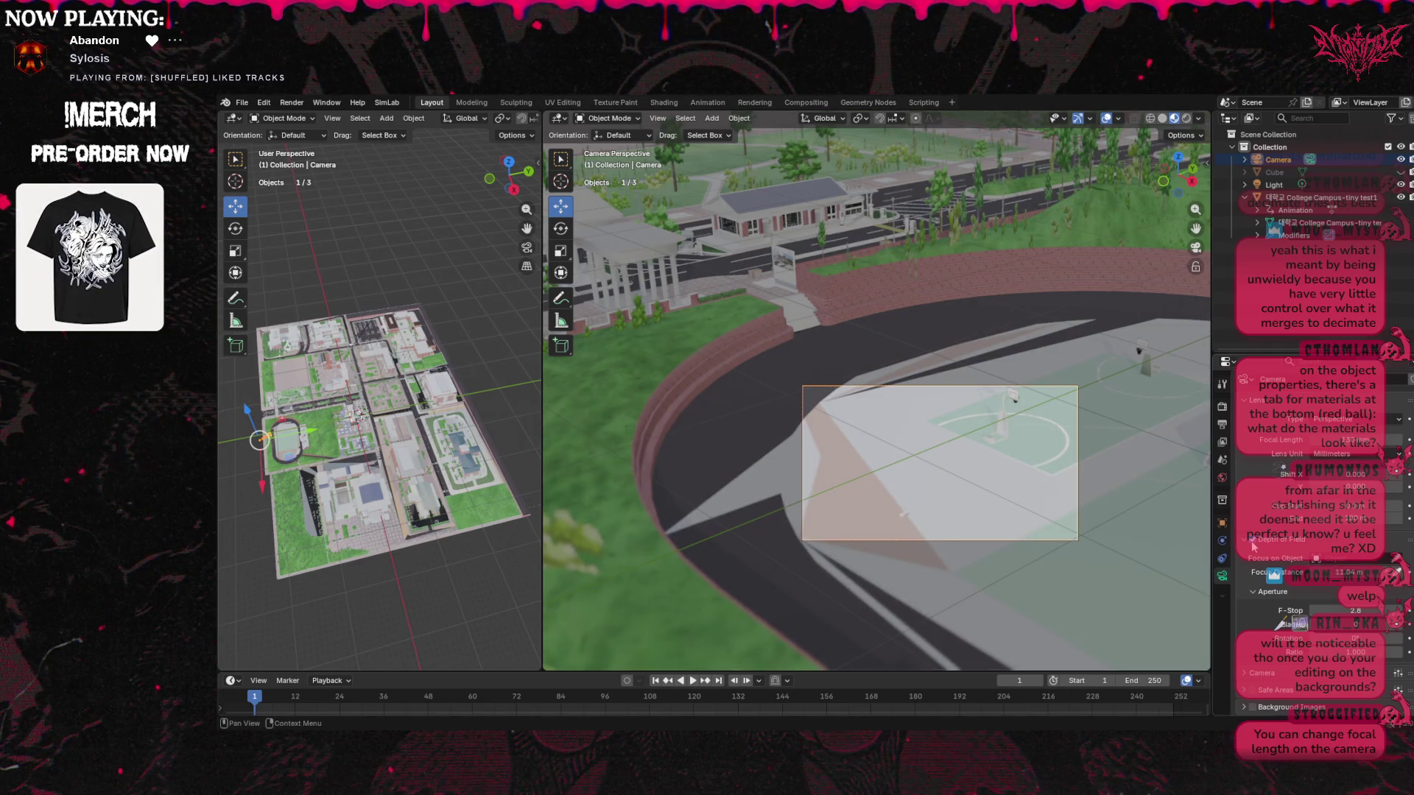
scroll(1266, 585, down, 3)
click(1245, 621)
scroll(1252, 604, down, 2)
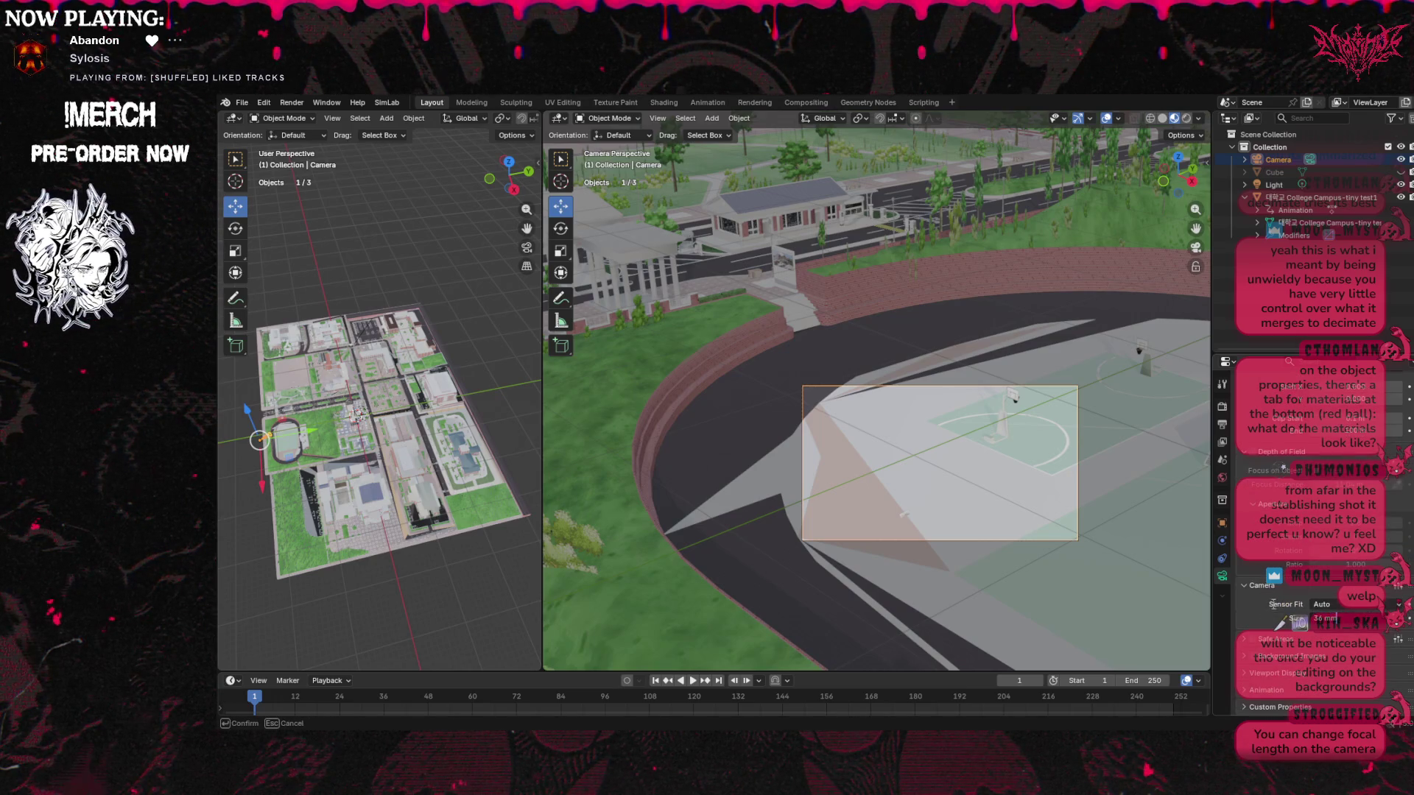
click(1318, 604)
click(1339, 623)
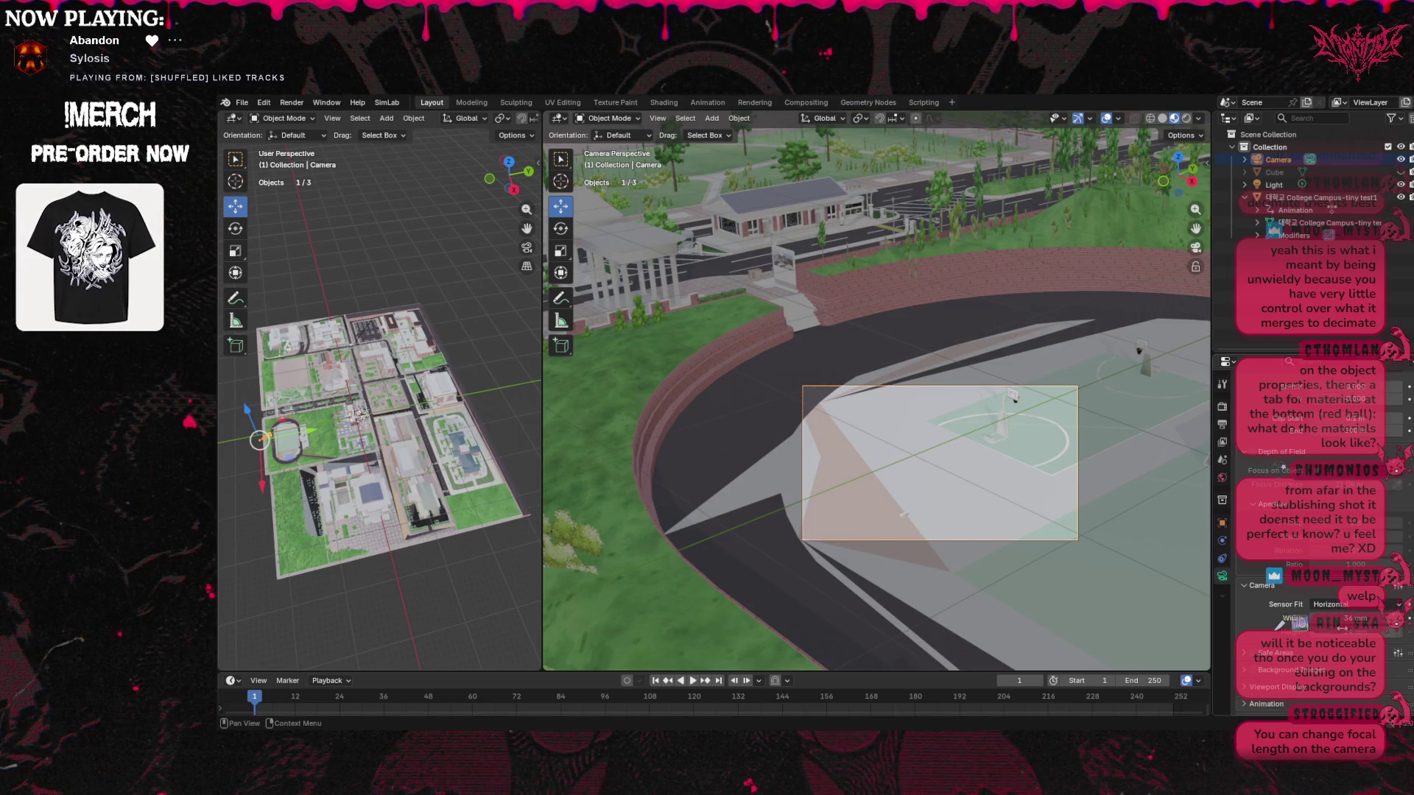
mouse_move(1355, 618)
mouse_down()
mouse_move(1377, 618)
mouse_move(1296, 618)
mouse_move(1370, 618)
mouse_up()
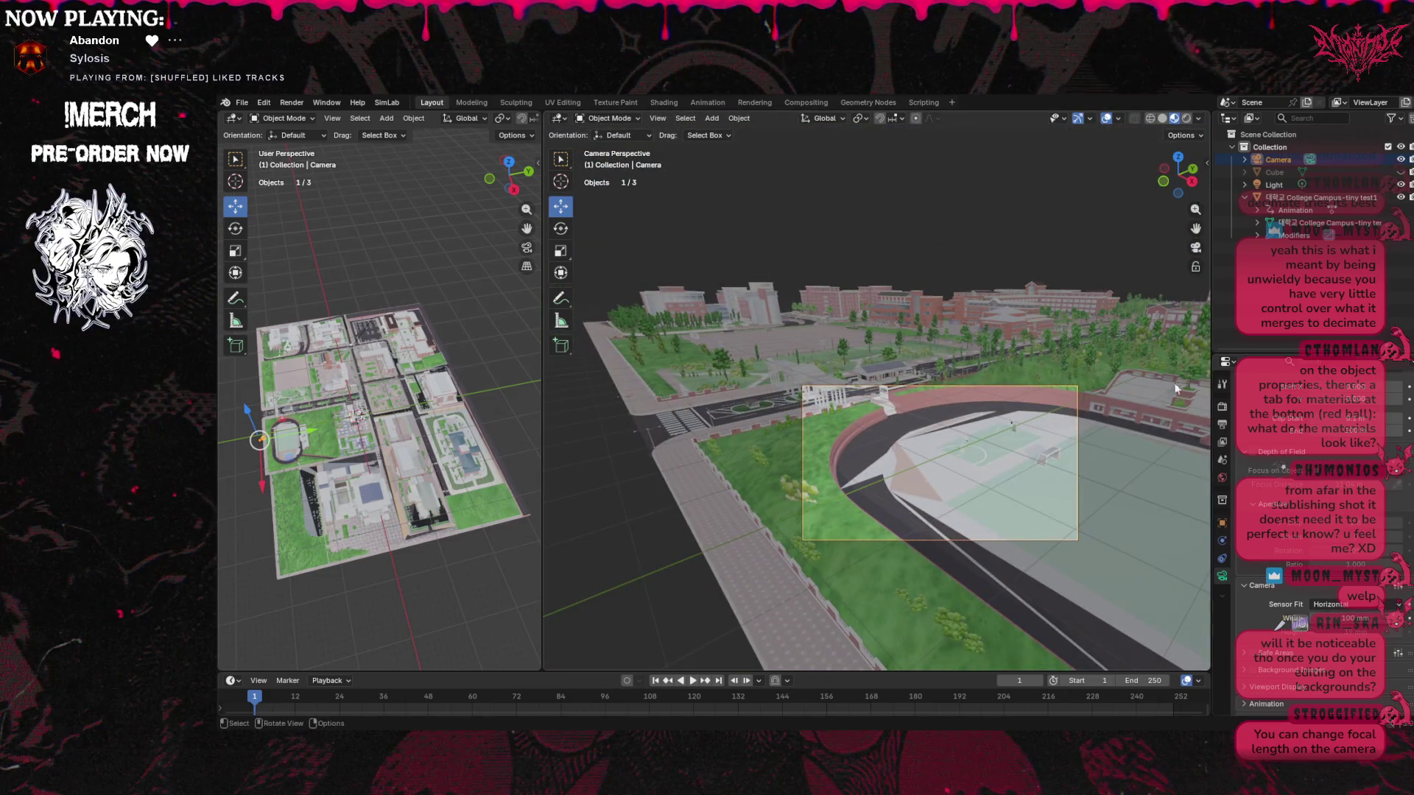
Orbit the right viewport out of camera view and zoom out over the campus
drag(1198, 230, 1053, 236)
mouse_move(1177, 169)
mouse_down()
mouse_move(1163, 193)
mouse_move(1178, 181)
mouse_up()
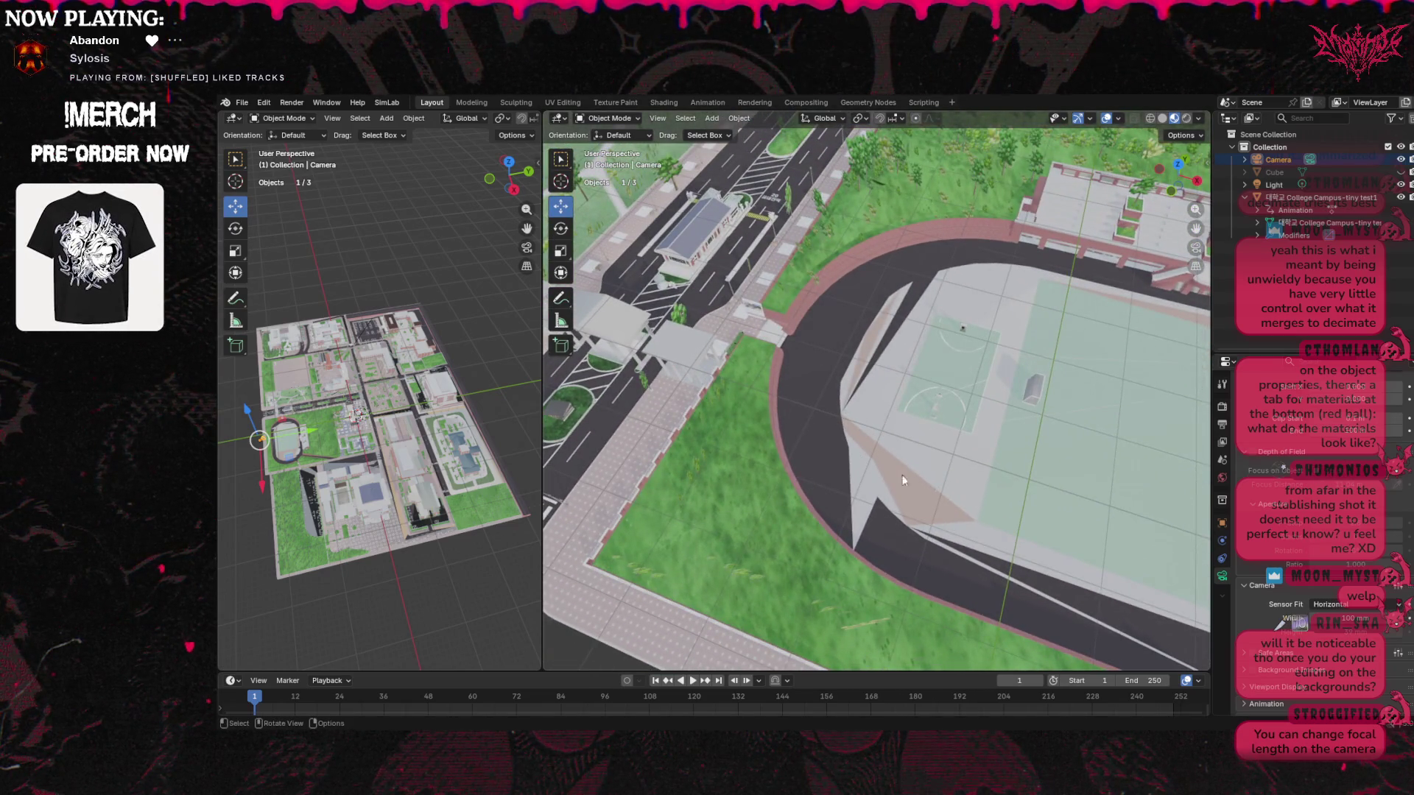
scroll(903, 373, down, 5)
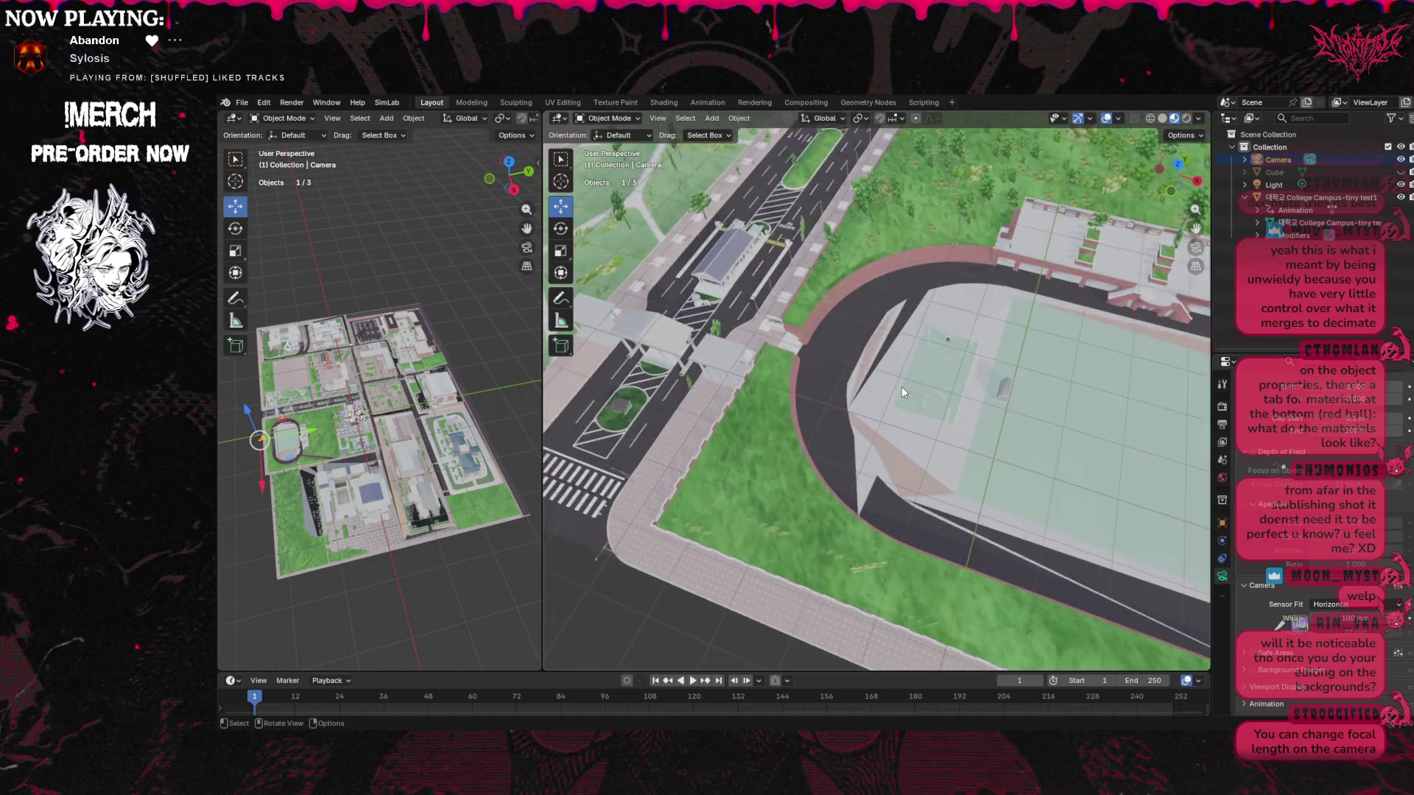
scroll(903, 380, down, 2)
scroll(999, 187, up, 10)
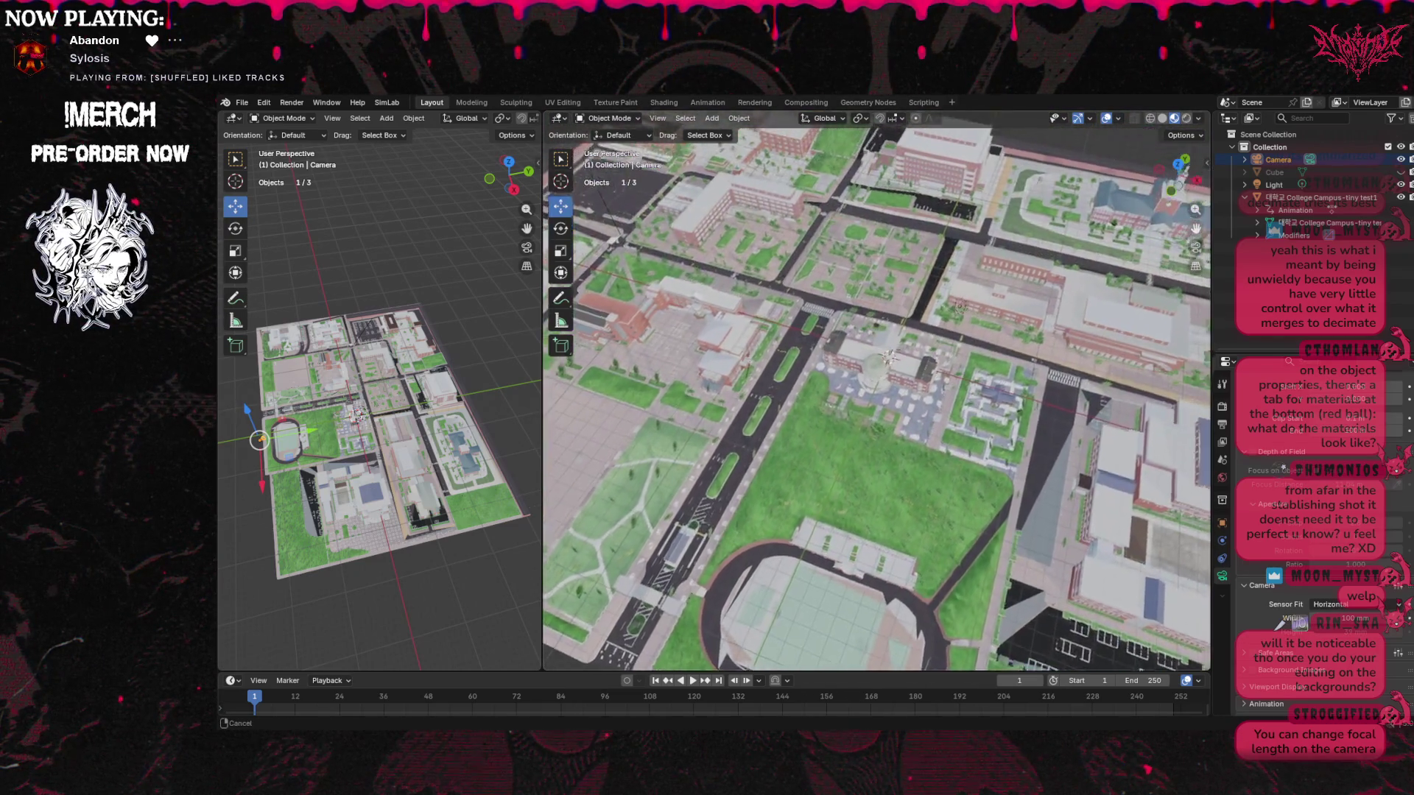
scroll(999, 292, down, 5)
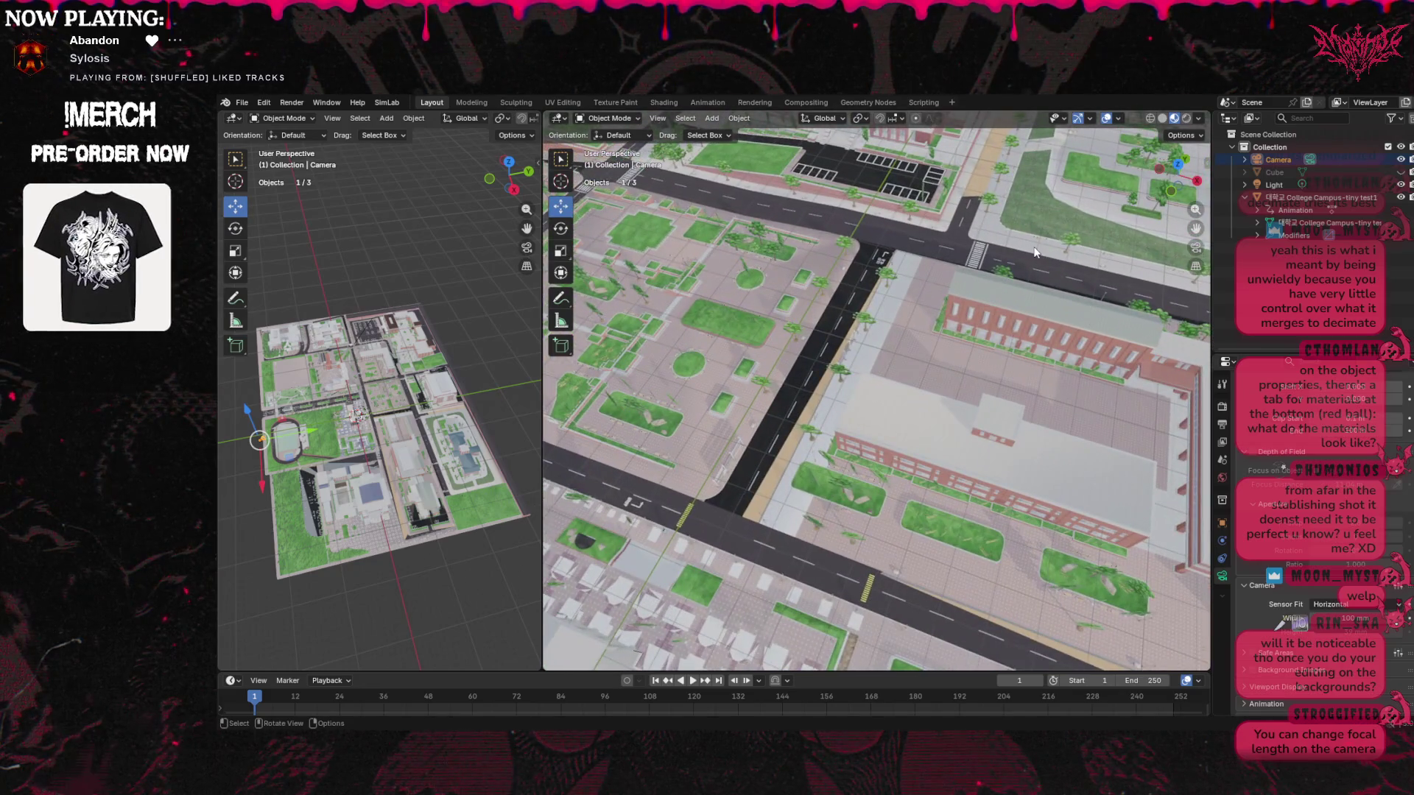
scroll(911, 276, down, 6)
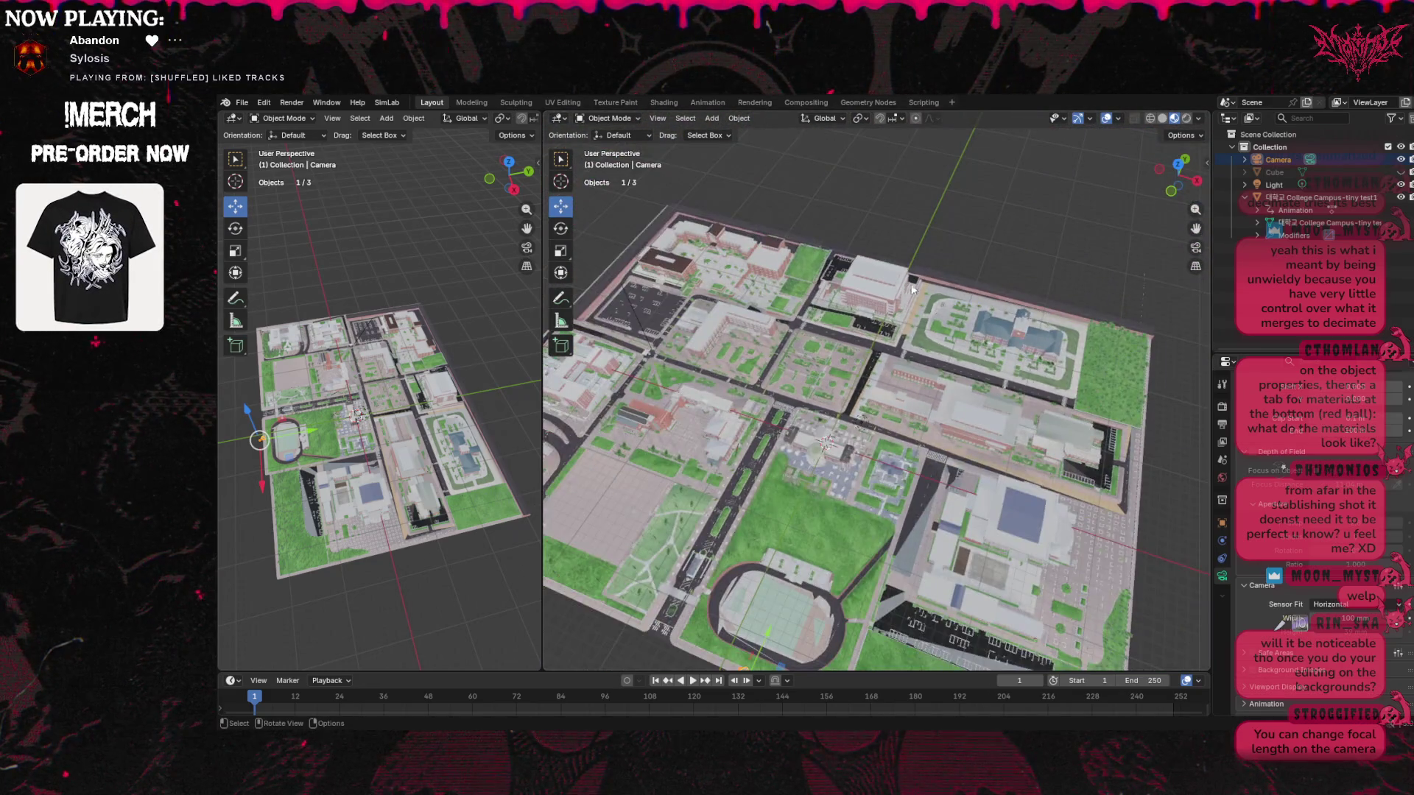
Move the camera over the central campus plaza and confirm its new position
drag(769, 630, 773, 622)
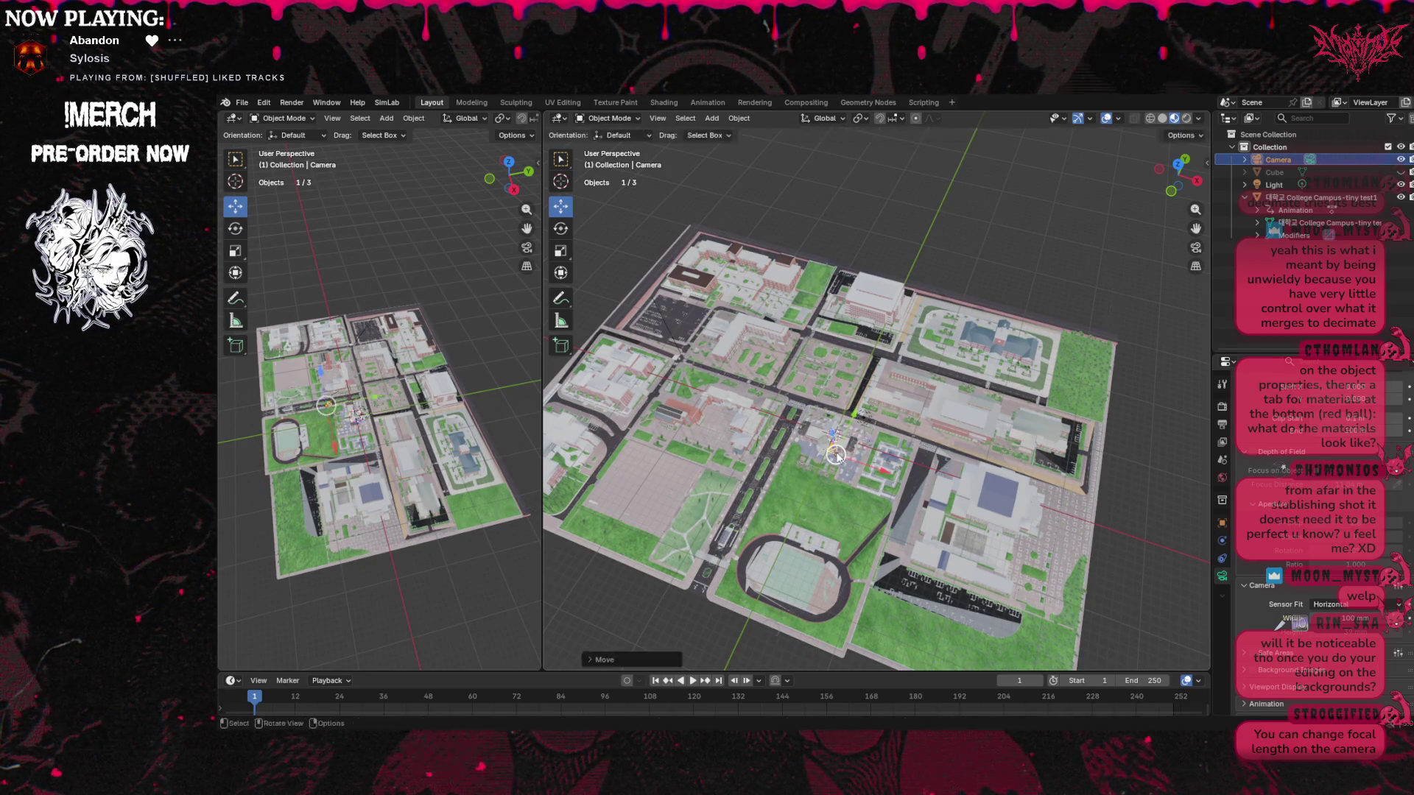
scroll(847, 481, up, 5)
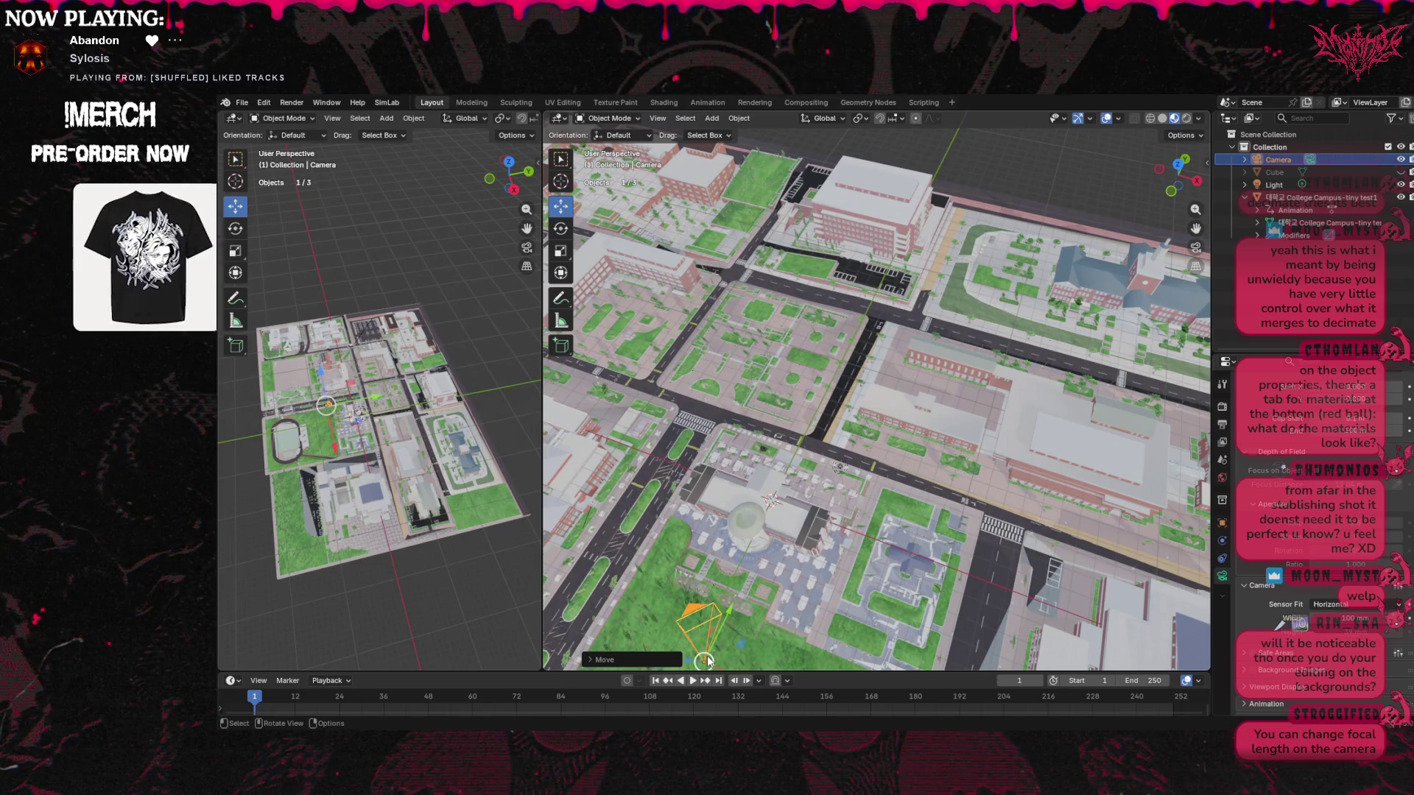
drag(705, 661, 766, 613)
drag(823, 573, 822, 572)
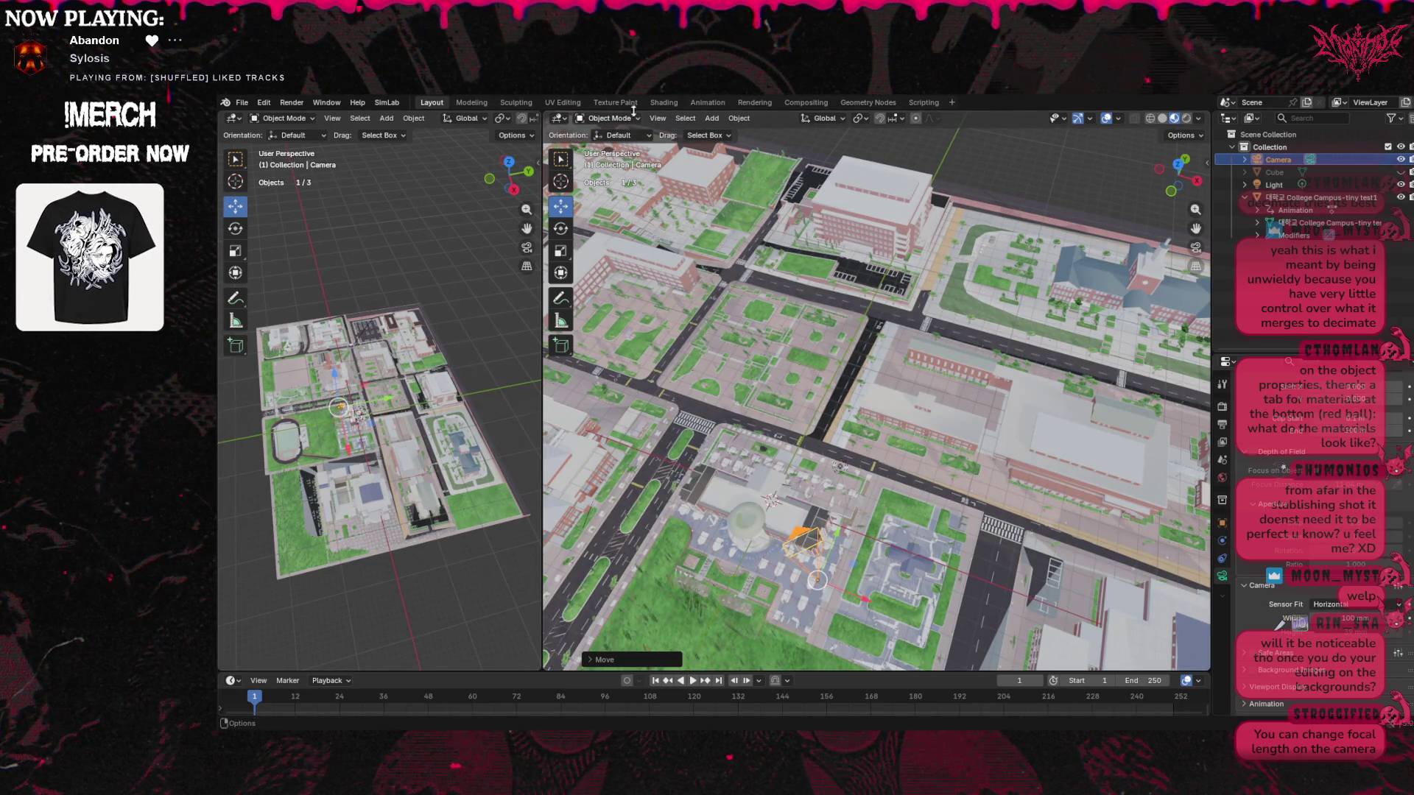
click(657, 118)
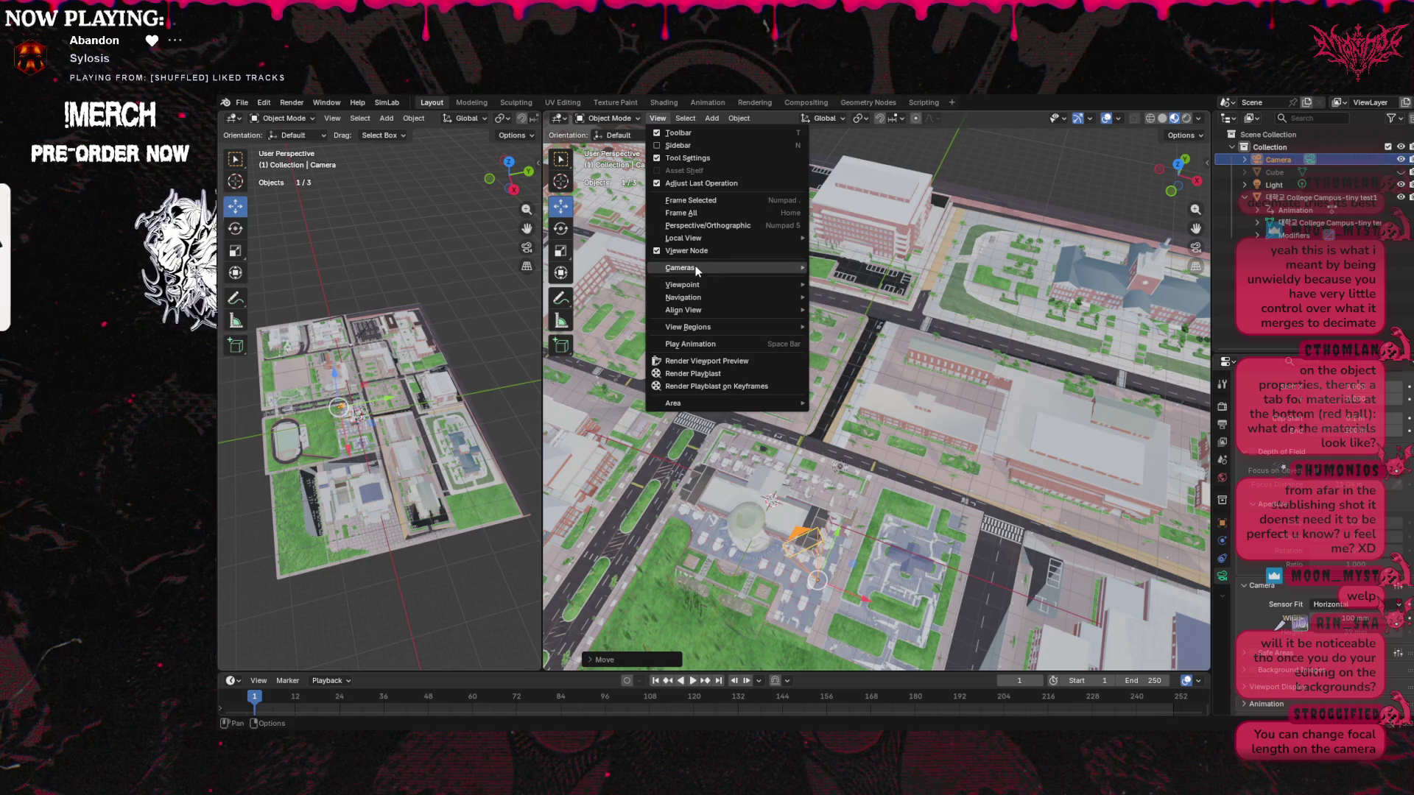
Look through the active camera in the right viewport and reposition the campus mesh
click(855, 264)
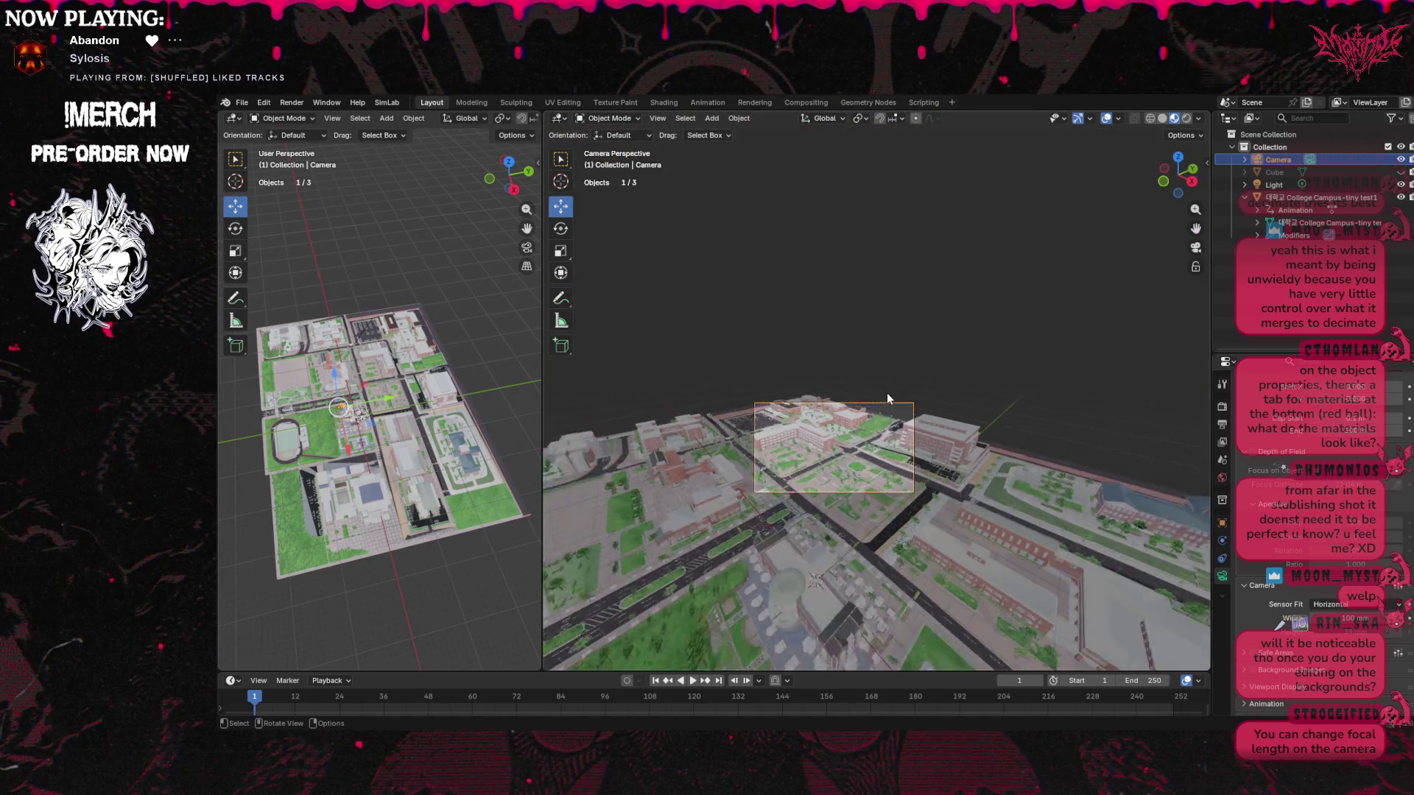
drag(1196, 228, 1195, 209)
scroll(873, 538, up, 1)
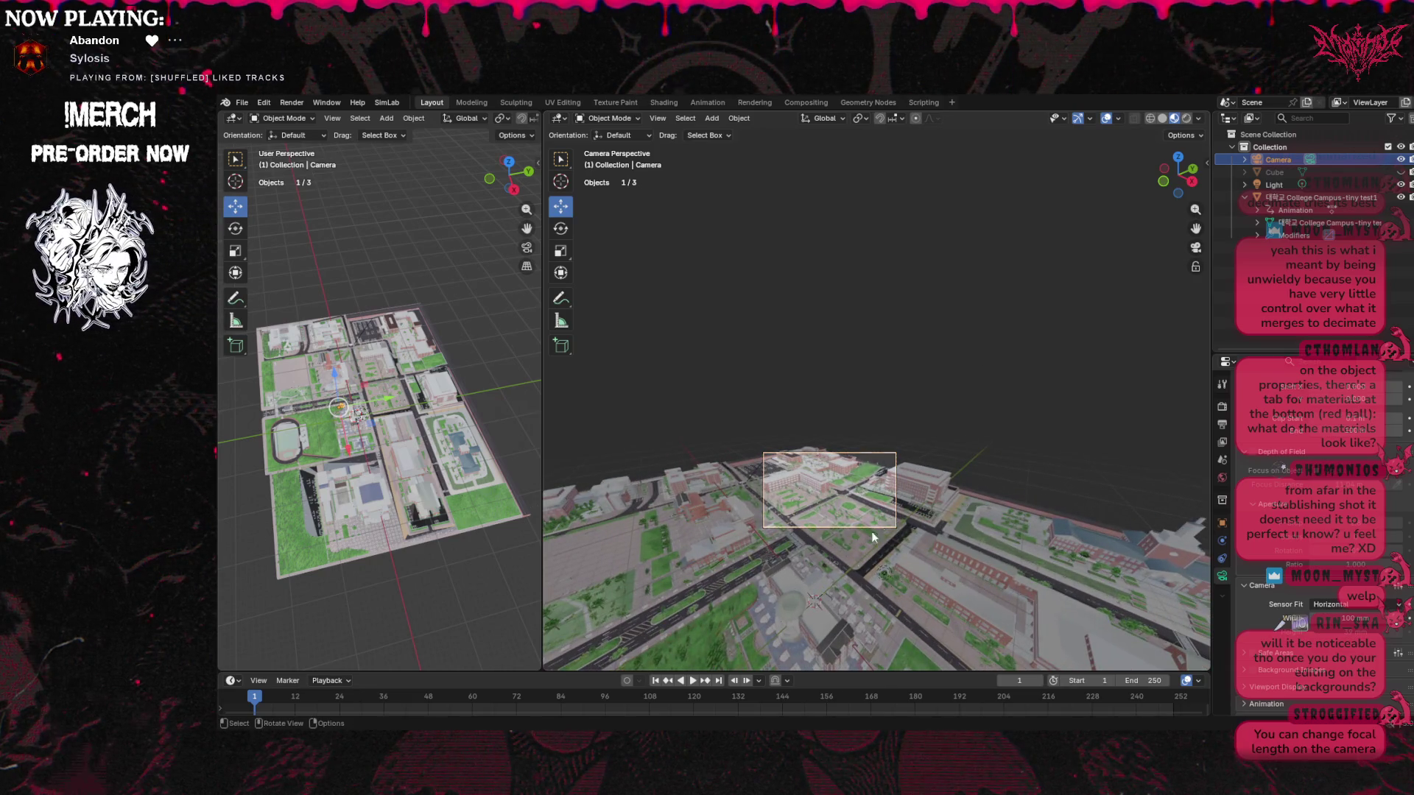
click(828, 593)
mouse_move(816, 665)
mouse_down()
mouse_move(826, 561)
mouse_move(864, 542)
mouse_up()
Lower the camera close over the paved plaza, framing the pergola beside the red-brick building
mouse_move(1183, 240)
middle_down()
mouse_move(1068, 346)
mouse_move(859, 595)
mouse_move(850, 554)
middle_up()
scroll(849, 548, up, 5)
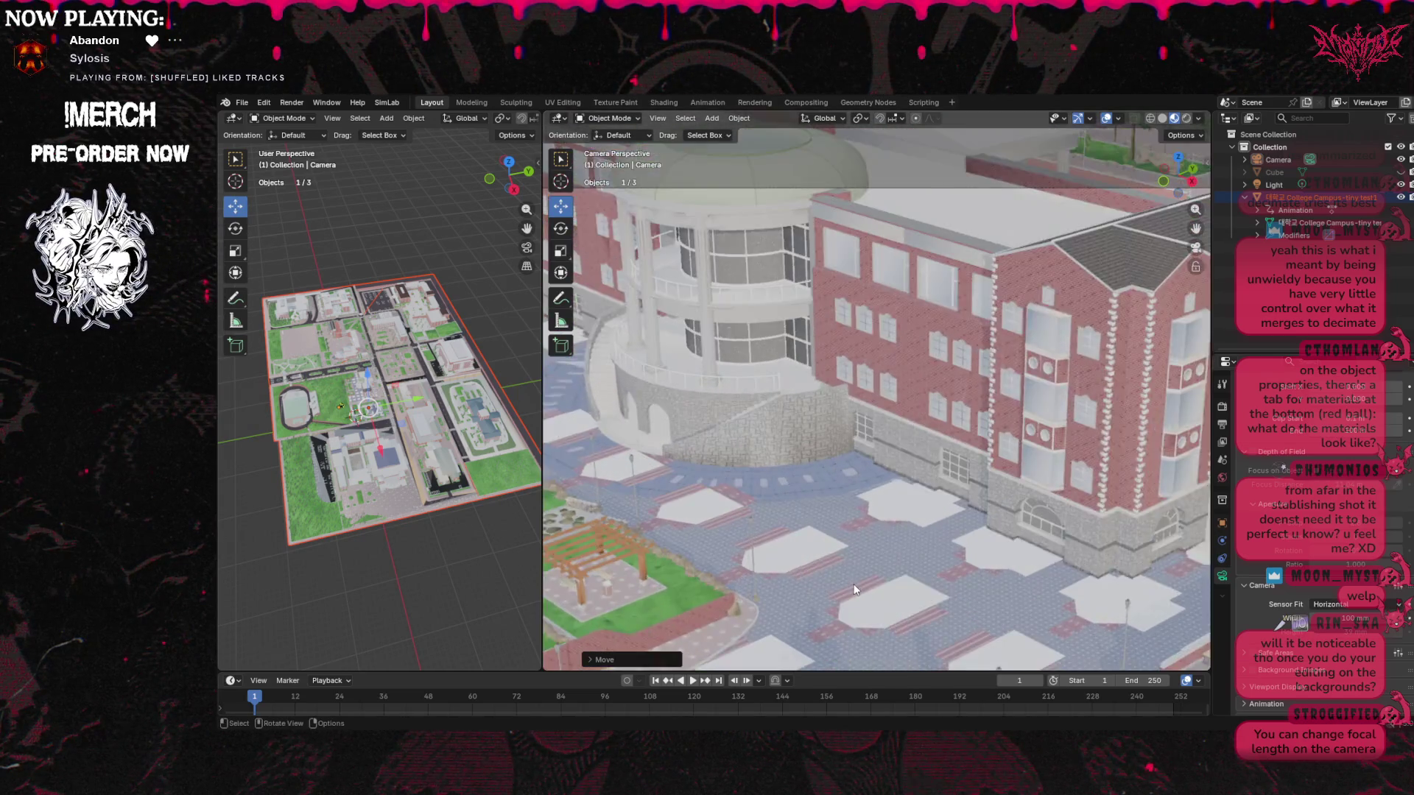
shift+middle_drag(850, 548, 898, 346)
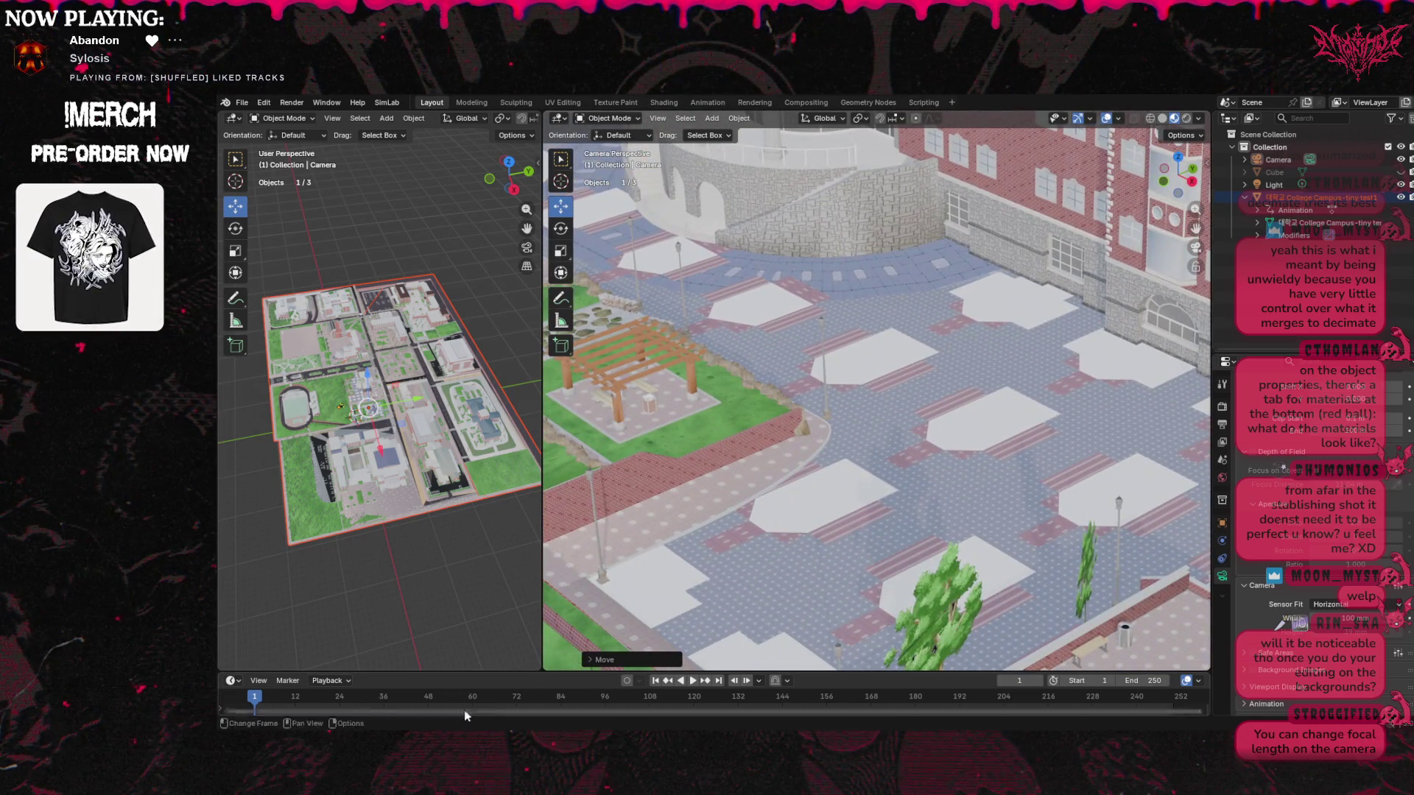
scroll(849, 597, up, 5)
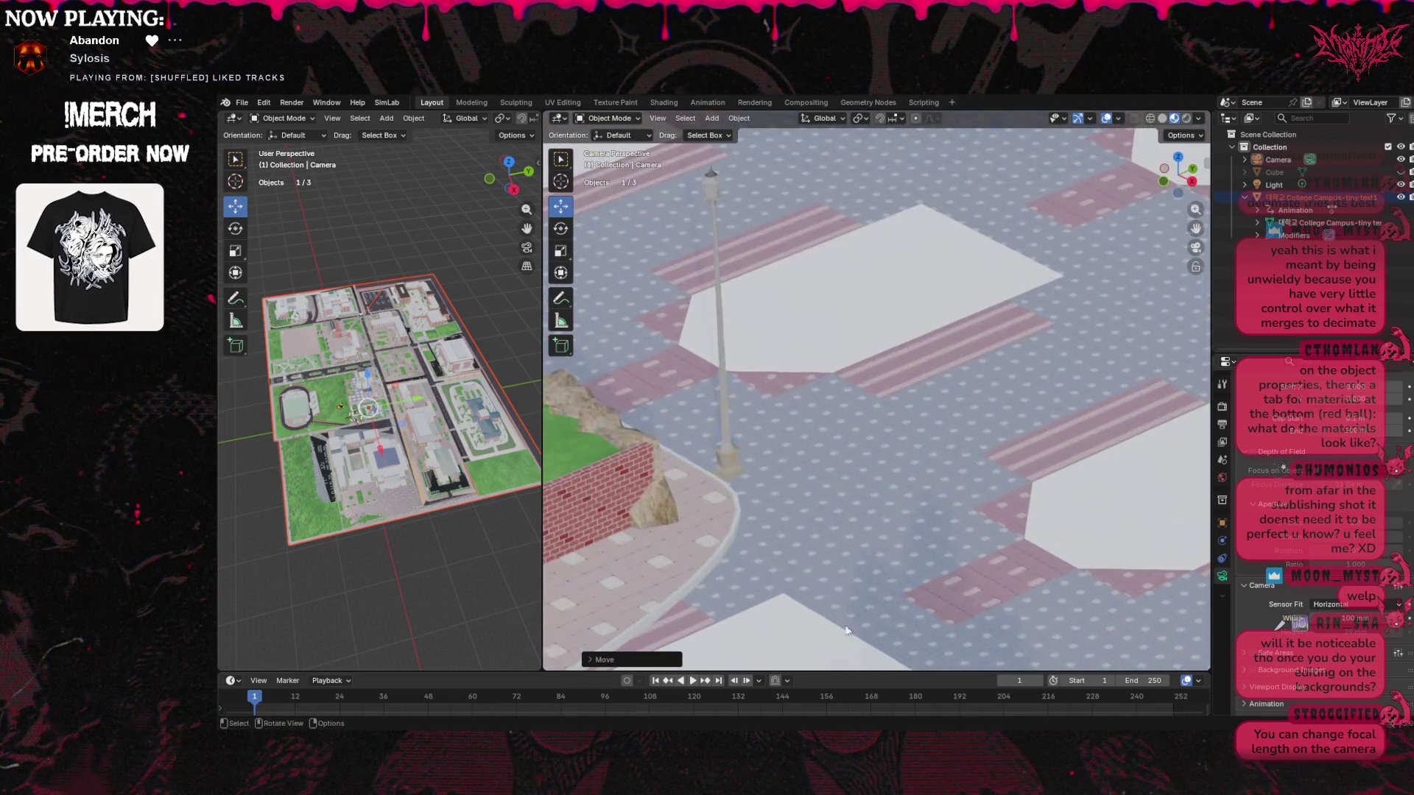